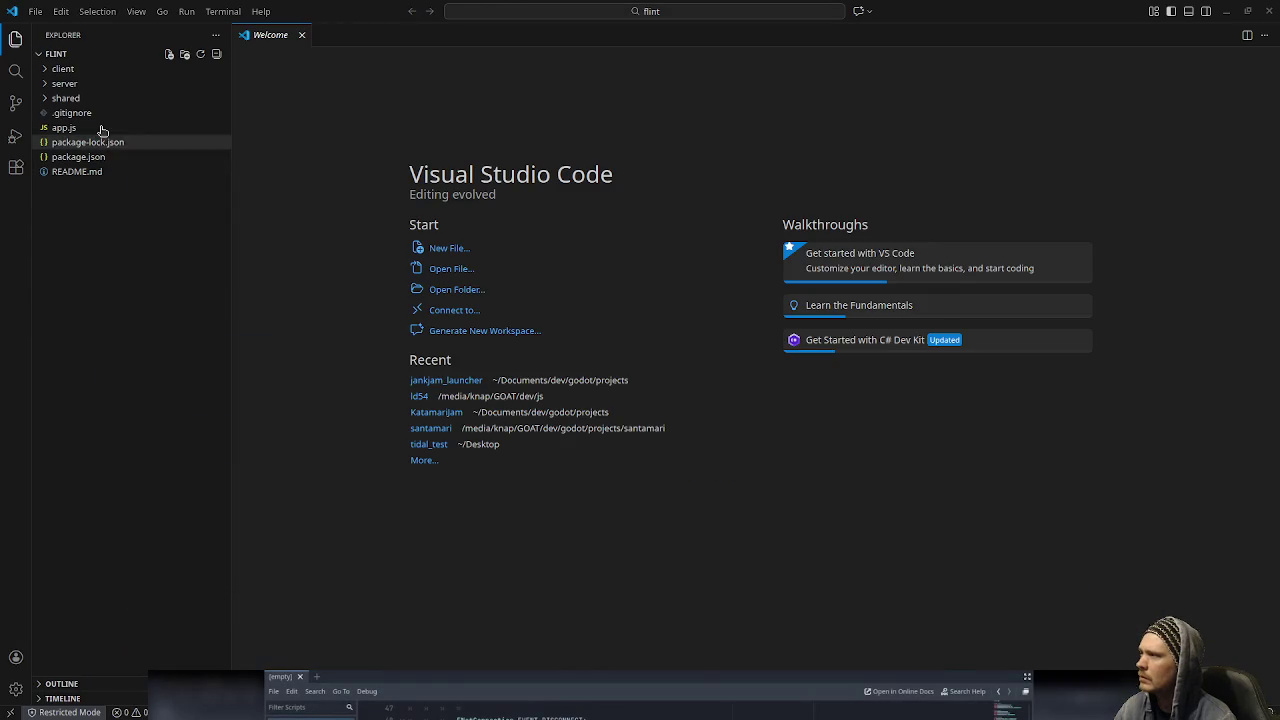
- Expand the server folder, trust the flint project's authors, and open server/server.js
left_click(58, 84)
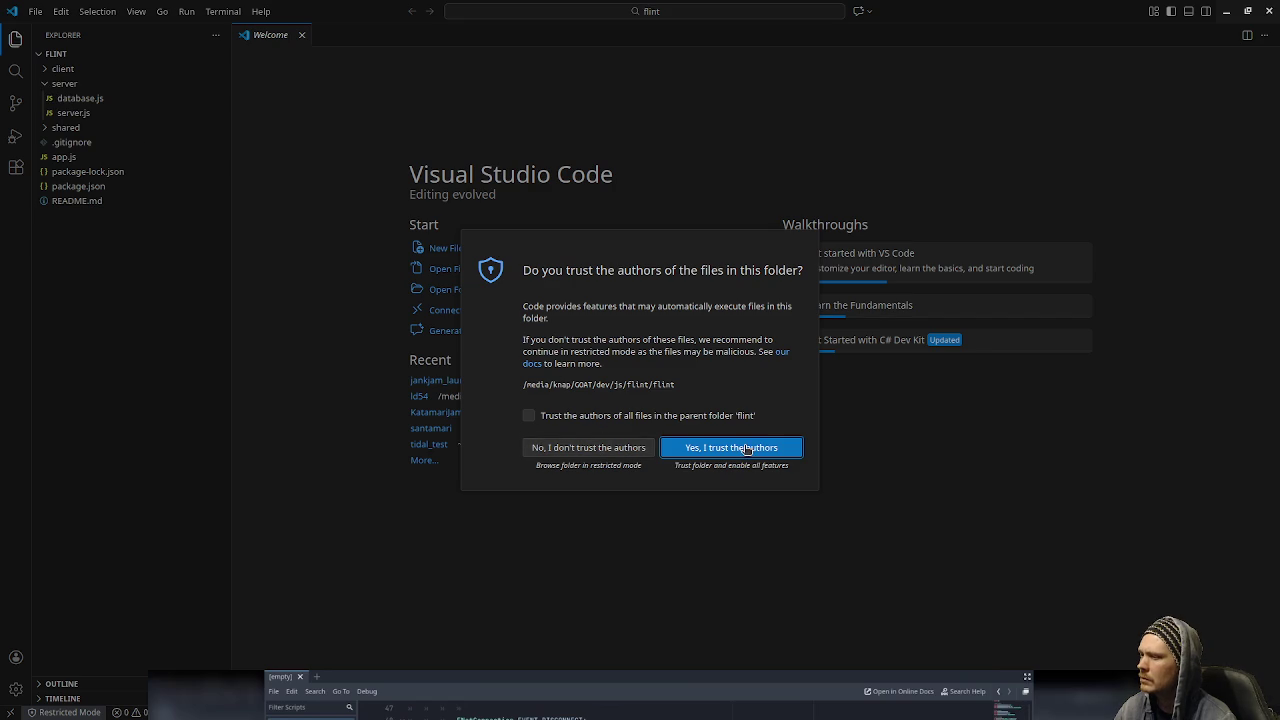
left_click(748, 449)
left_click(70, 112)
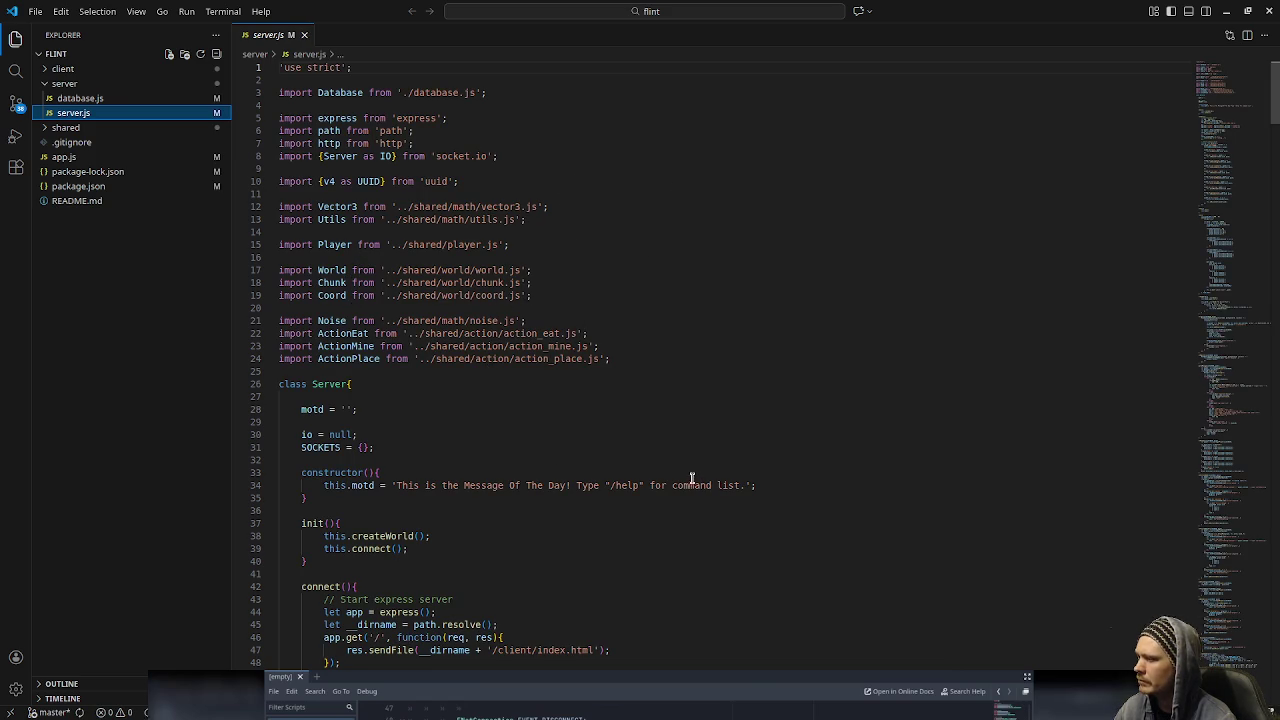
scroll(594, 467, "down", 5)
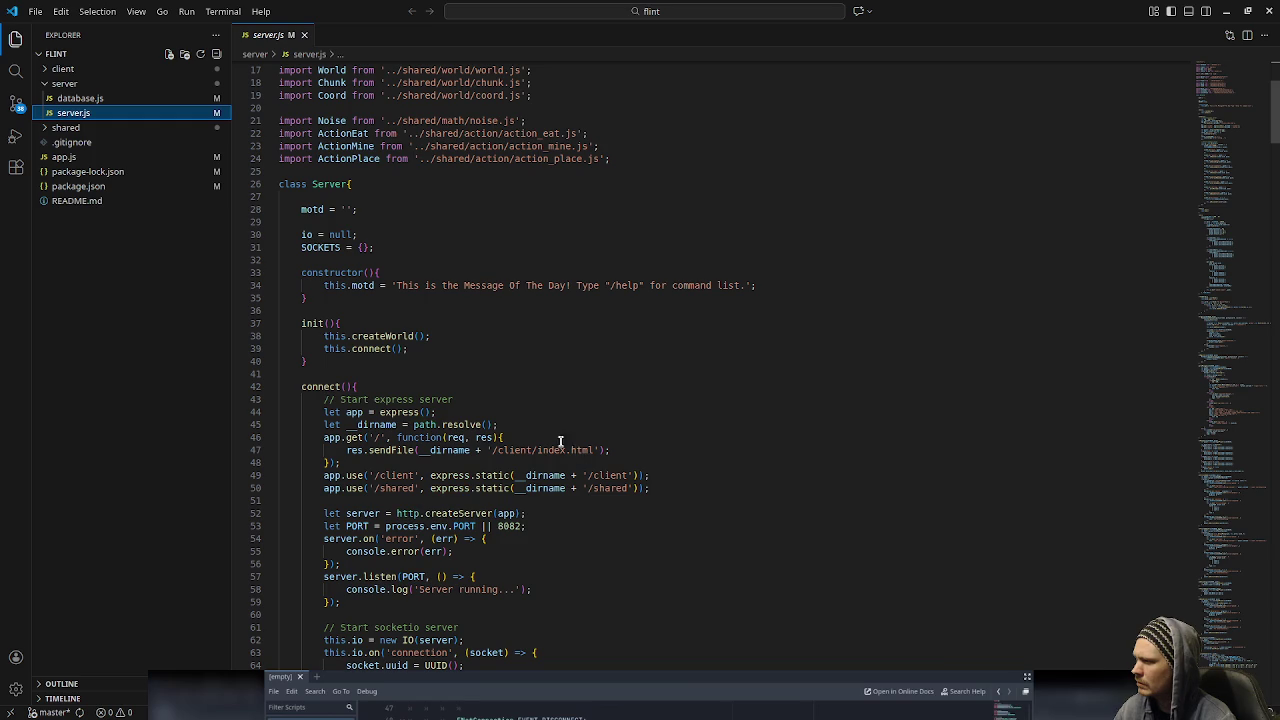
scroll(386, 415, "down", 7)
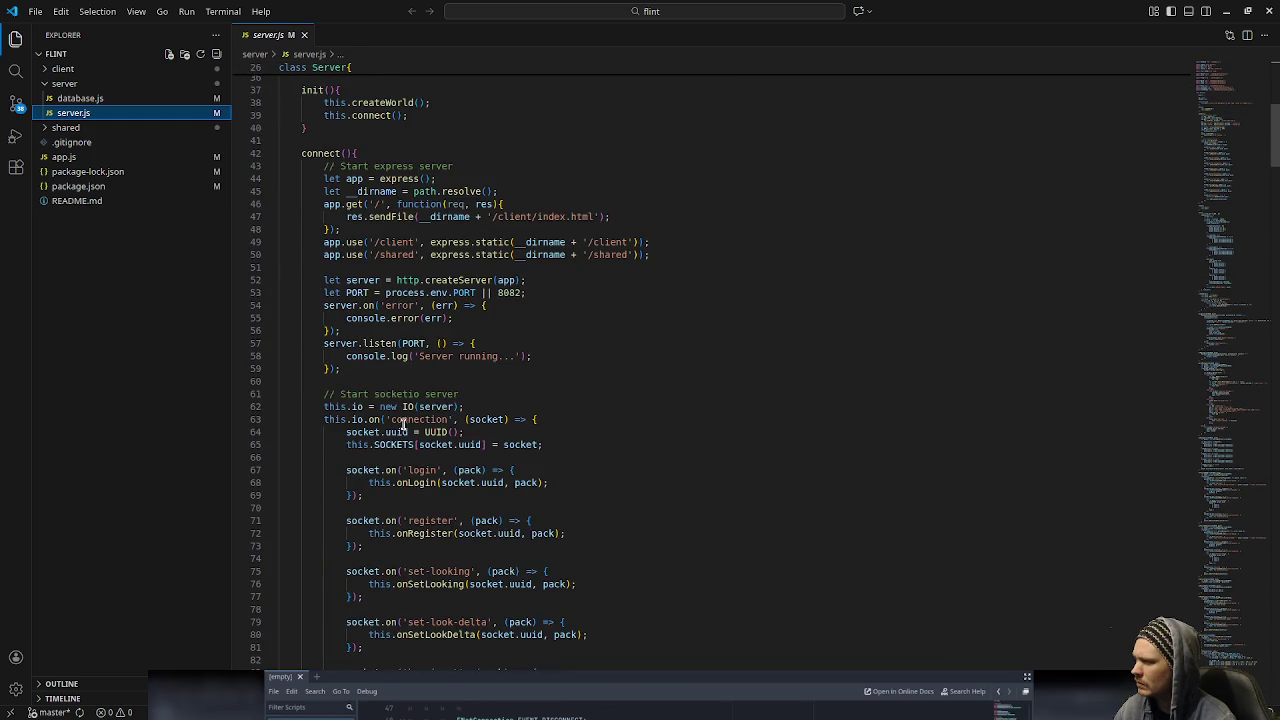
scroll(420, 445, "down", 2)
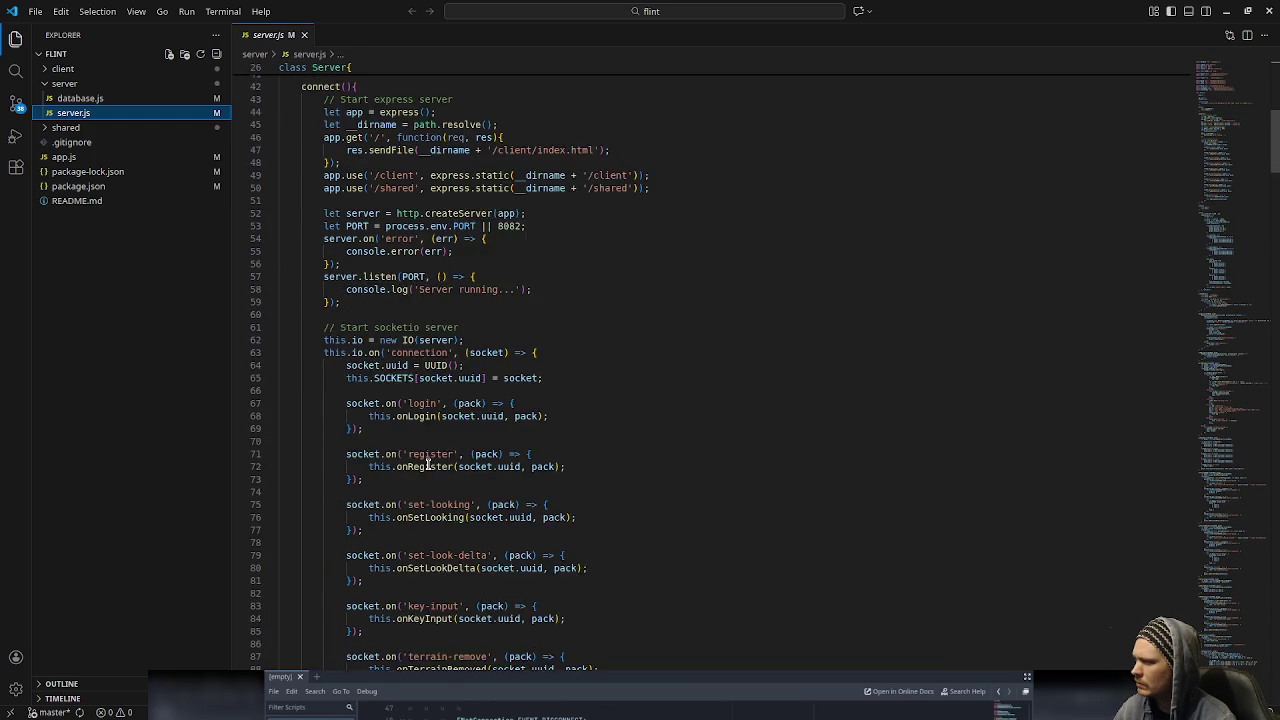
scroll(428, 474, "down", 3)
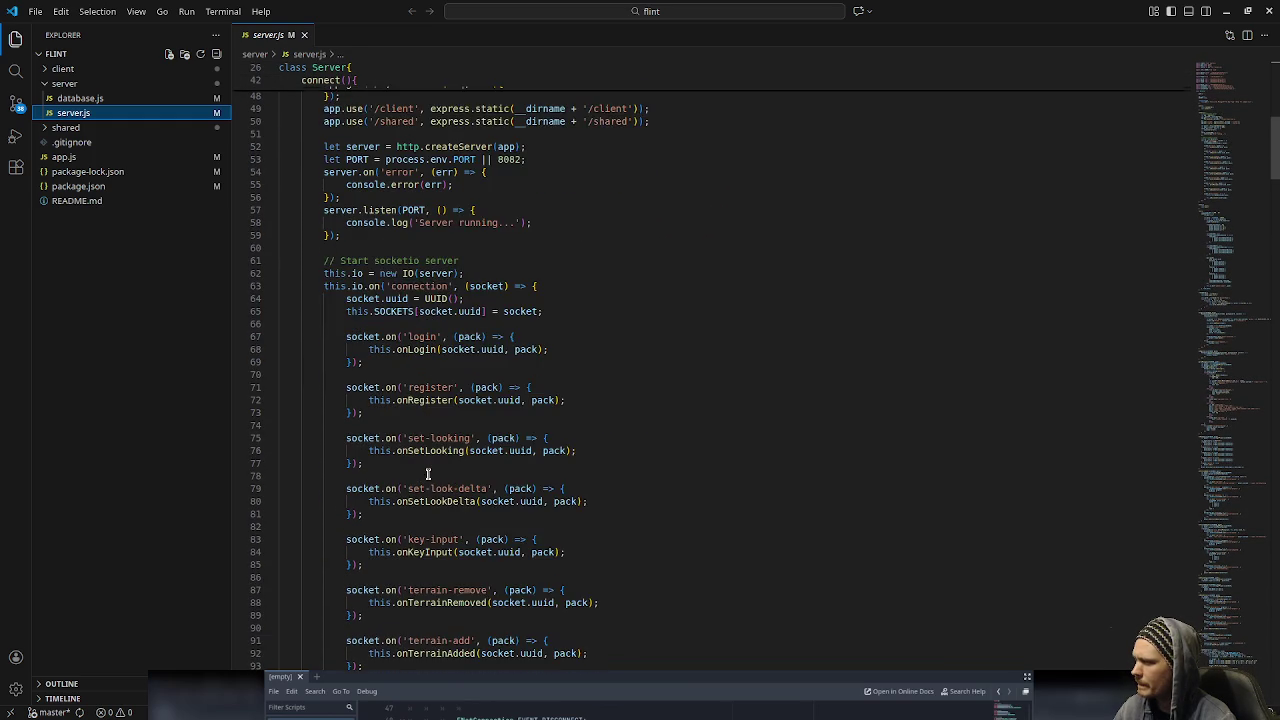
scroll(432, 474, "down", 5)
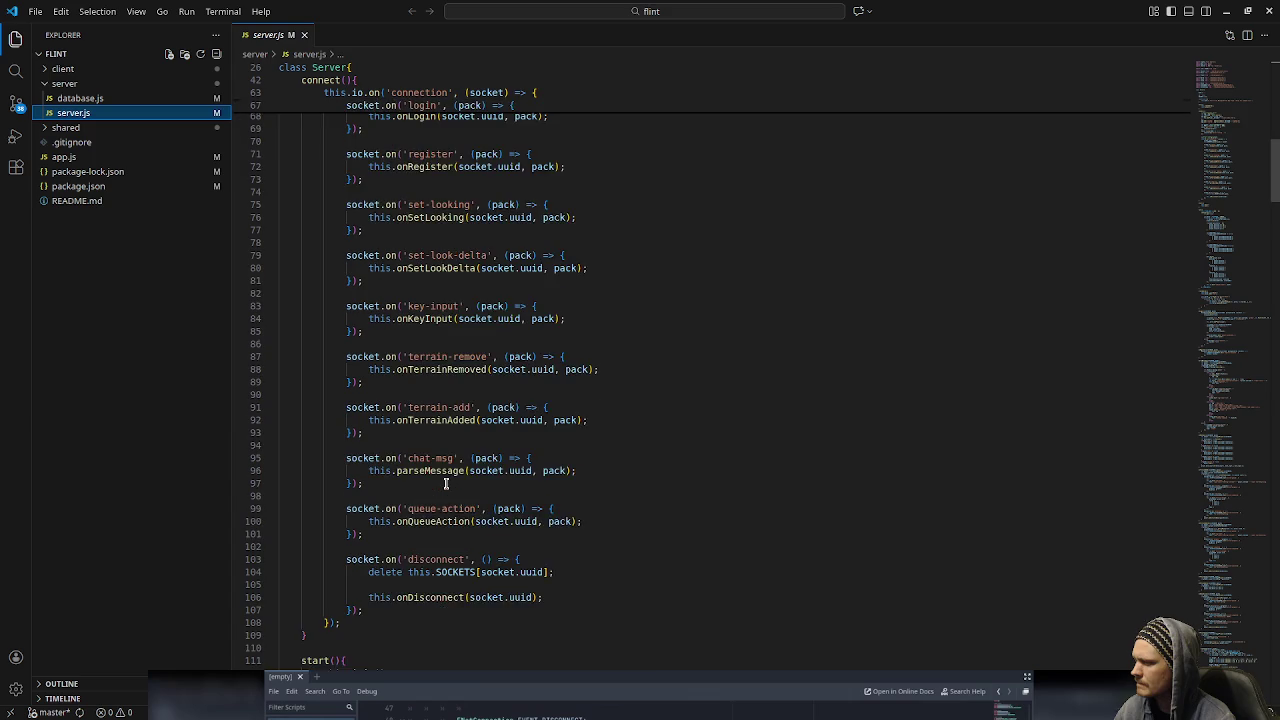
scroll(446, 484, "up", 4)
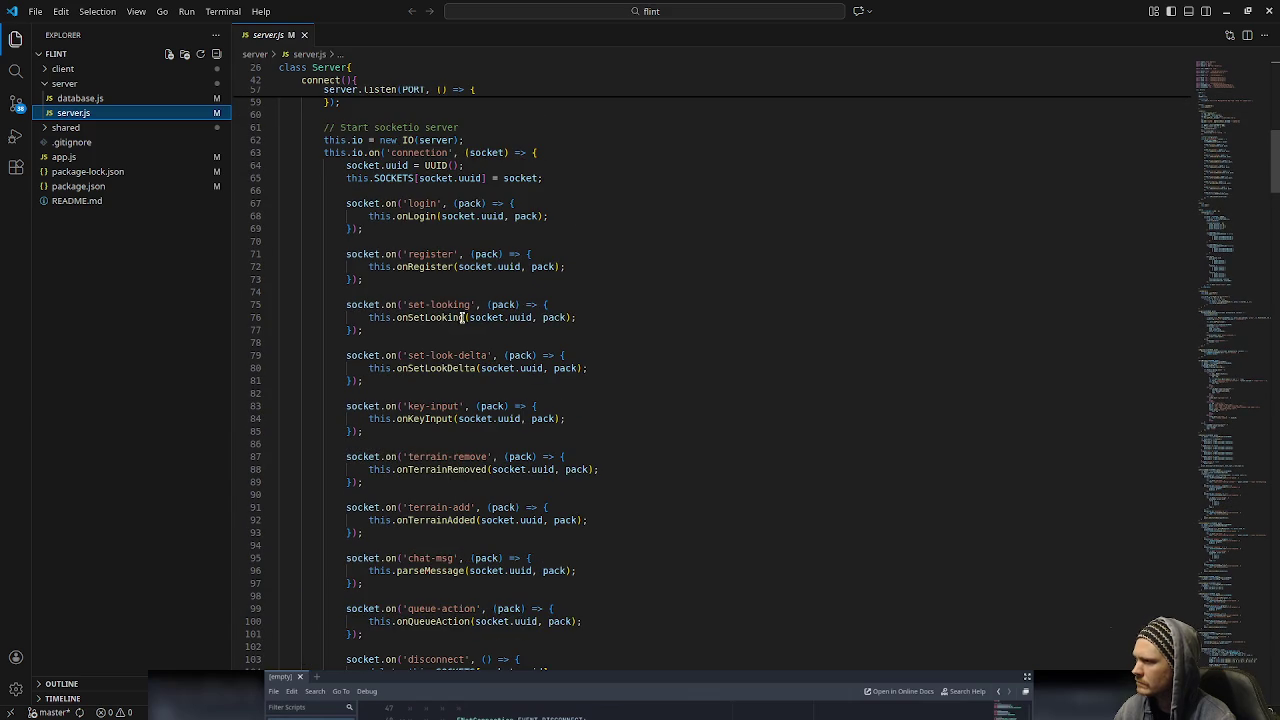
left_click(425, 216)
scroll(575, 410, "down", 13)
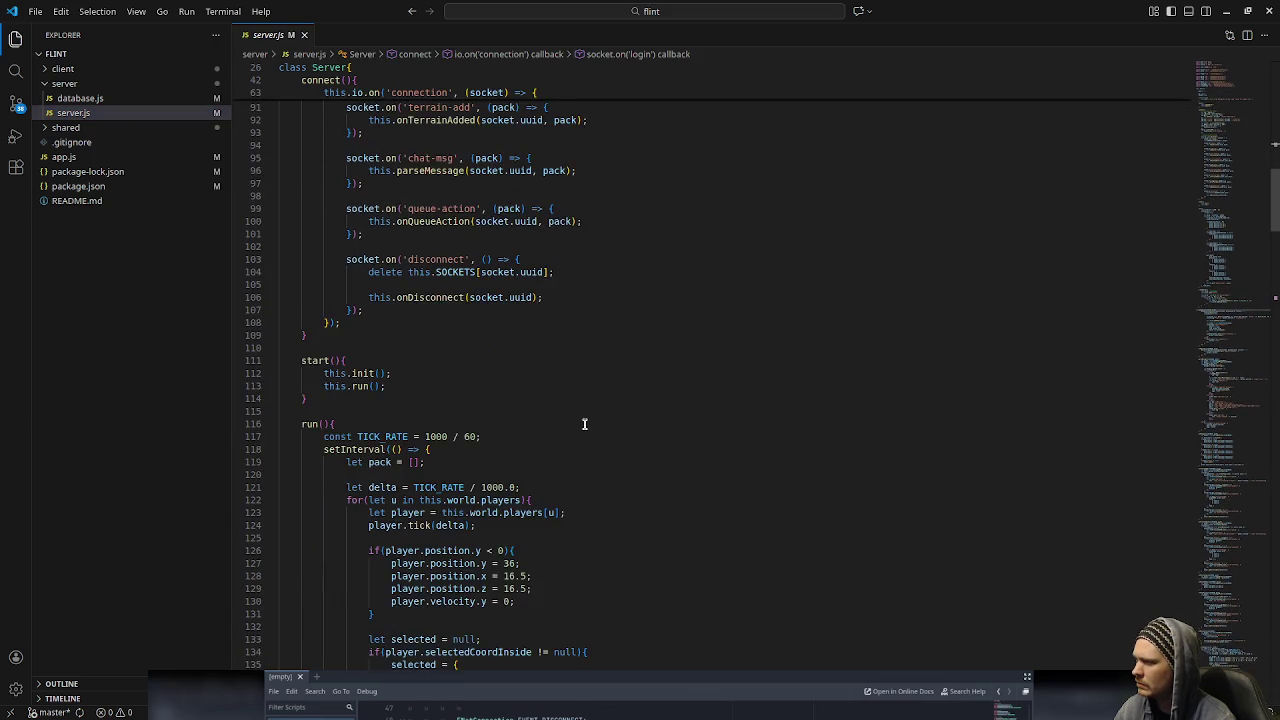
scroll(585, 424, "down", 3)
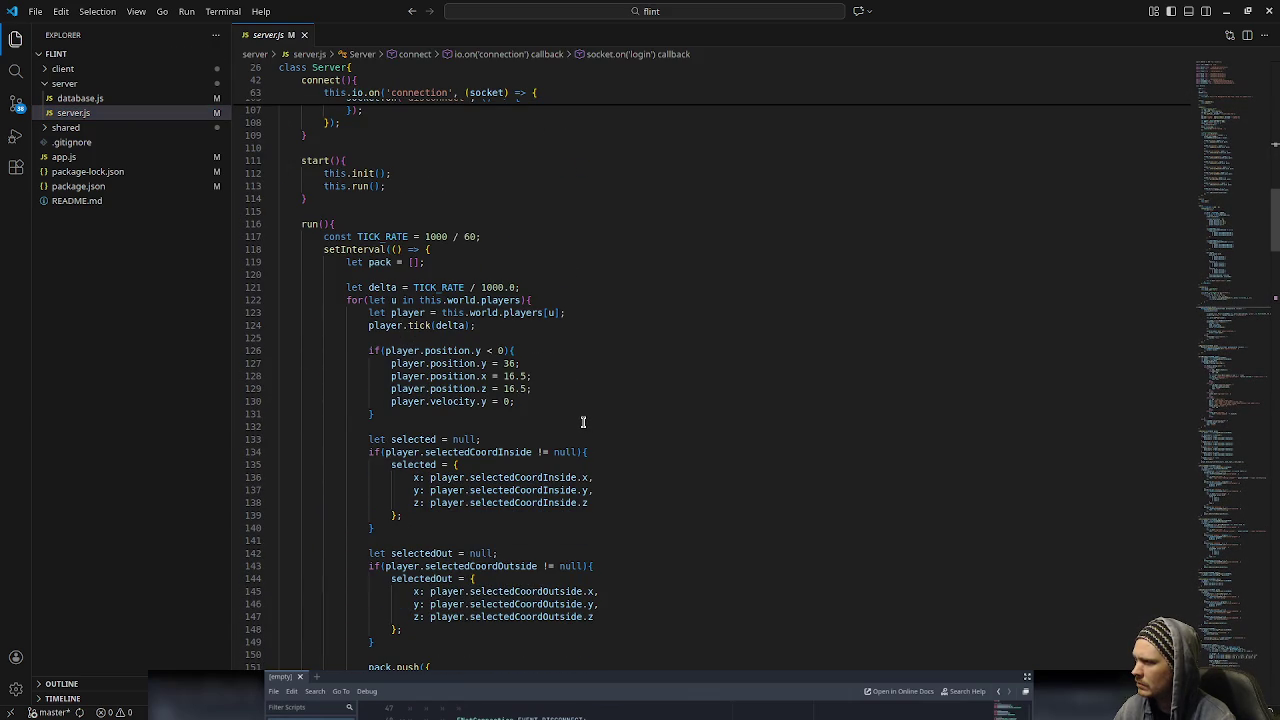
scroll(585, 424, "down", 15)
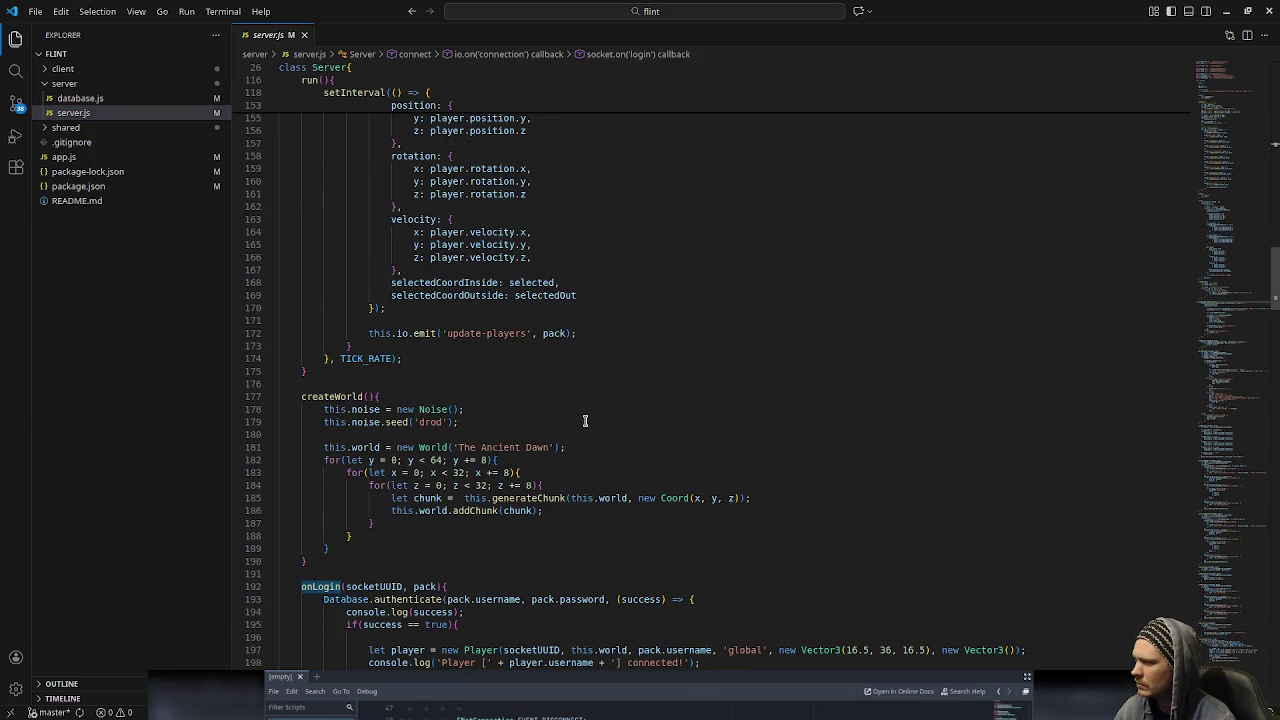
scroll(582, 420, "down", 6)
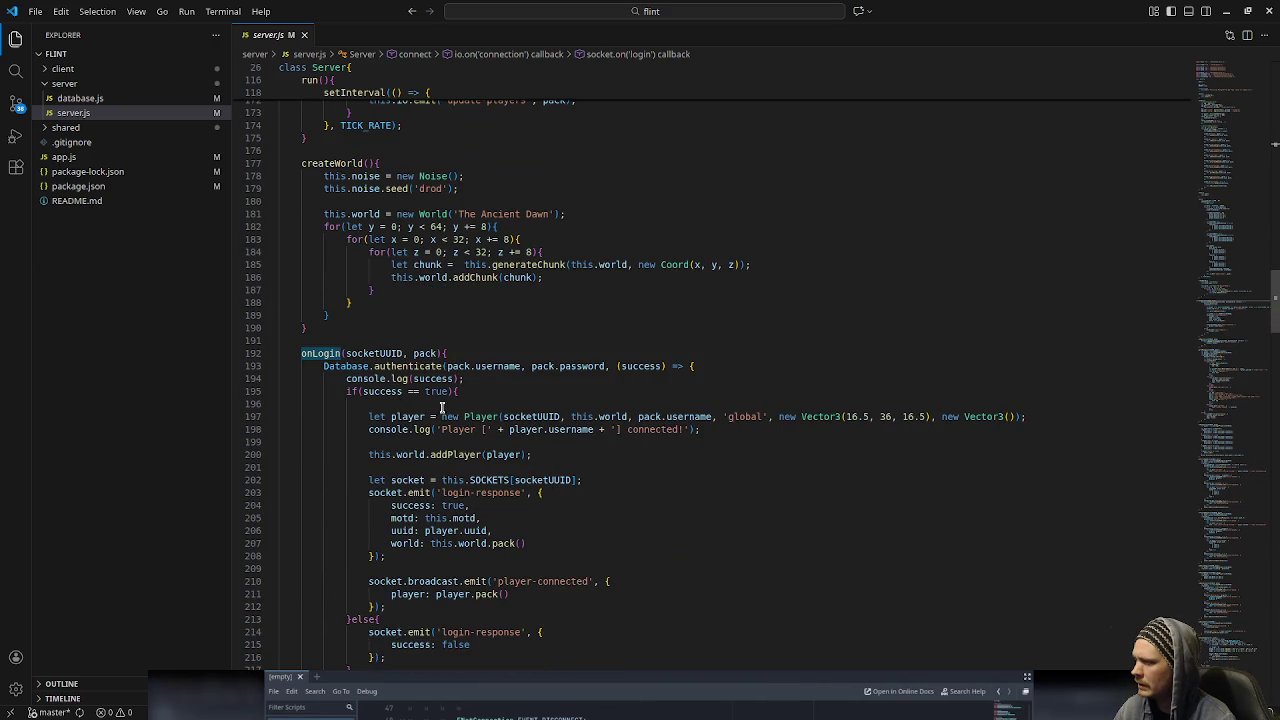
mouse_move(473, 418)
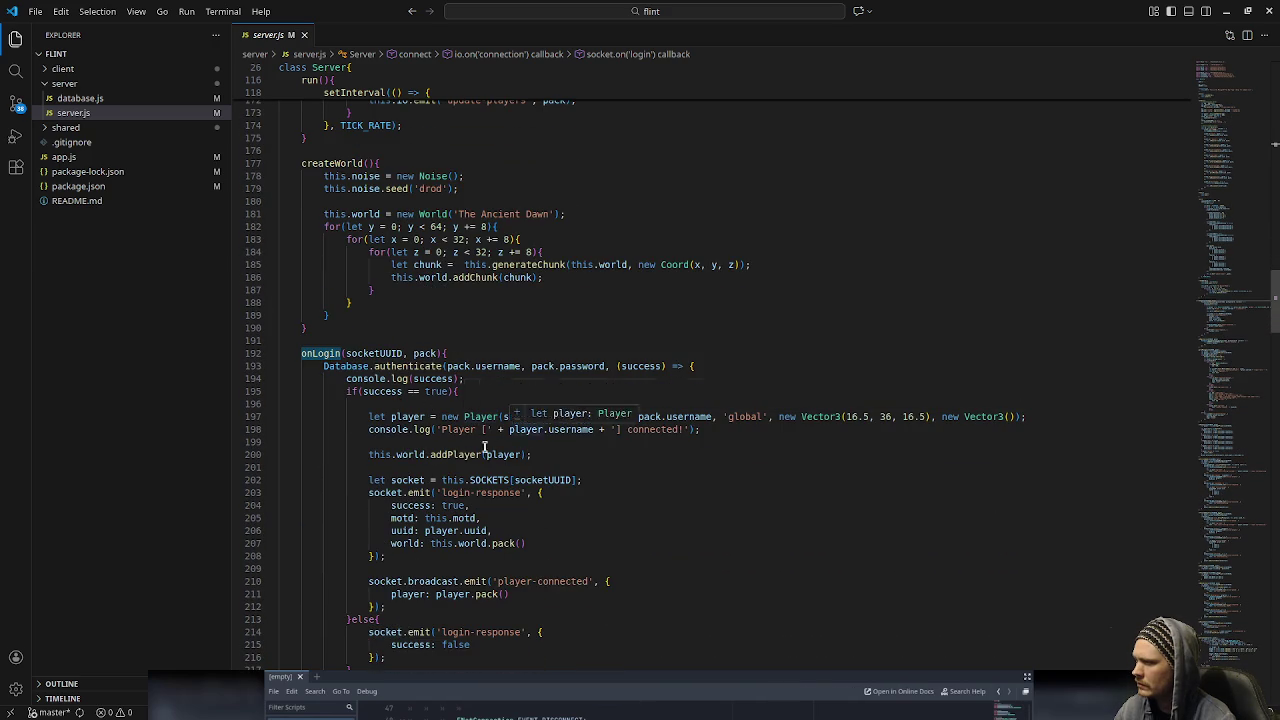
left_click(455, 454)
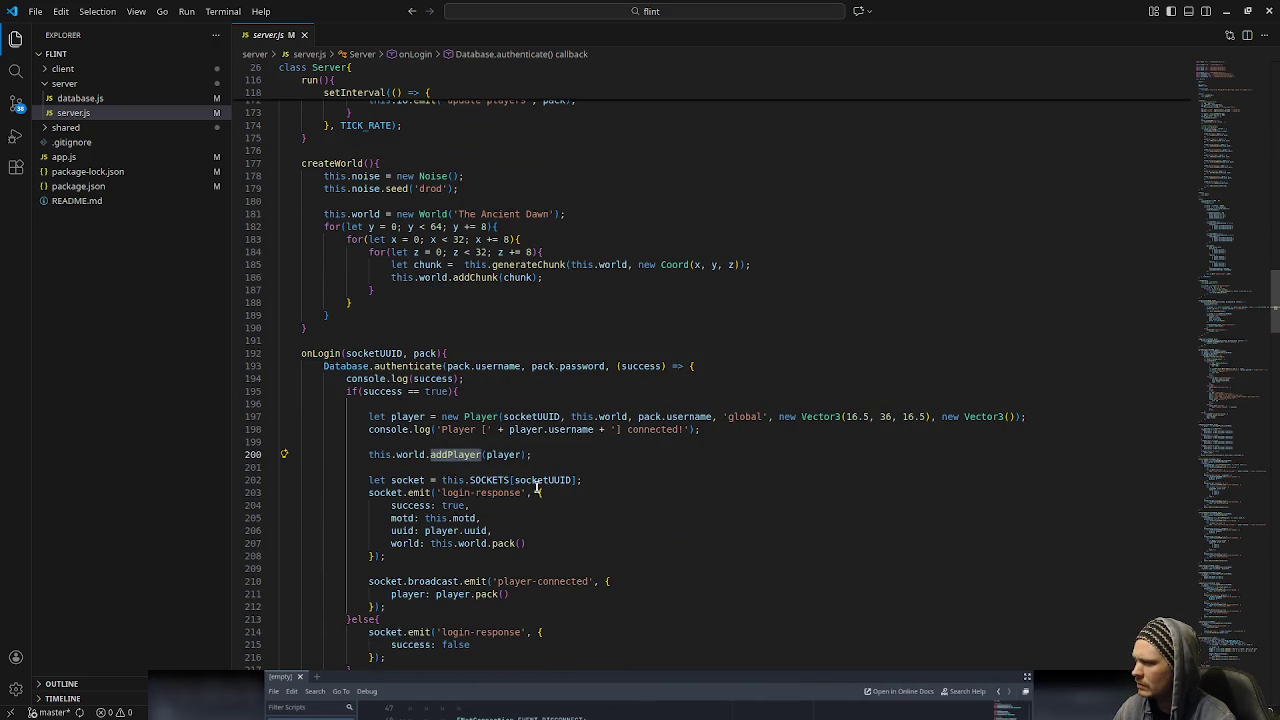
scroll(537, 488, "down", 1)
left_click(404, 496)
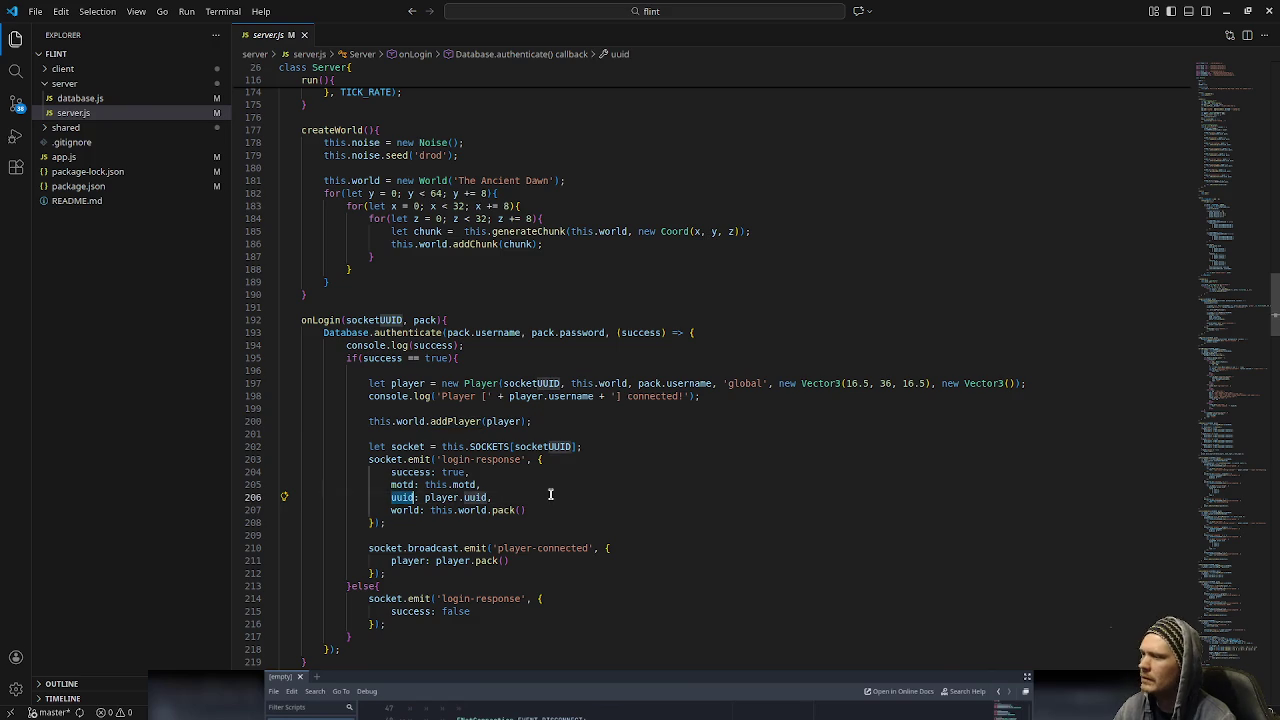
scroll(550, 494, "up", 12)
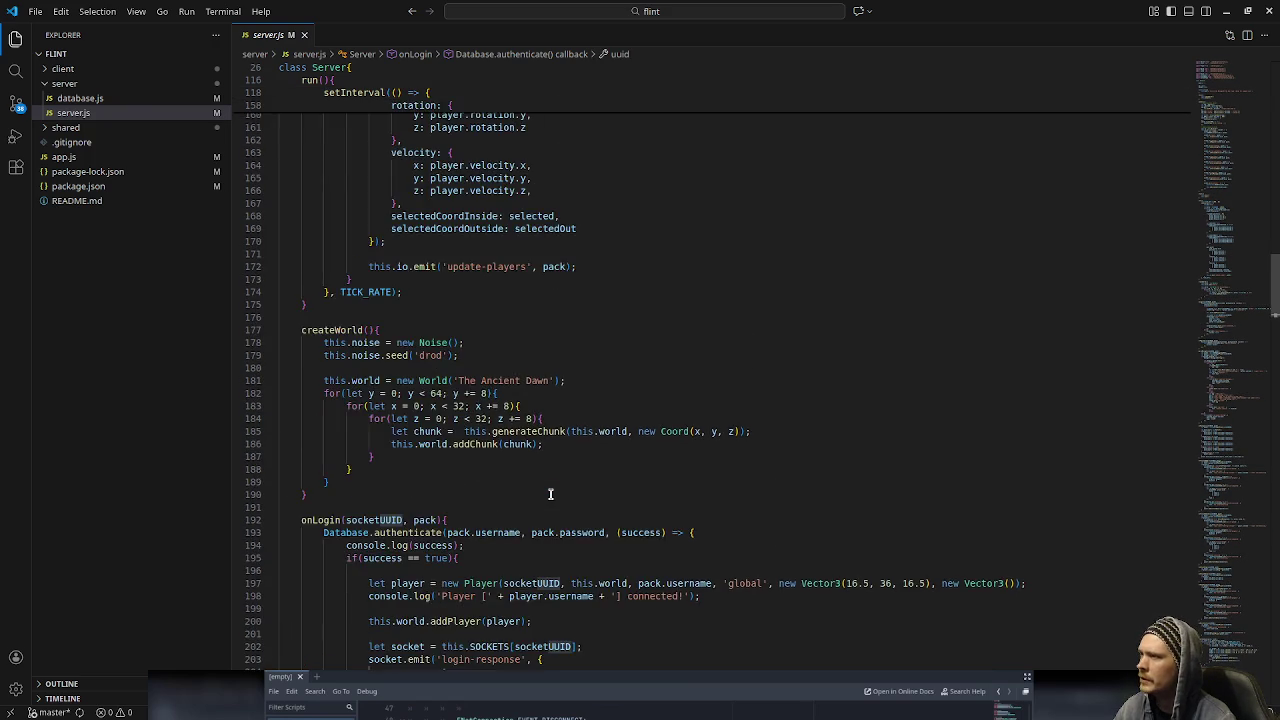
scroll(550, 494, "up", 3)
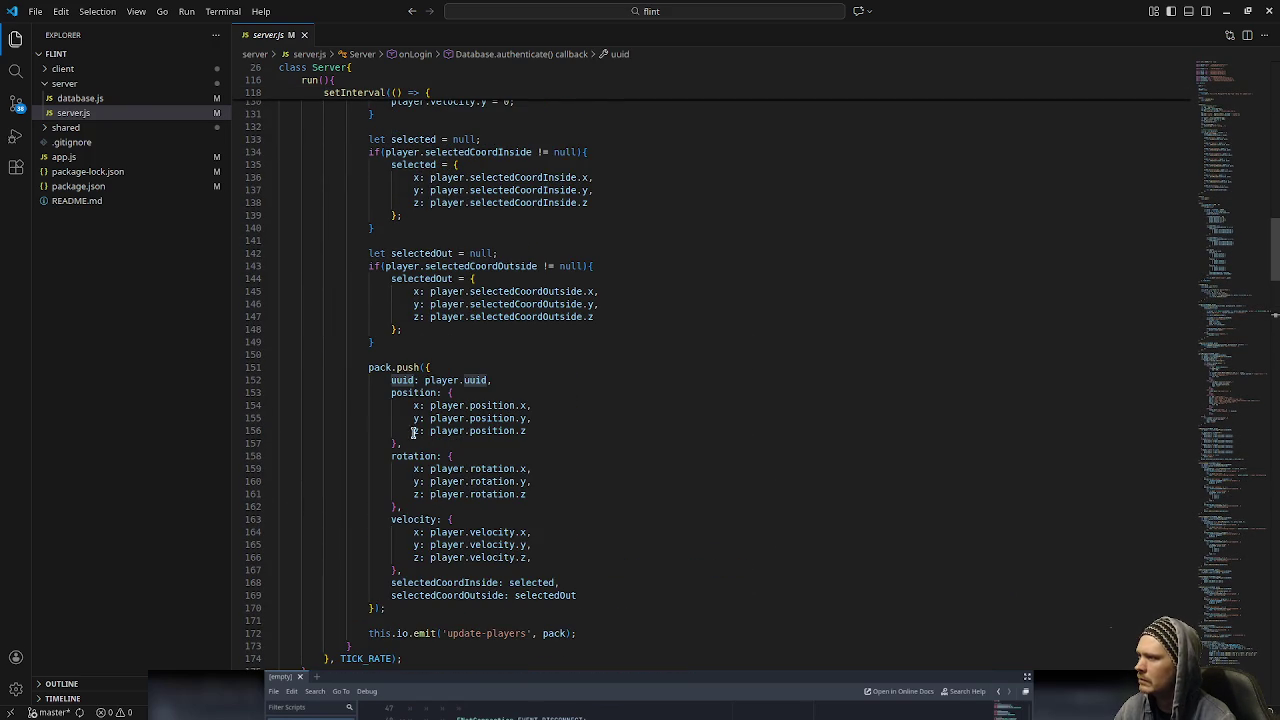
scroll(503, 399, "up", 7)
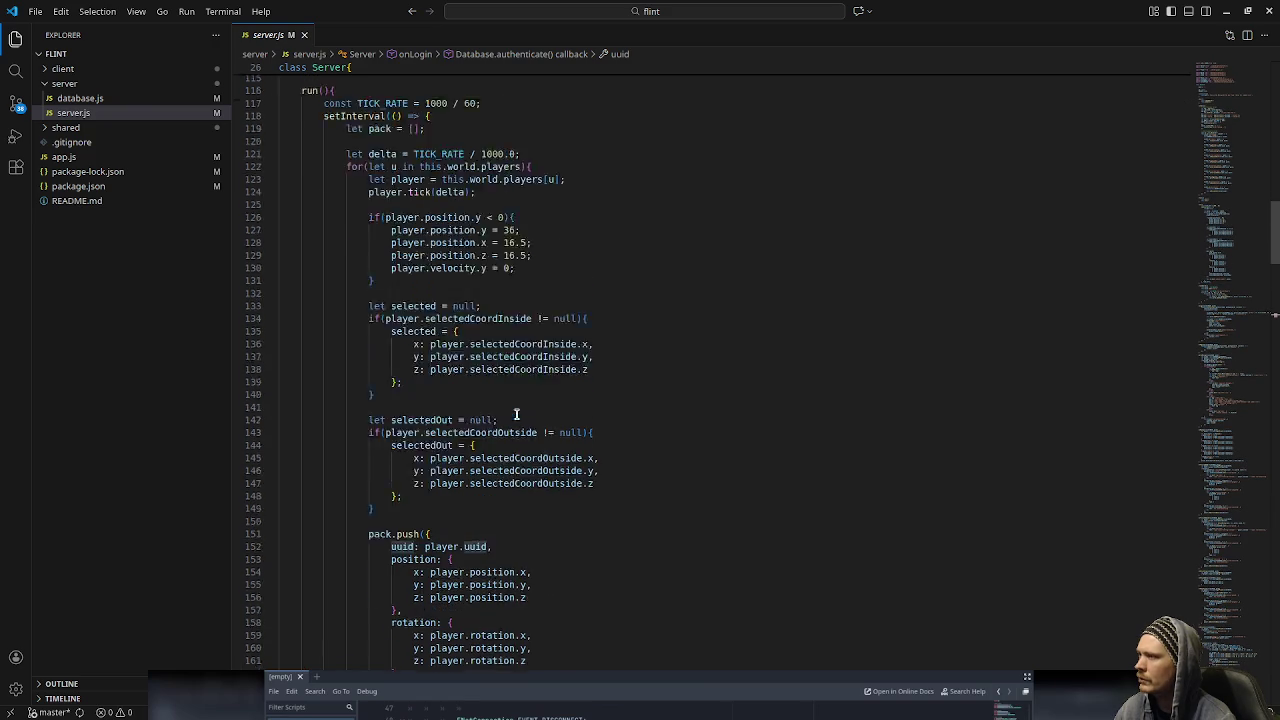
scroll(511, 417, "down", 9)
scroll(552, 437, "down", 16)
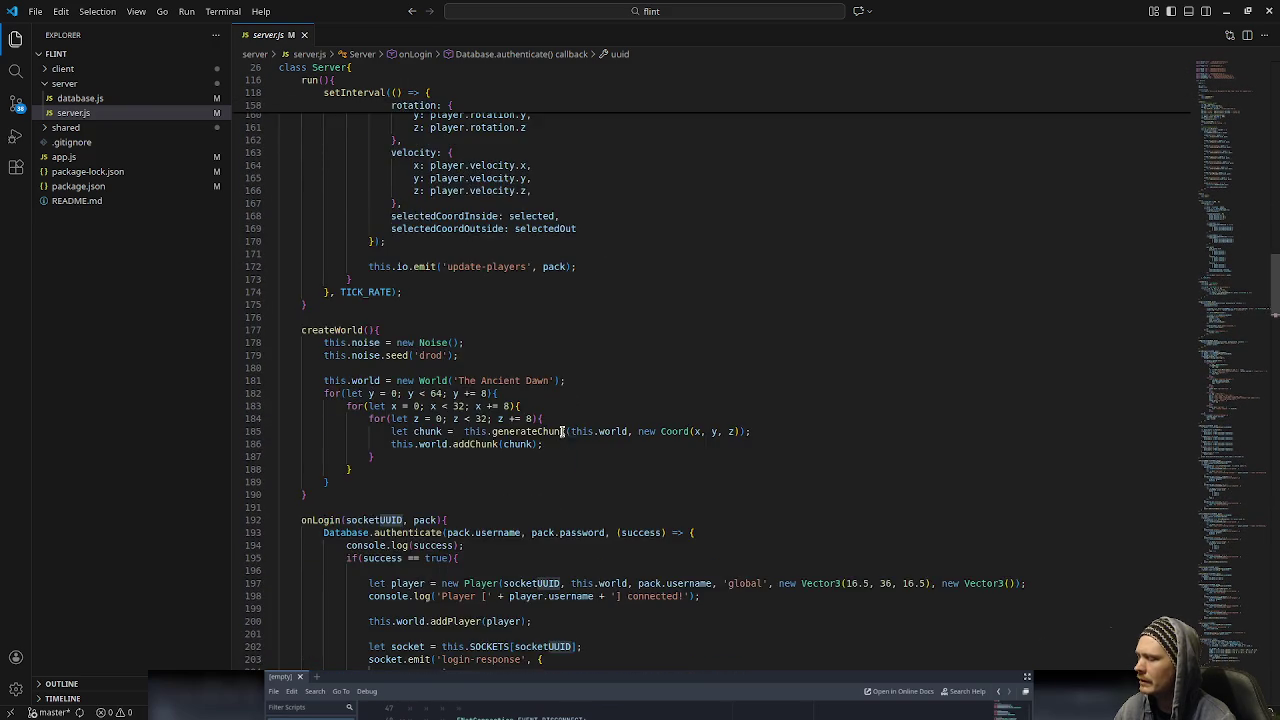
scroll(531, 451, "down", 3)
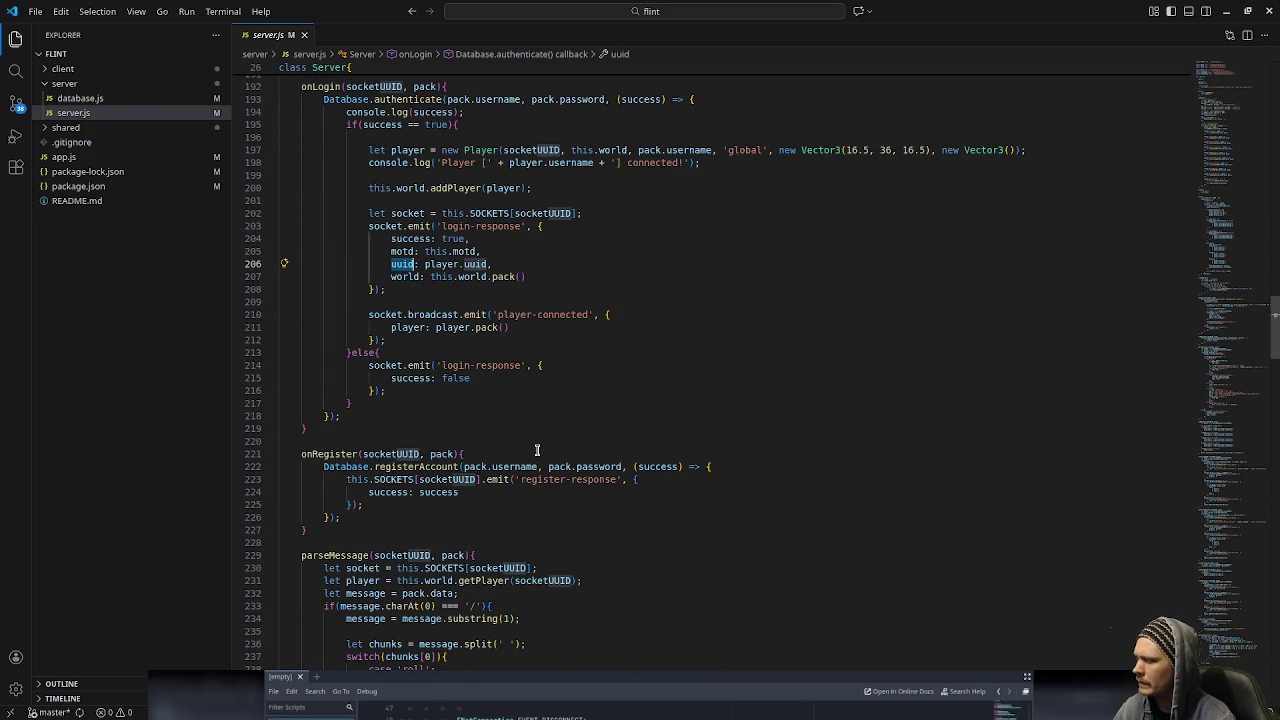
left_click(78, 284)
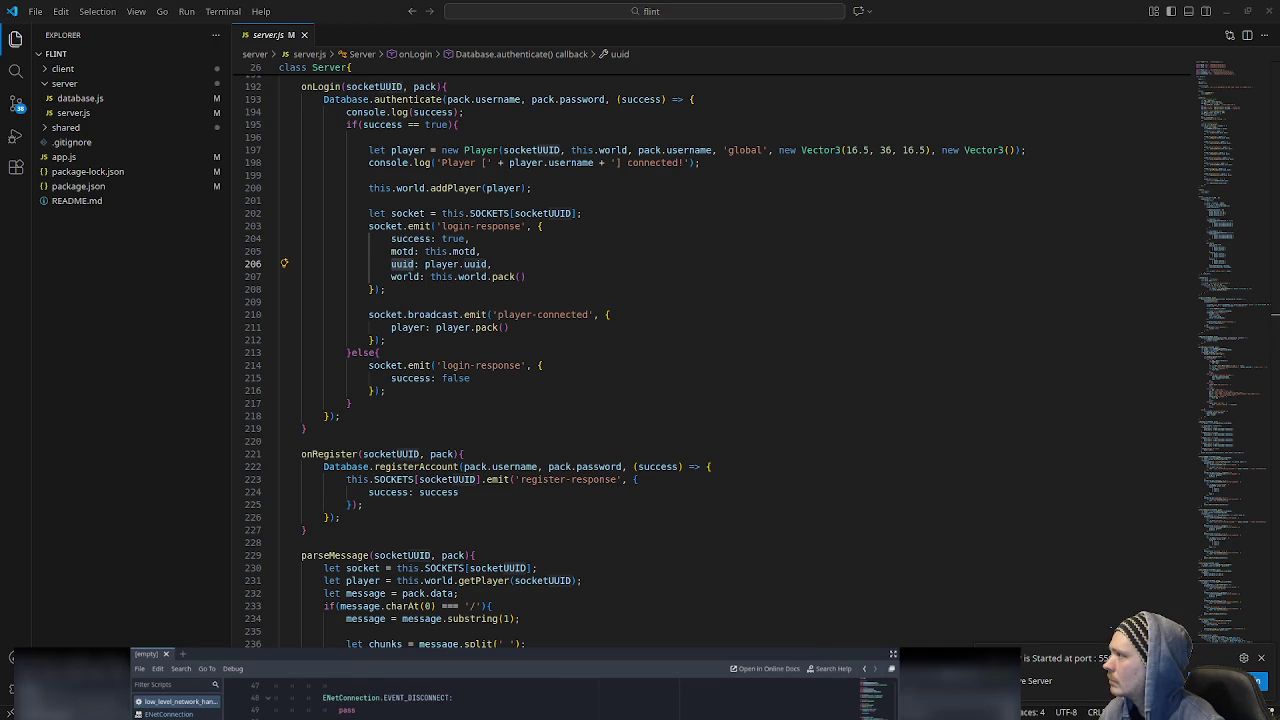
- Open app.js, check the scripts in package.json, then return to app.js's main function
left_click(65, 156)
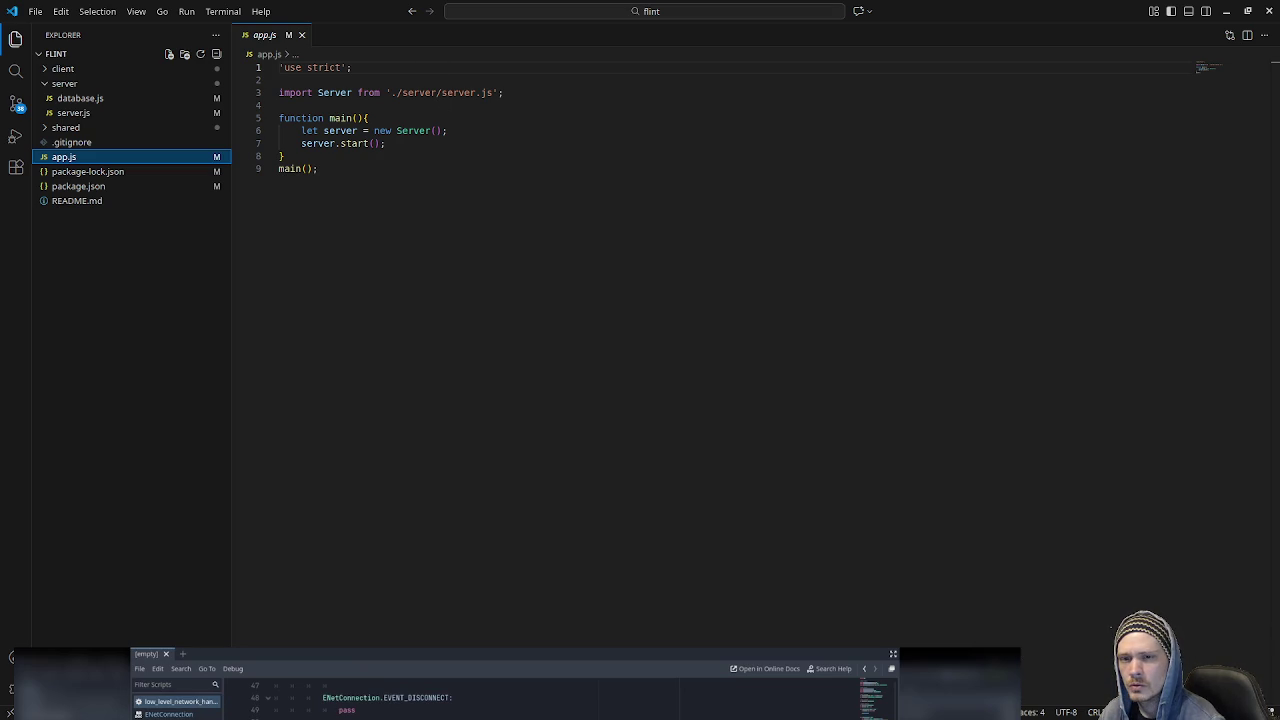
key("alt+Tab")
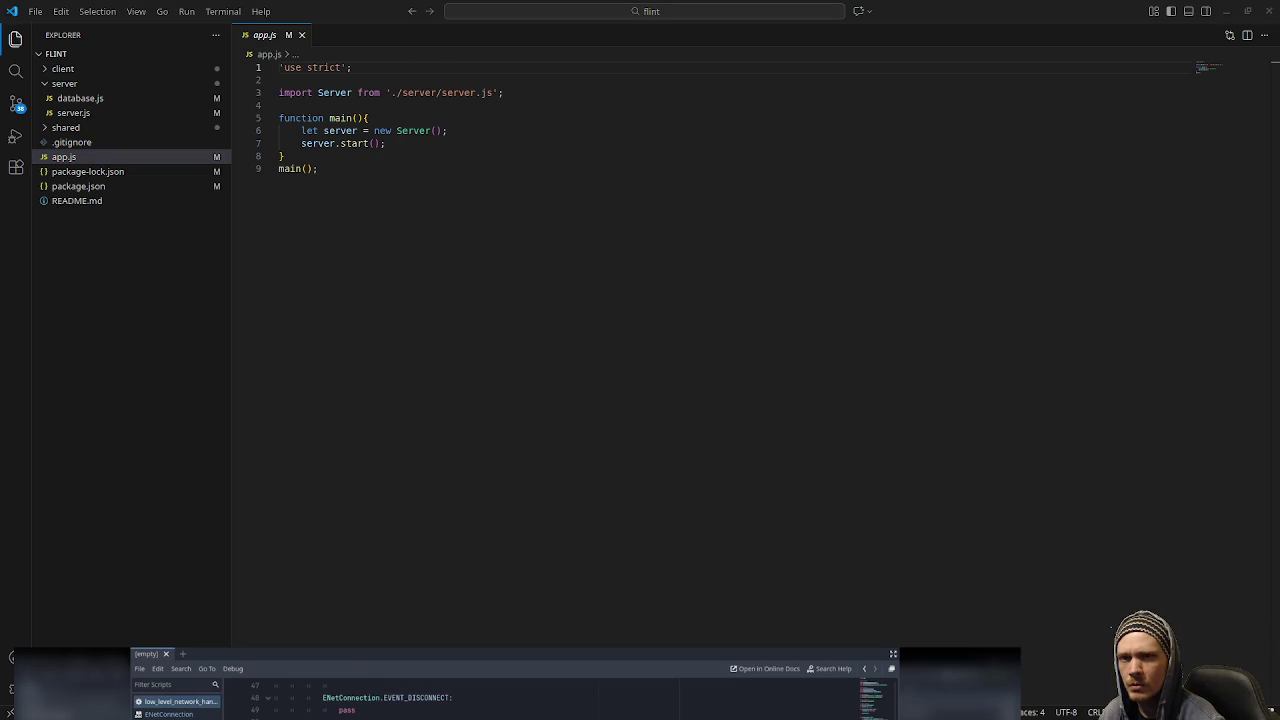
left_click(860, 333)
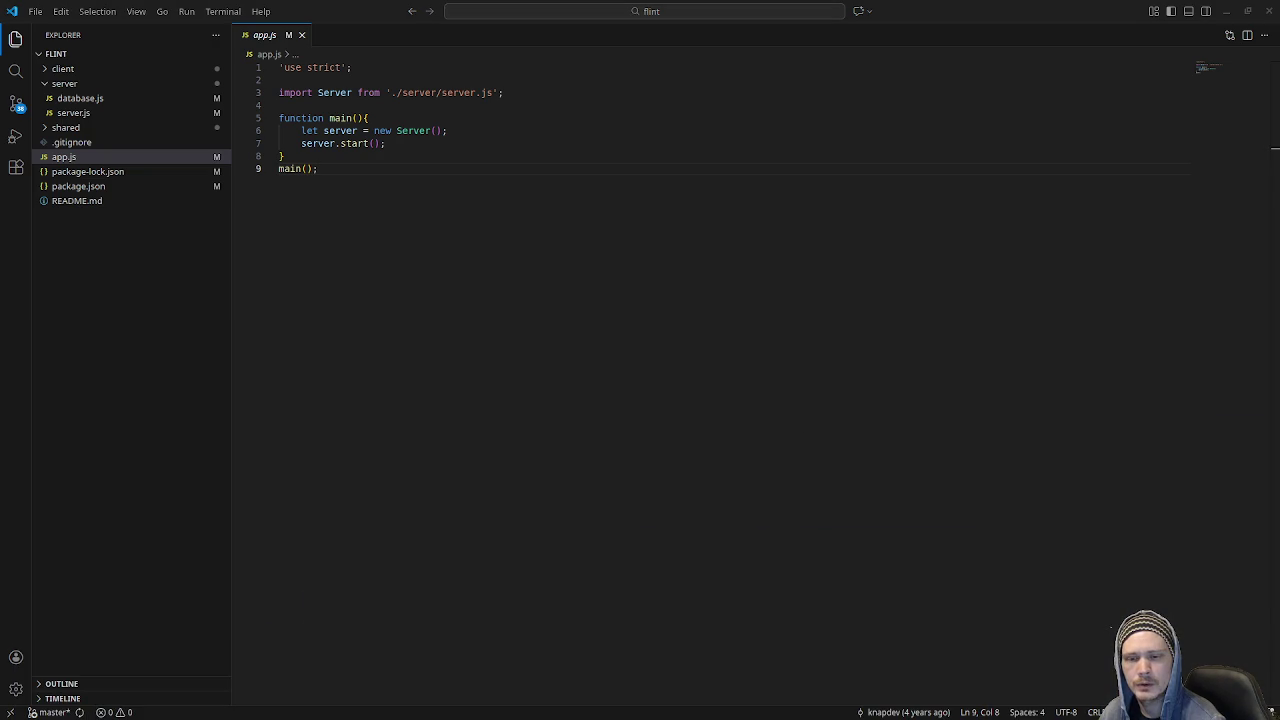
left_click(341, 166)
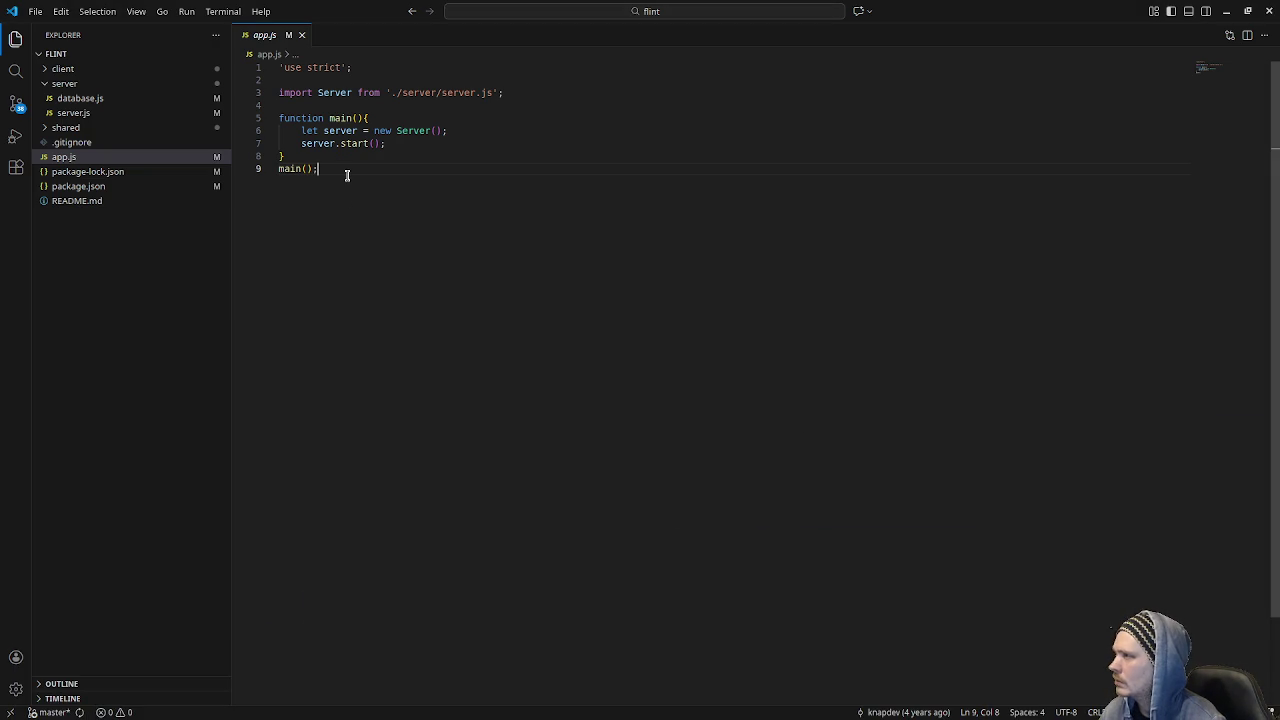
left_click(107, 187)
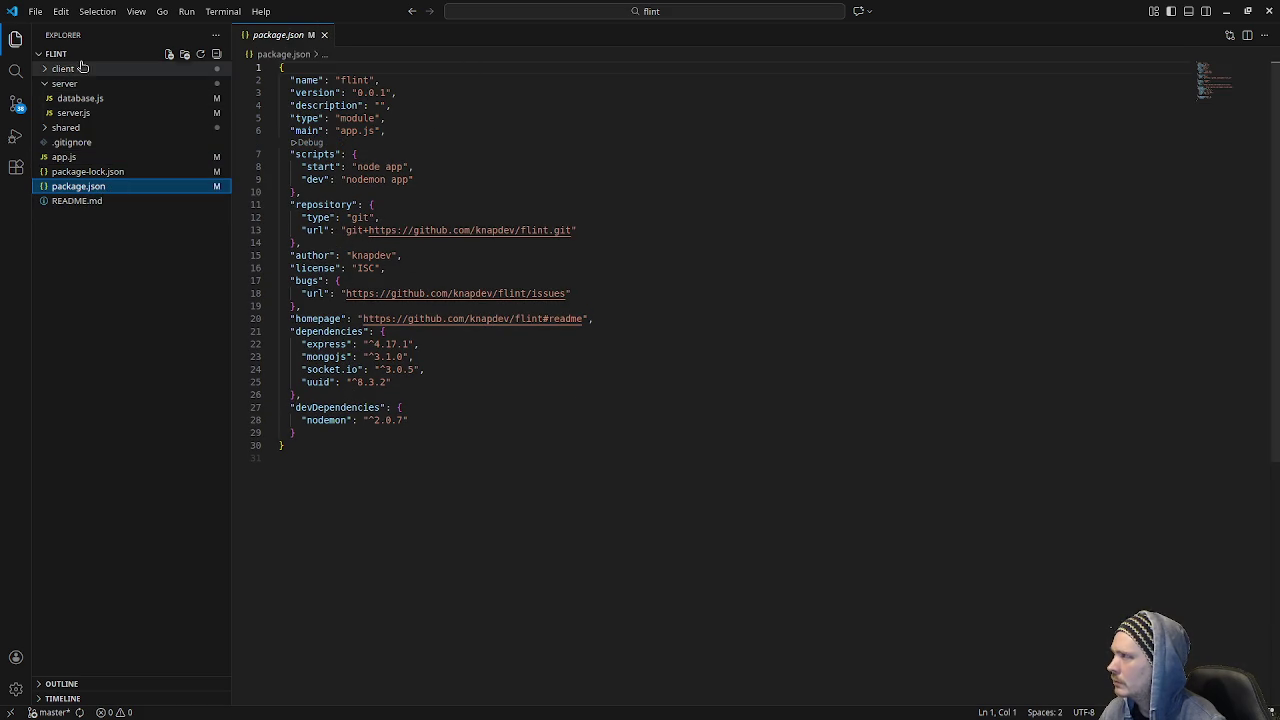
left_click(83, 158)
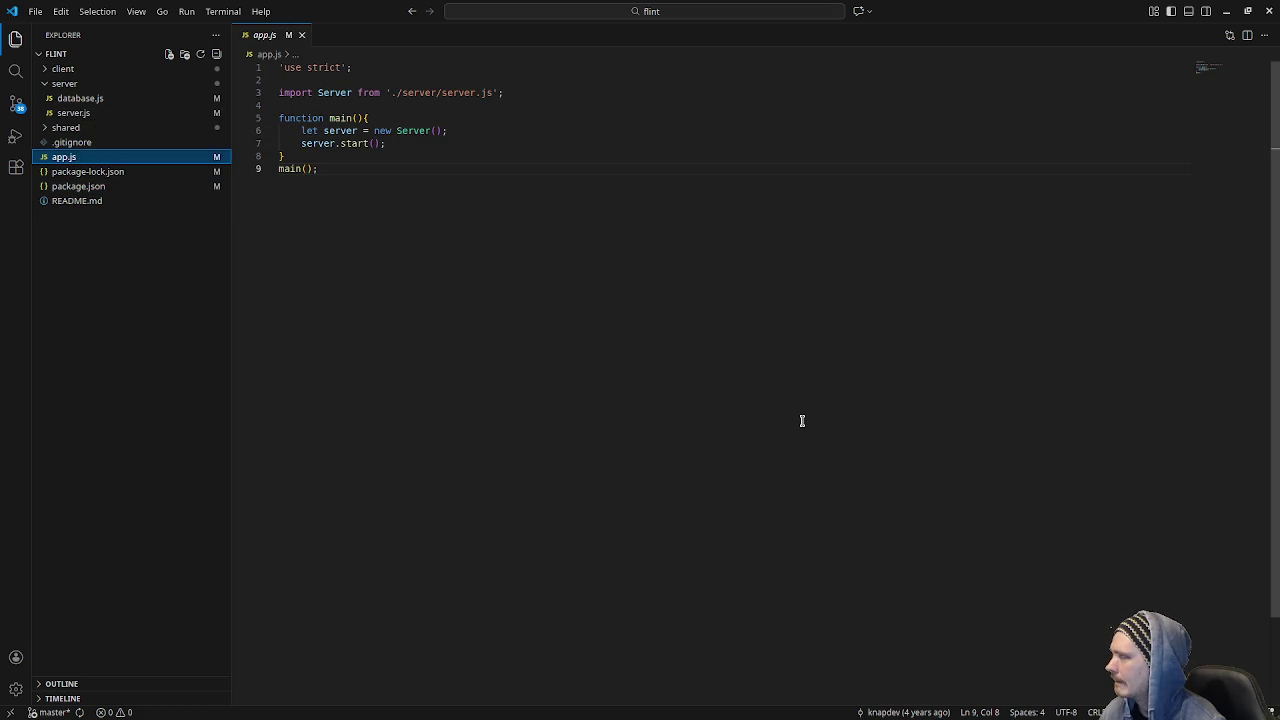
left_click(677, 606)
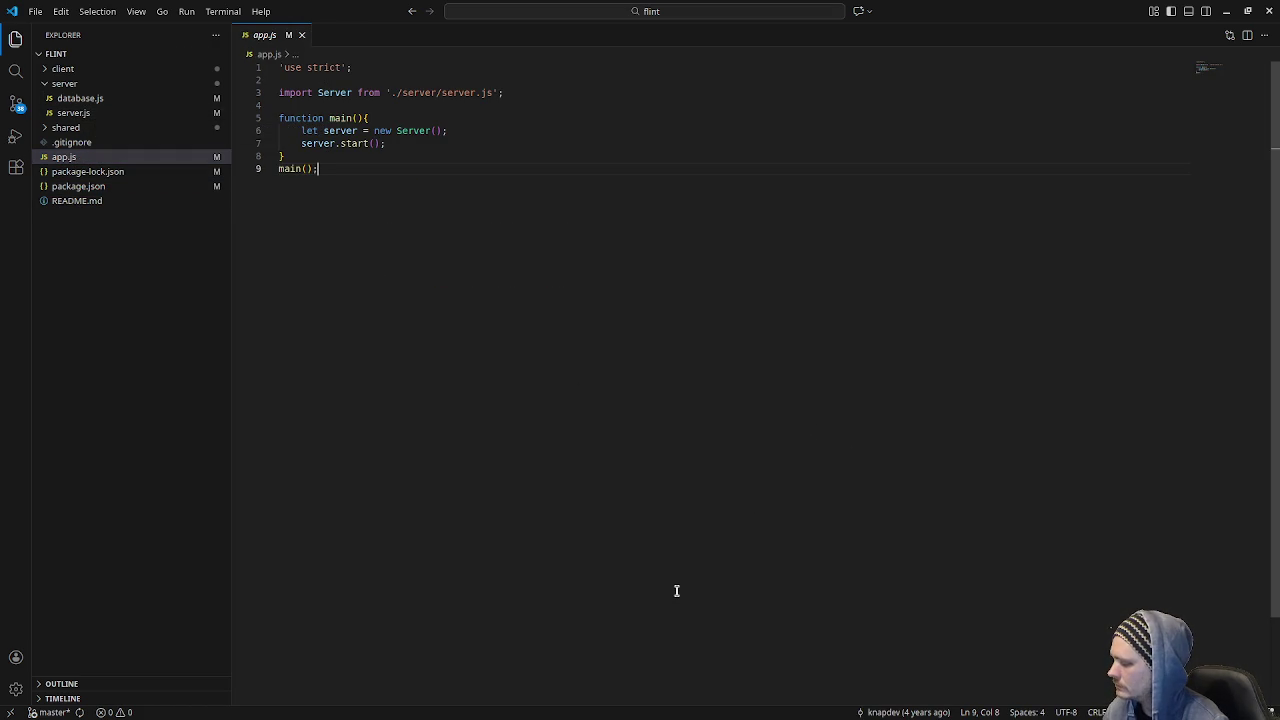
- Run 'node app.js' in the integrated terminal, which fails because express is missing
key("ctrl+grave")
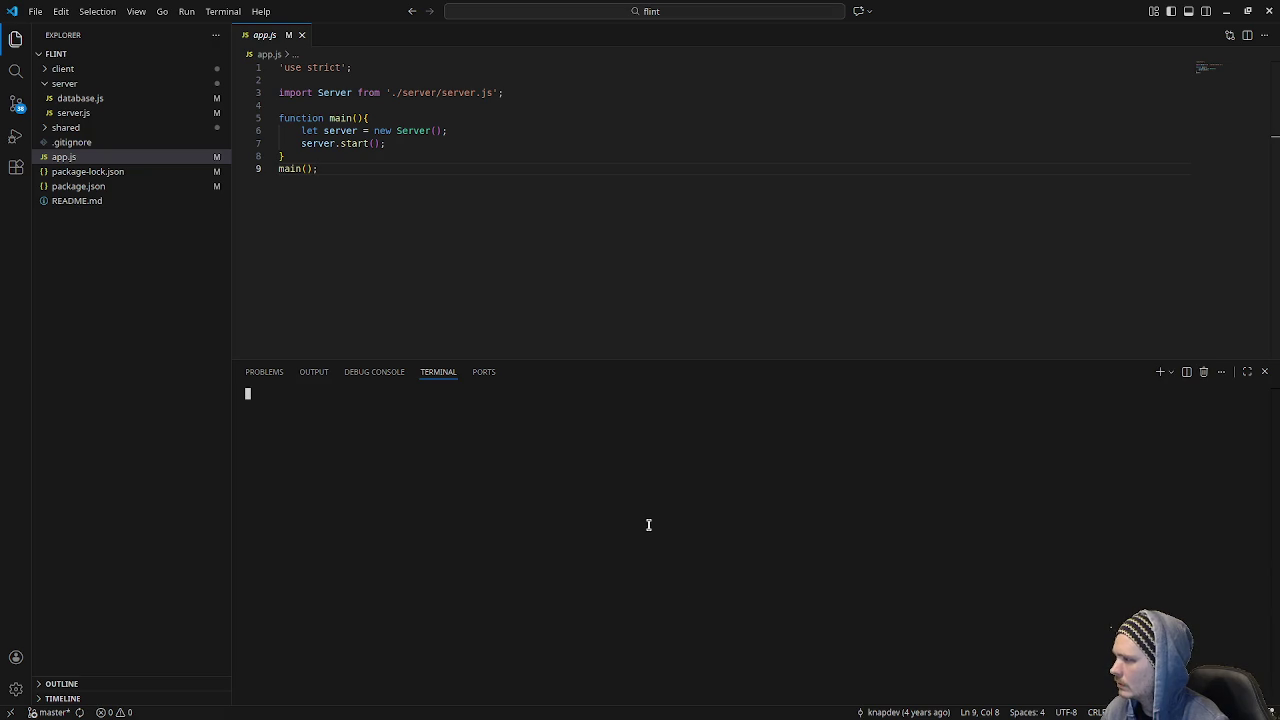
type("node app")
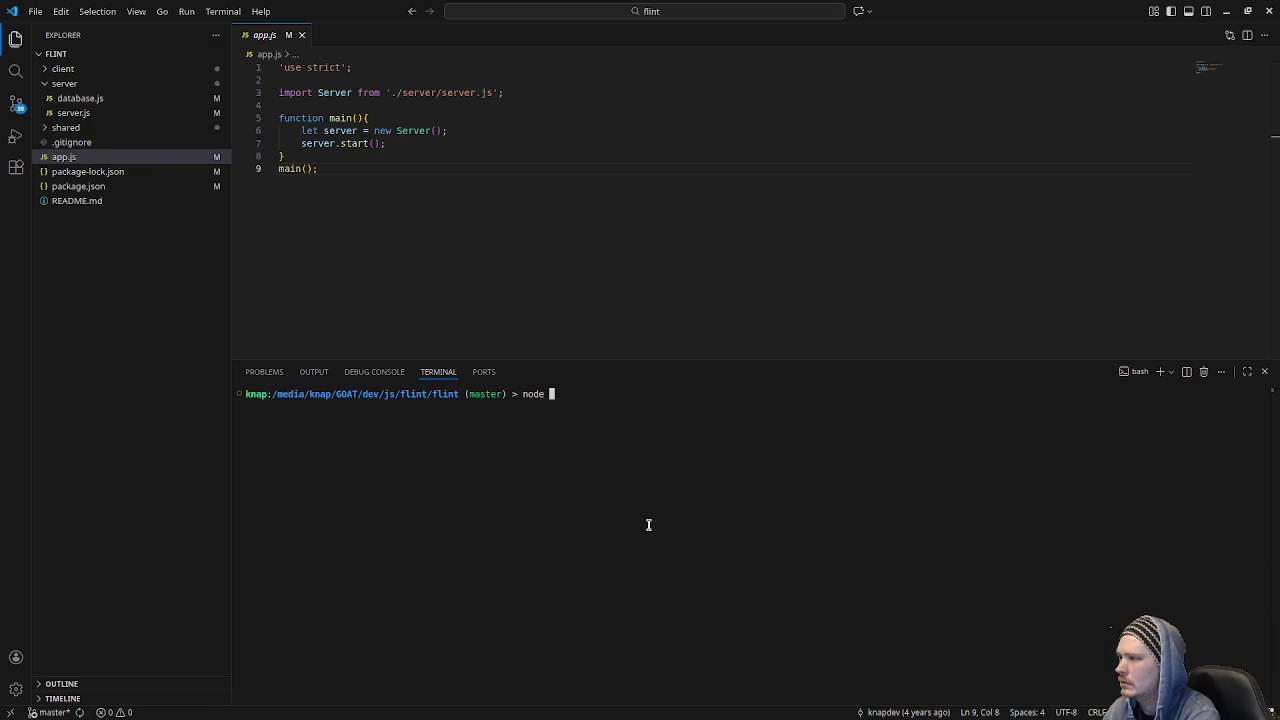
type(".js")
key("Return")
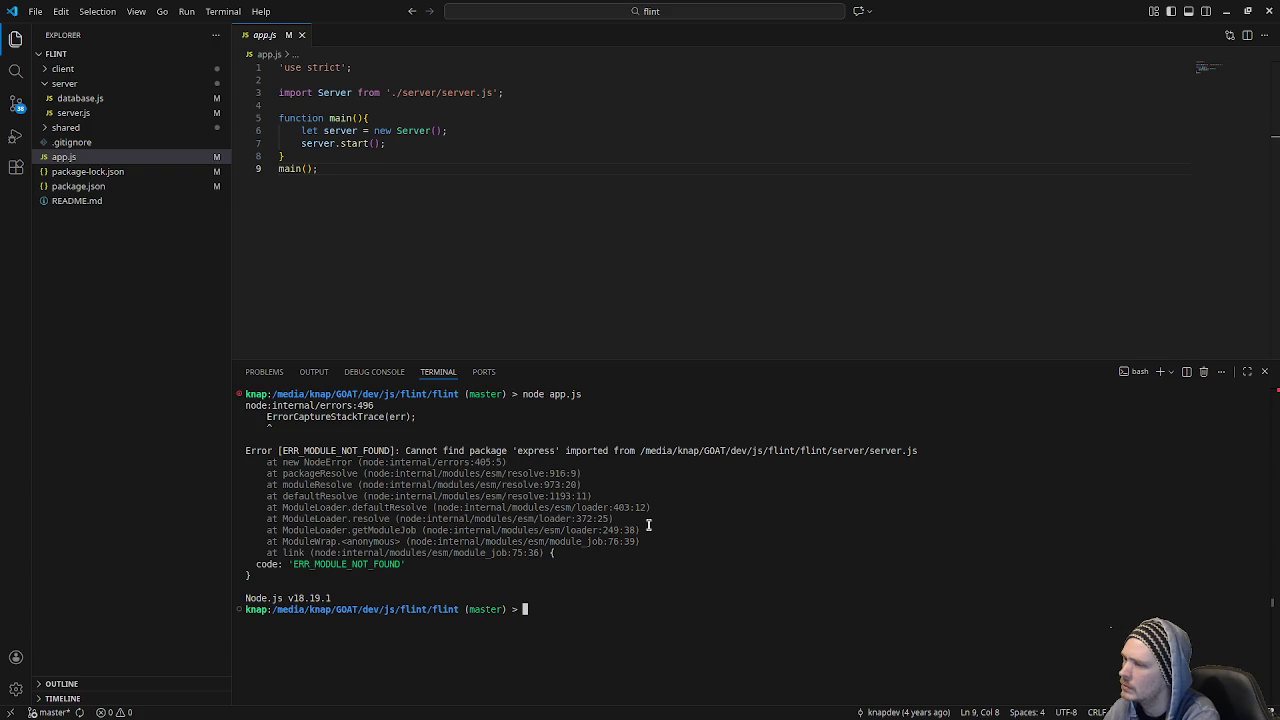
- Run 'npm install', dismiss the Live Server notification, and expand client/src in Explorer
type("npm install")
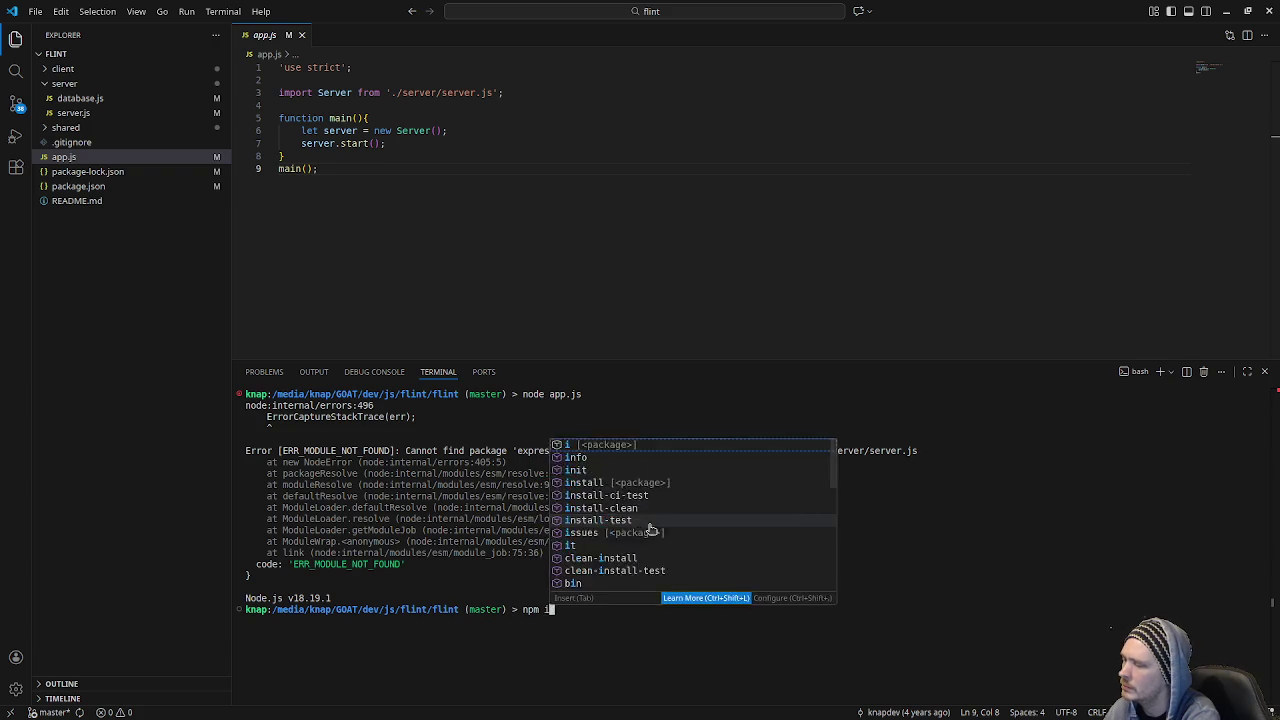
key("Return")
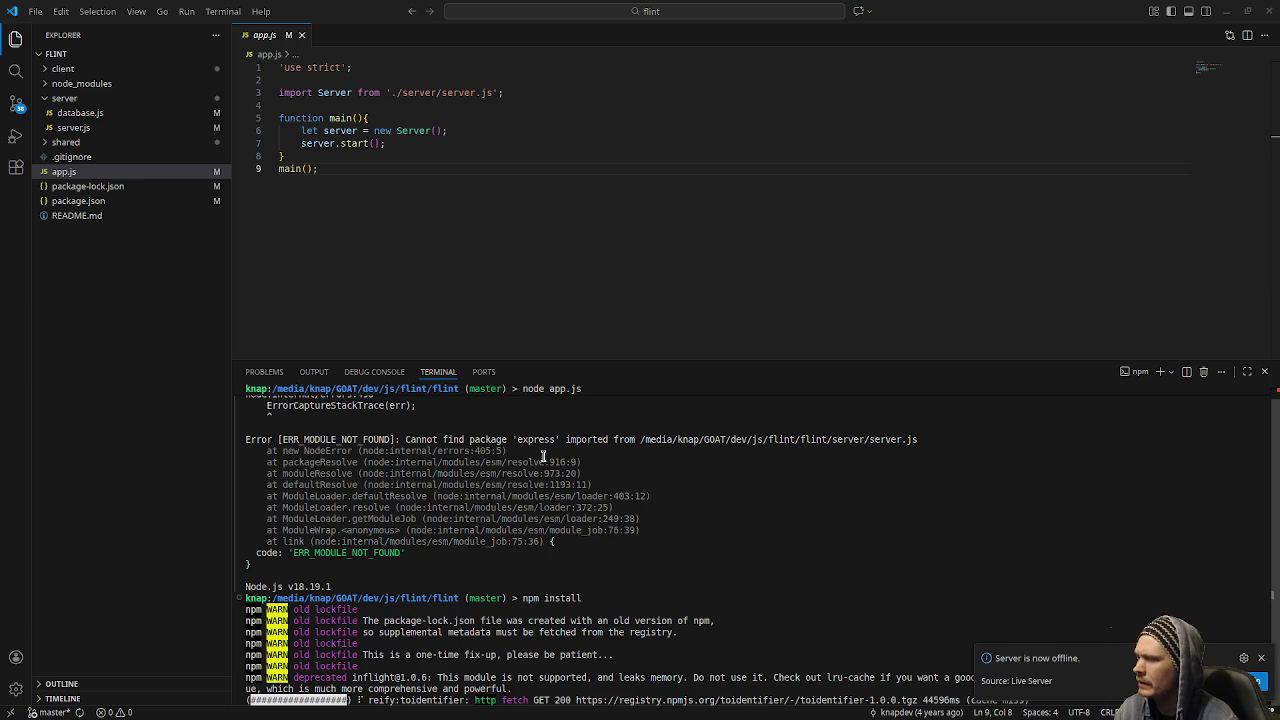
left_click(1261, 657)
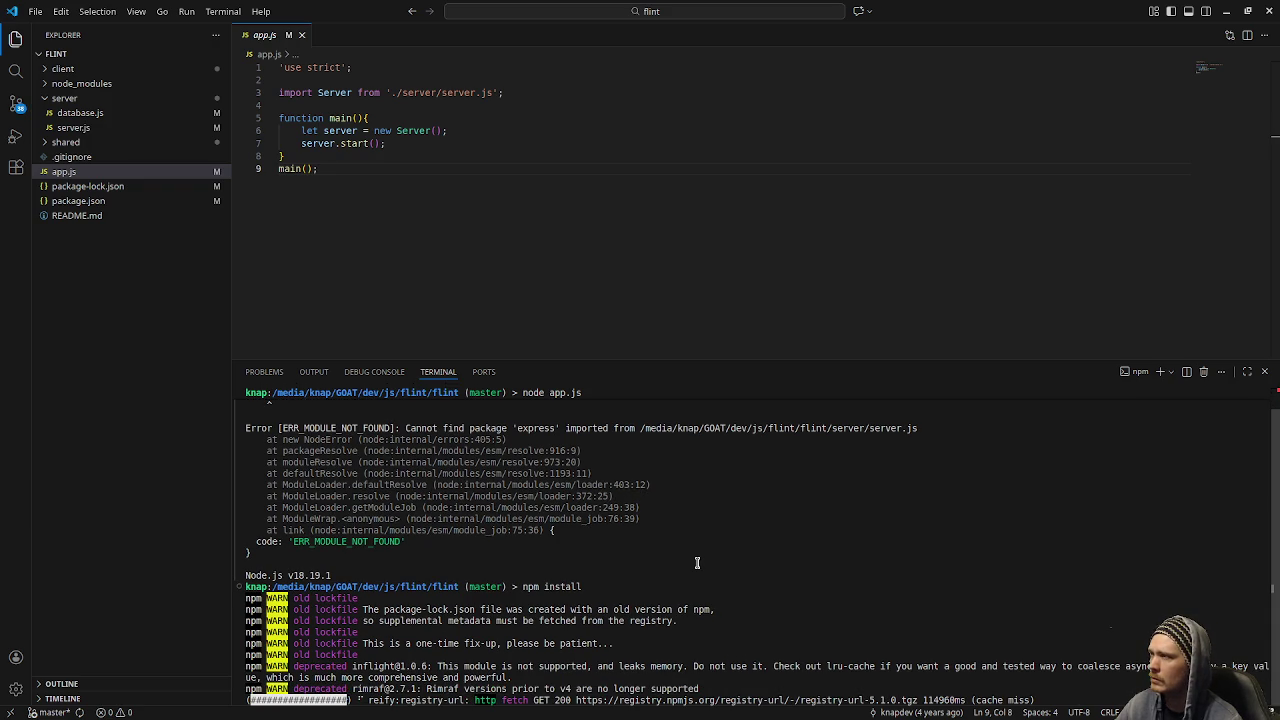
left_click(58, 68)
left_click(50, 114)
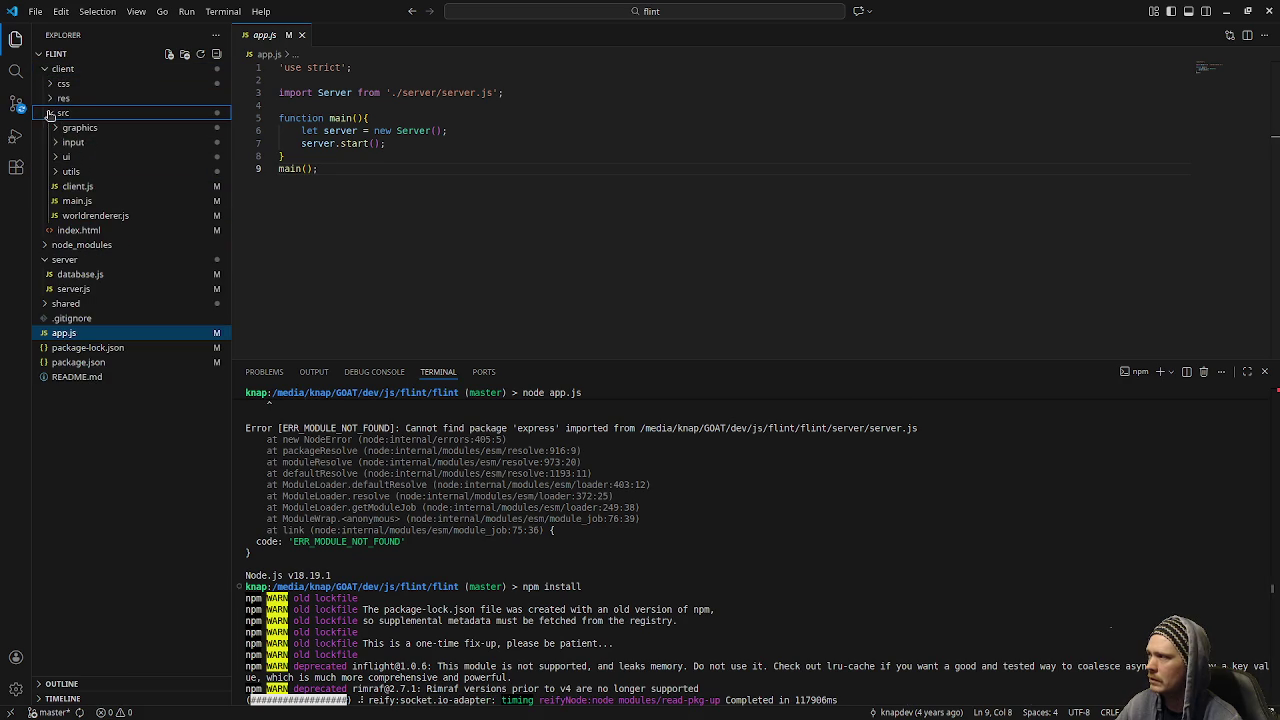
- Expand the graphics folder and browse main.js and client.js
left_click(57, 131)
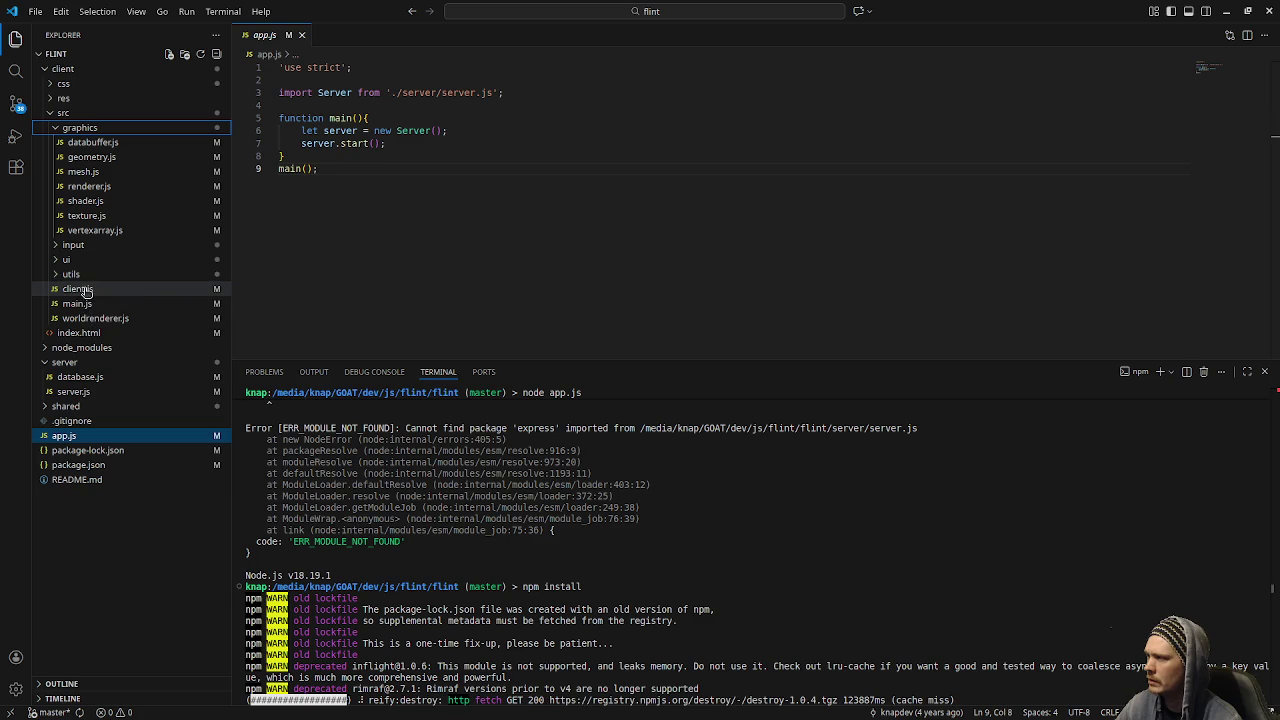
left_click(82, 304)
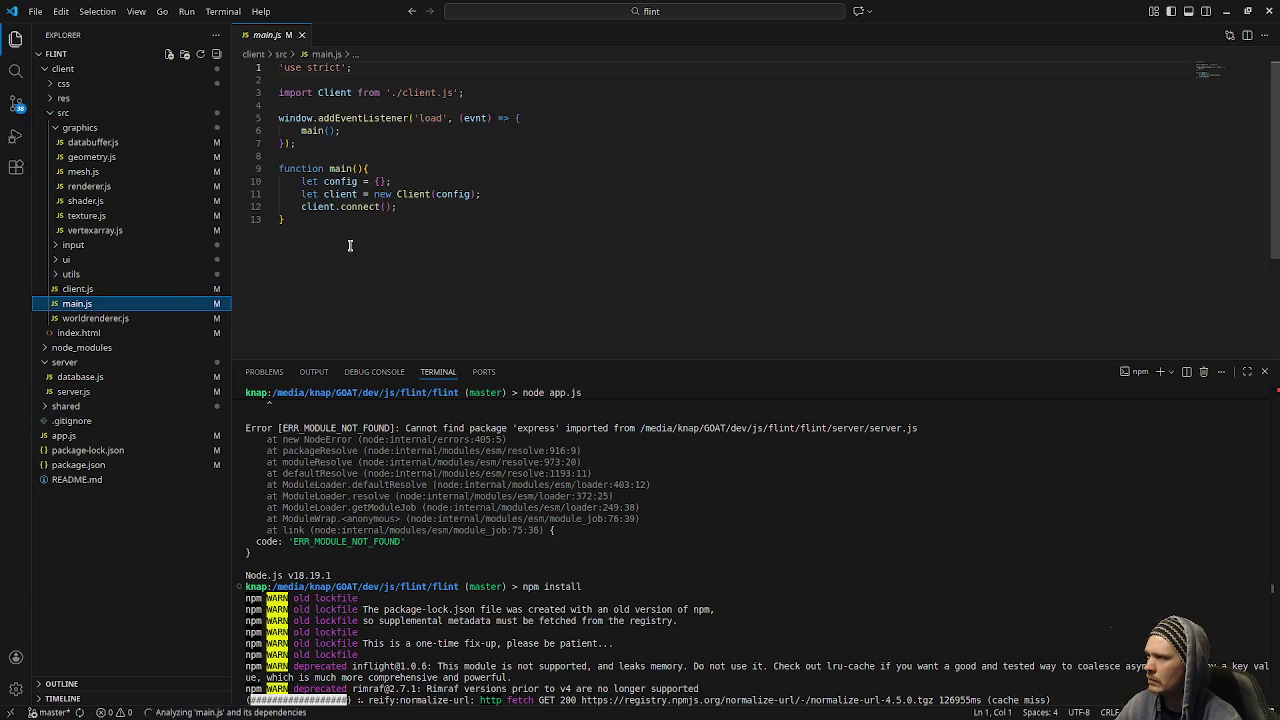
left_click(86, 289)
scroll(670, 255, "down", 3)
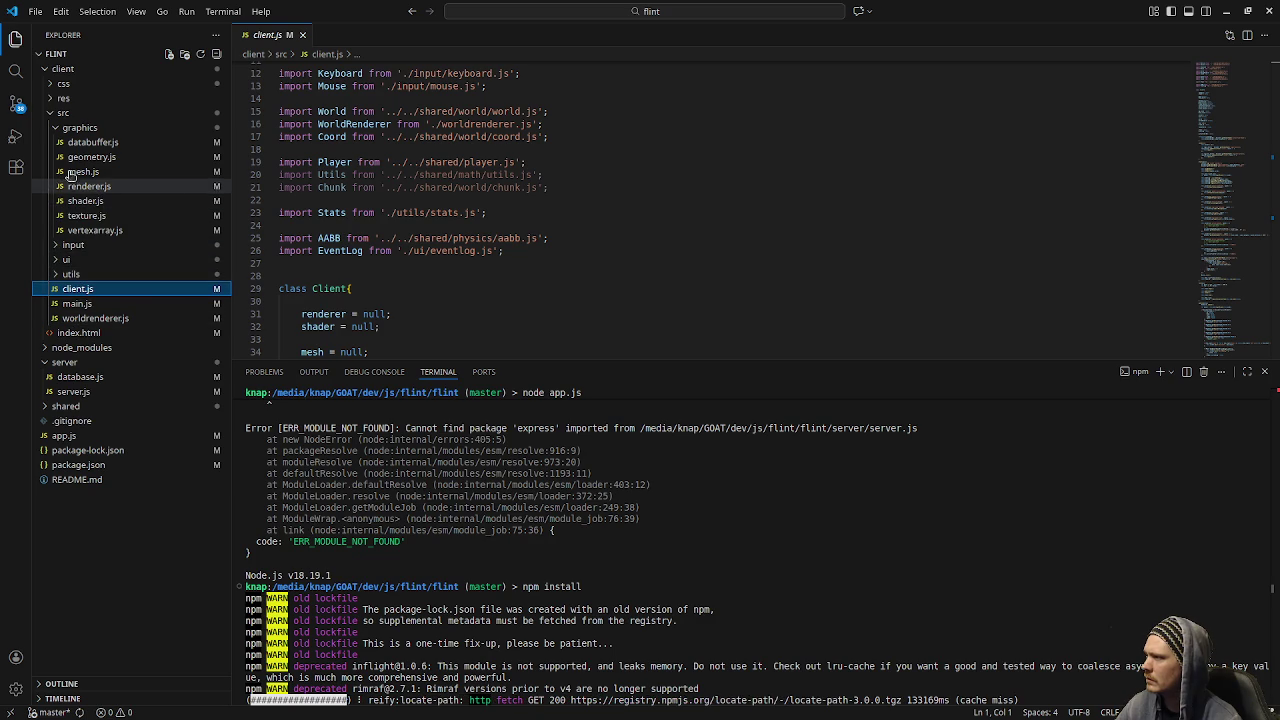
- Expand the shared folder and scroll through player.js
left_click(64, 406)
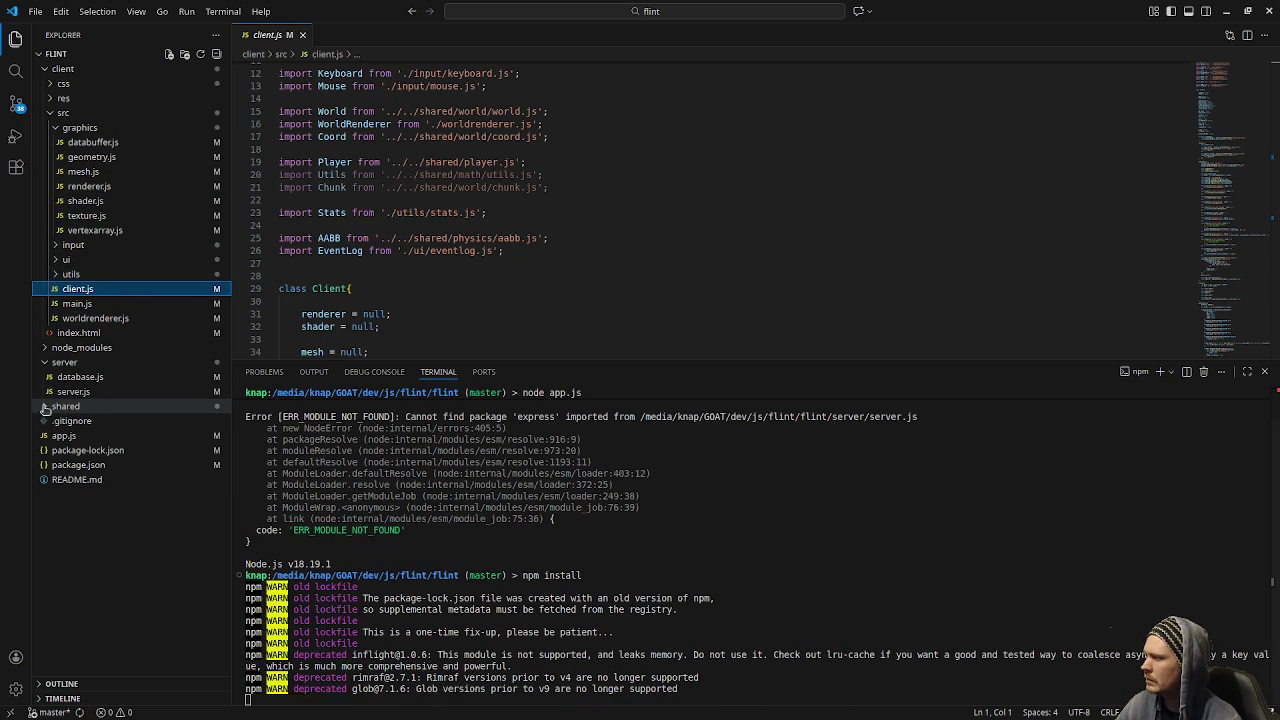
left_click(50, 465)
left_click(50, 465)
left_click(74, 480)
scroll(585, 288, "down", 3)
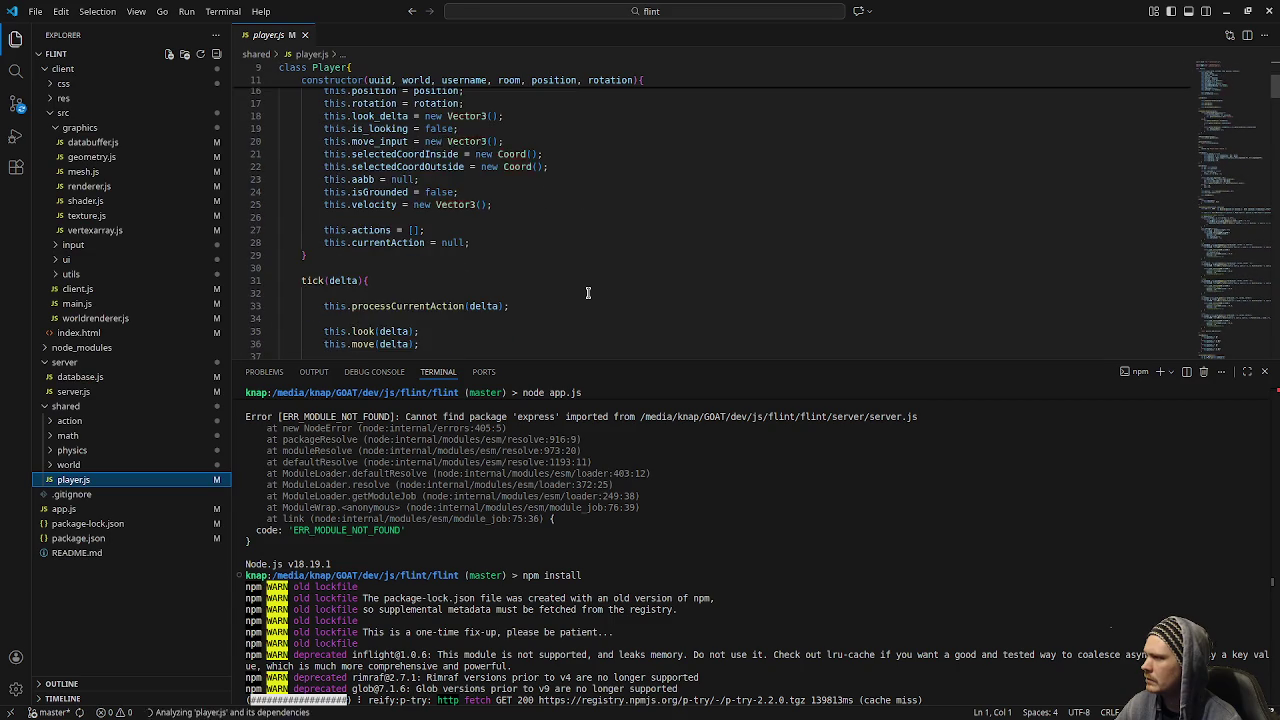
scroll(585, 300, "down", 10)
scroll(586, 305, "down", 20)
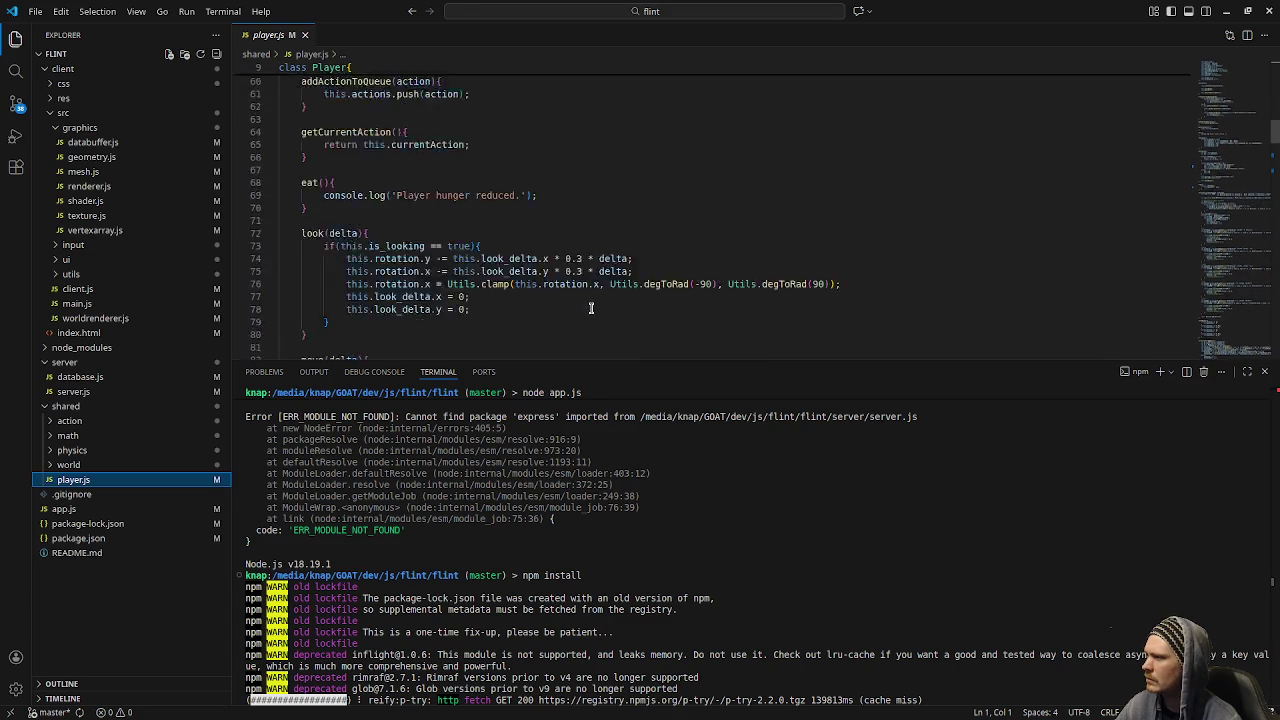
scroll(590, 310, "down", 20)
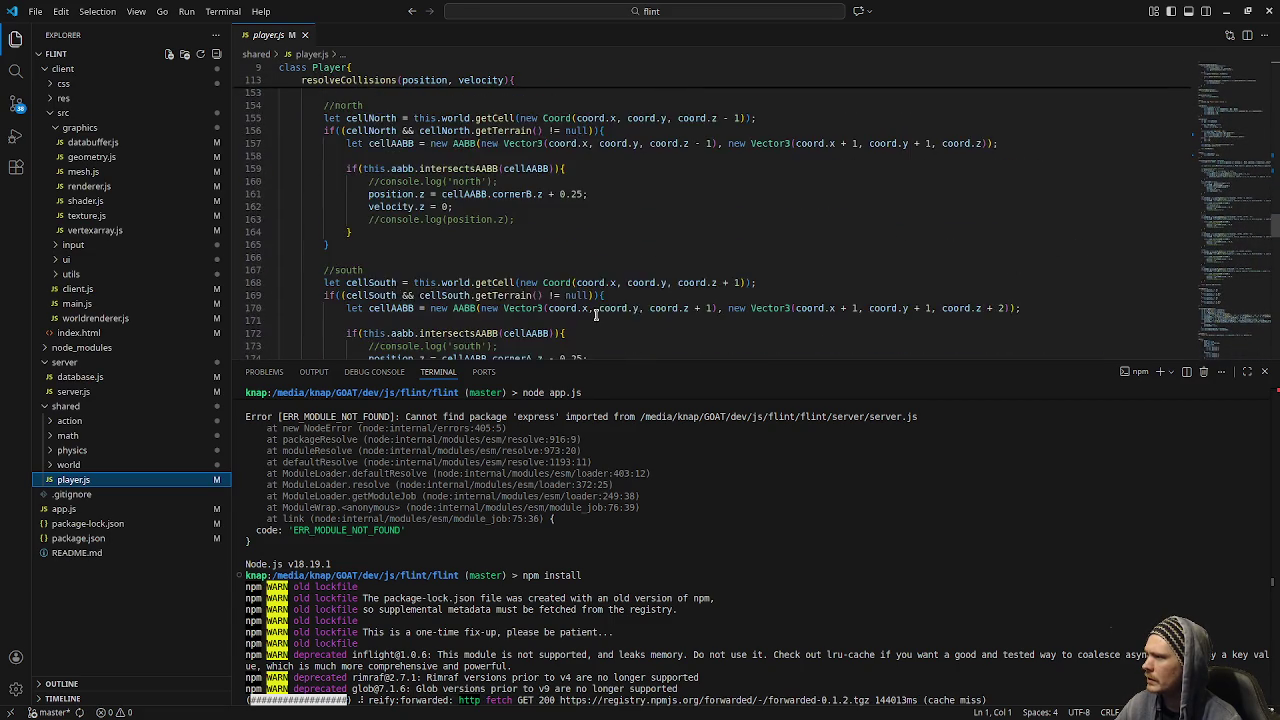
scroll(636, 314, "down", 15)
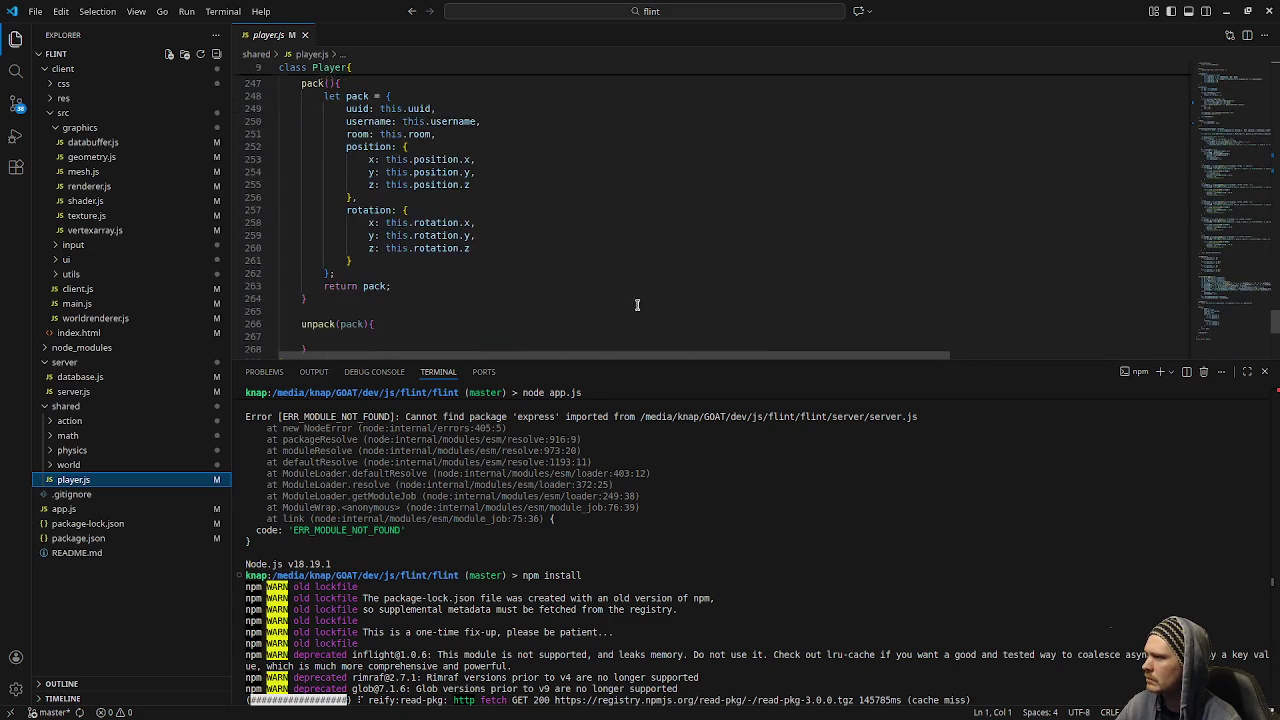
scroll(766, 289, "up", 4)
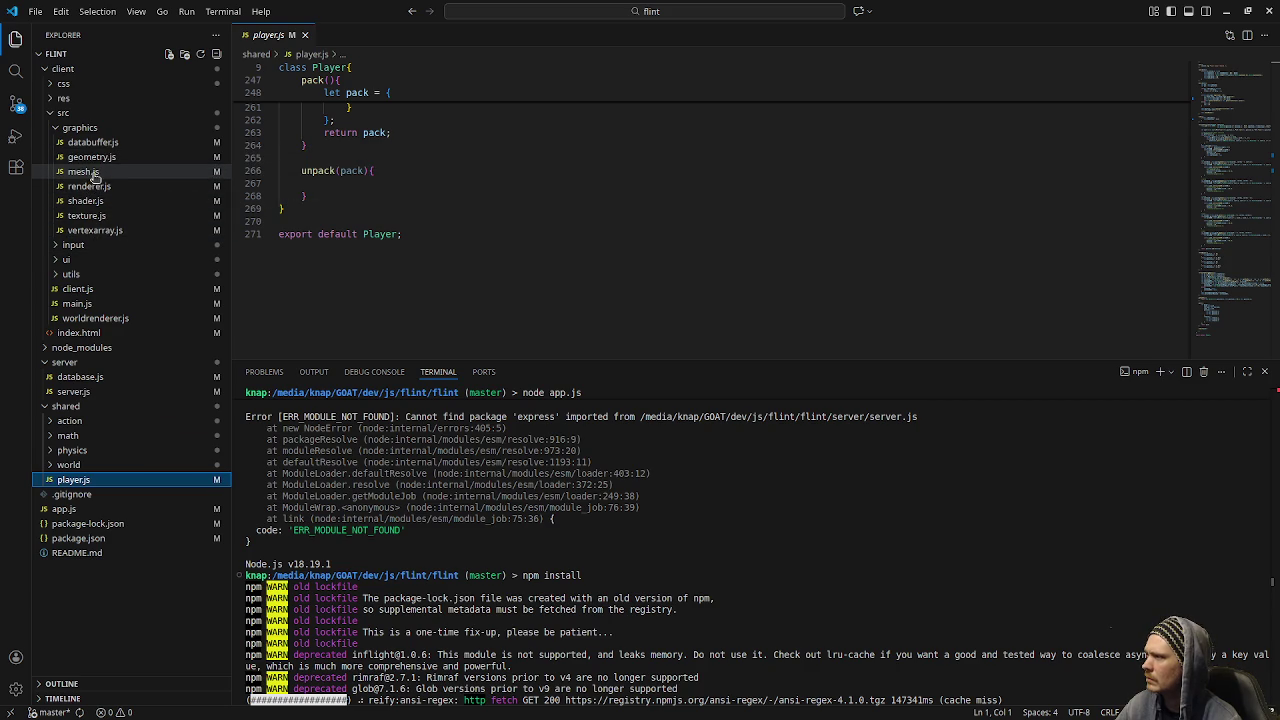
- Skim mesh.js from graphics, then return to client.js
left_click(90, 172)
scroll(450, 245, "down", 10)
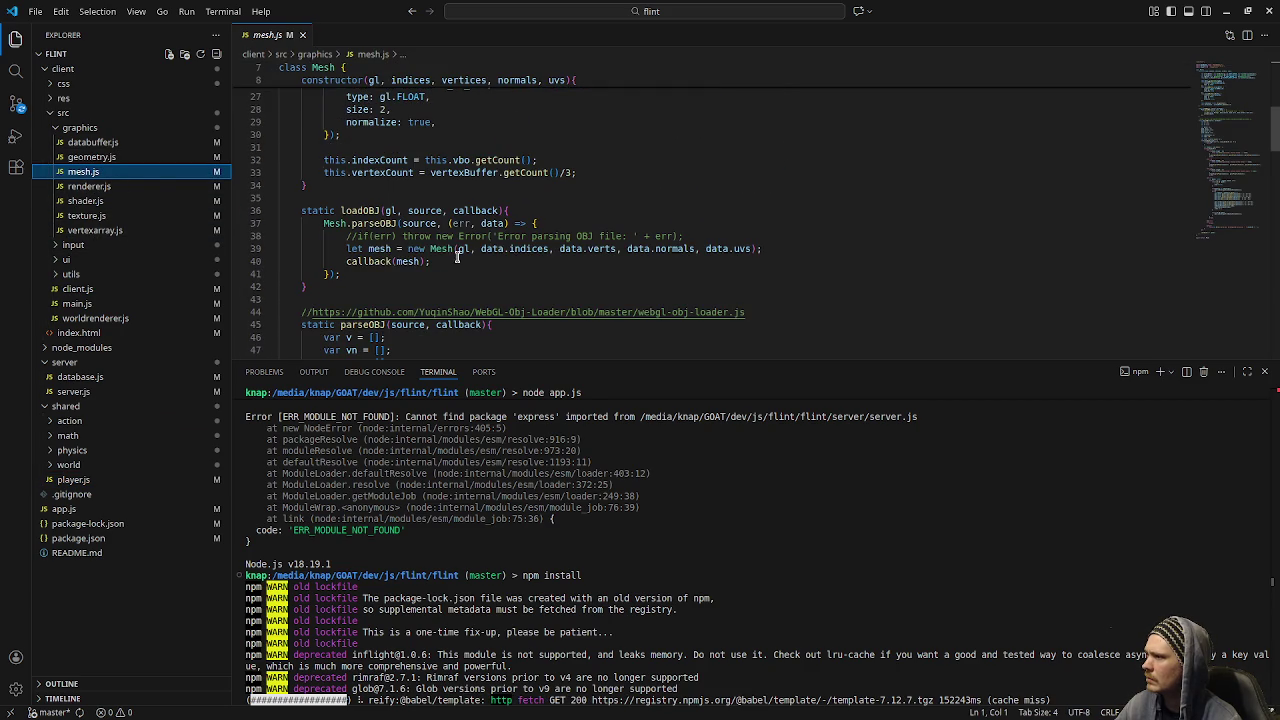
scroll(601, 247, "down", 12)
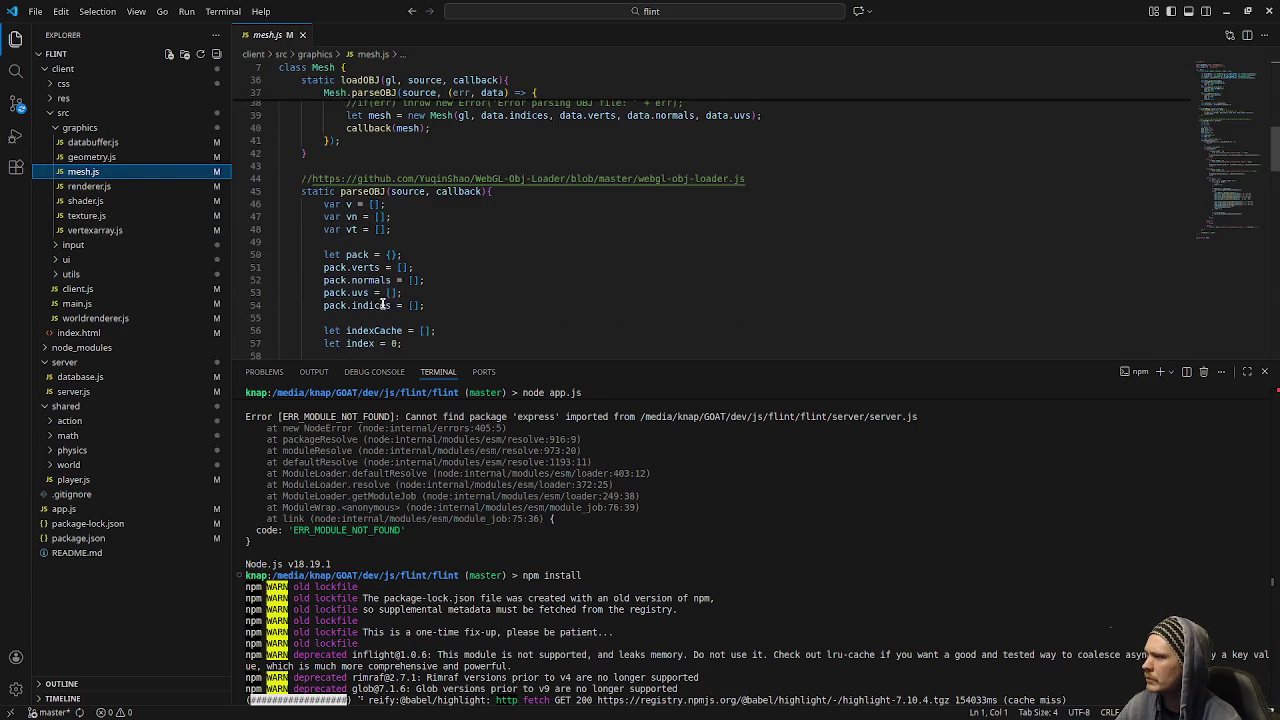
left_click(76, 289)
scroll(1143, 129, "down", 4)
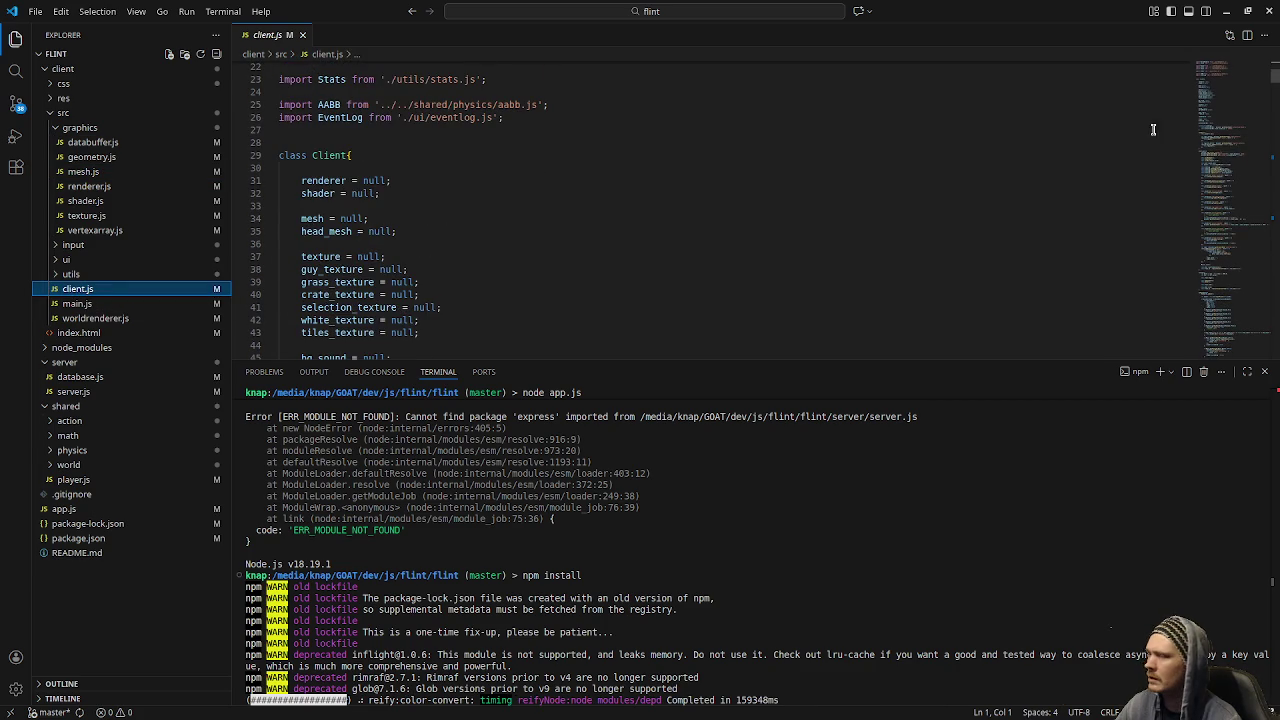
left_click(1233, 237)
mouse_move(1233, 237)
left_mouse_down()
mouse_move(1233, 308)
mouse_move(1226, 296)
left_mouse_up()
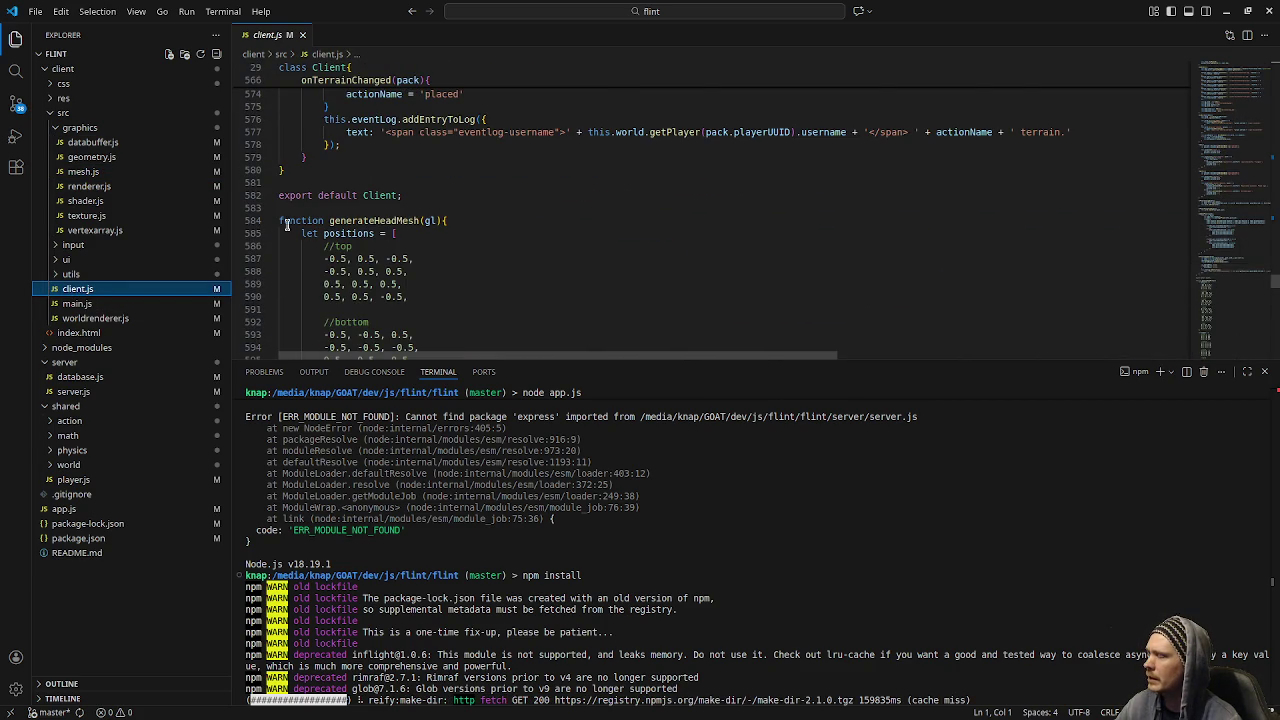
scroll(440, 235, "down", 15)
scroll(457, 241, "down", 20)
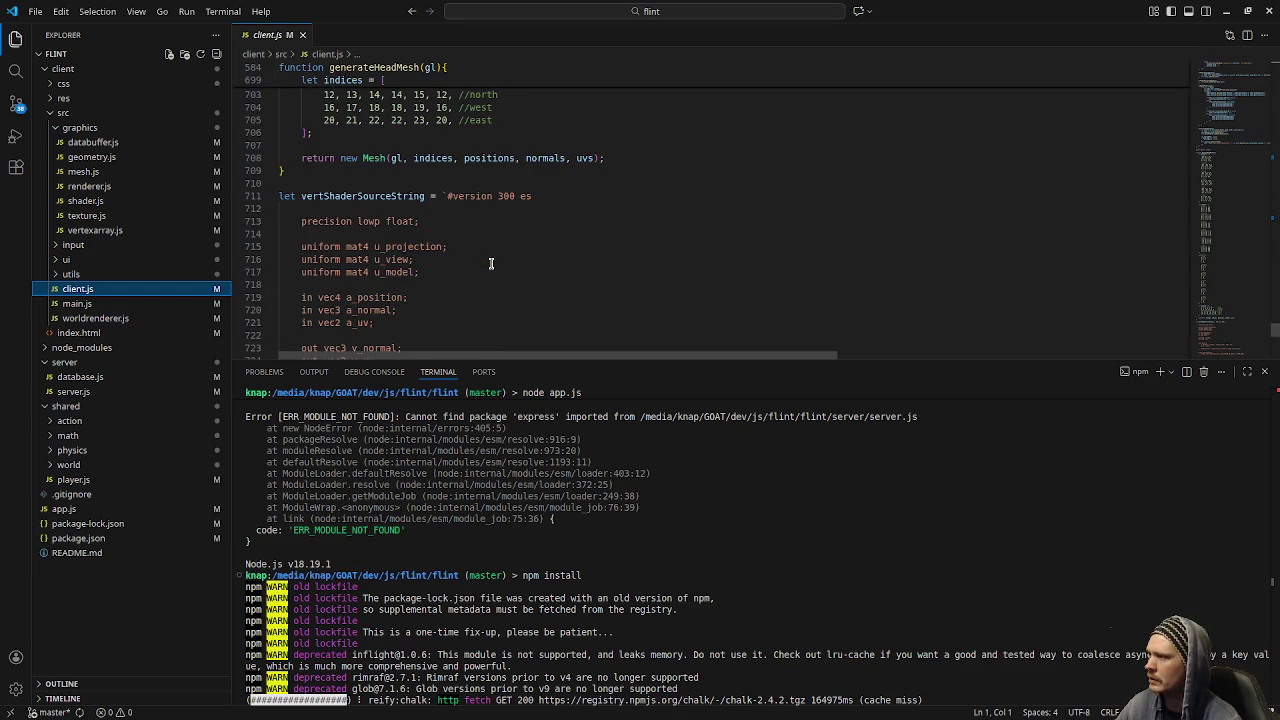
scroll(491, 263, "down", 13)
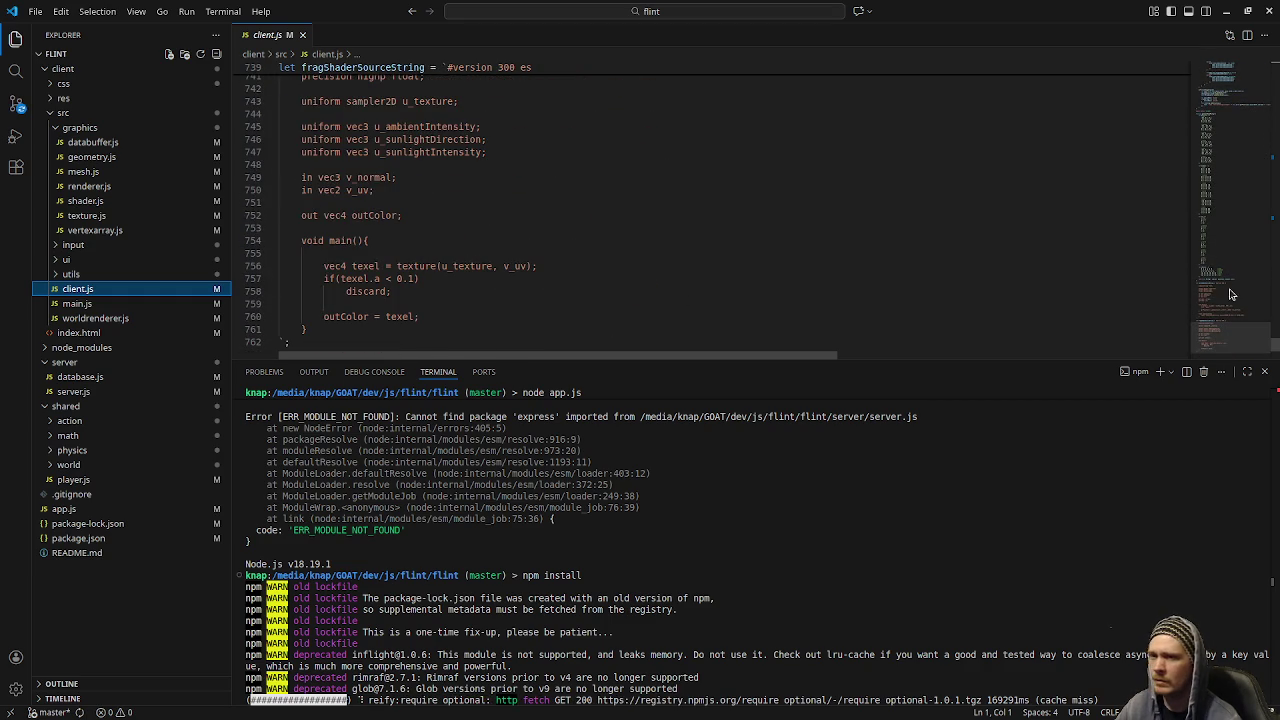
mouse_move(1233, 321)
left_mouse_down()
mouse_move(1223, 193)
mouse_move(1203, 163)
left_mouse_up()
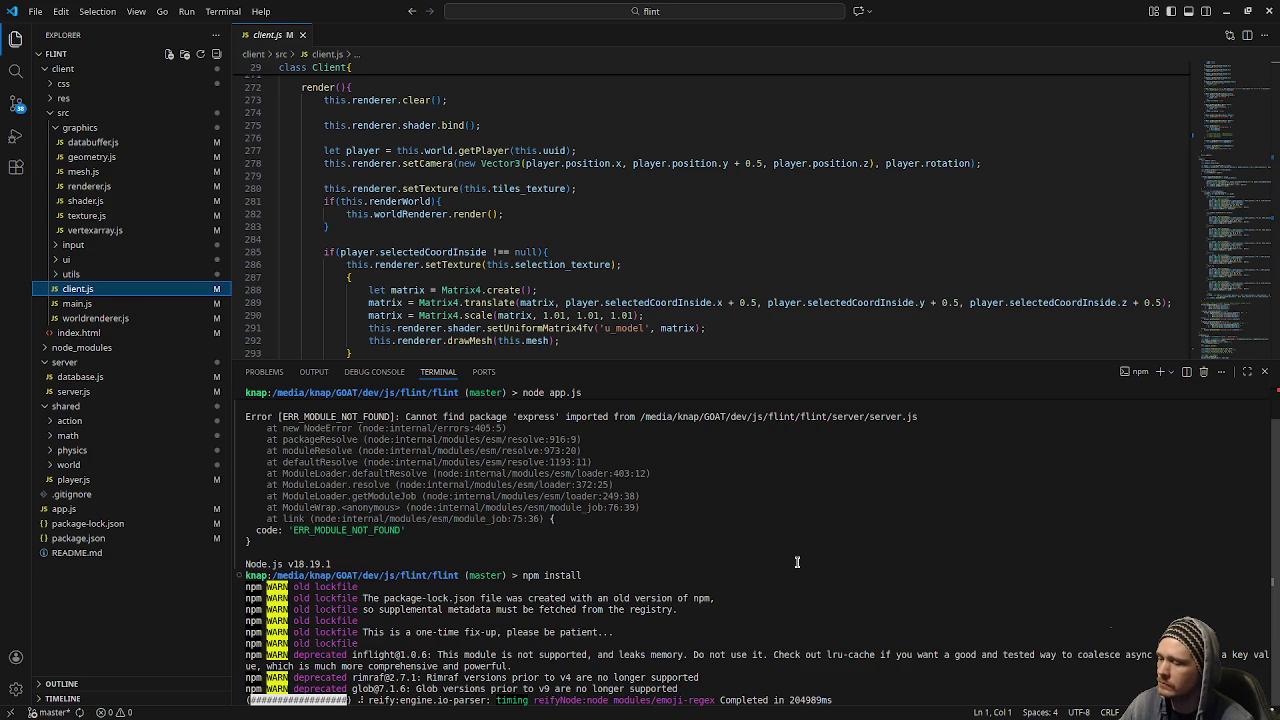
left_click(78, 538)
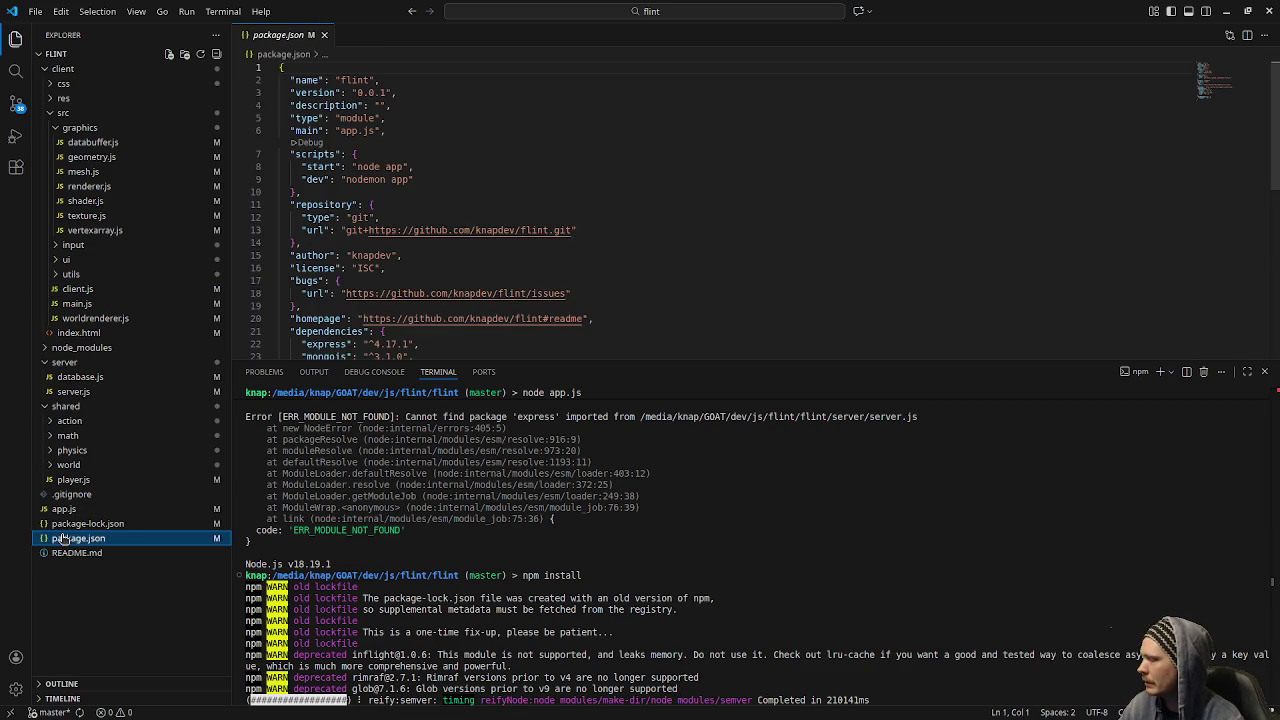
- Scroll package.json down to its dependencies, then bring up the body.gif viewer
scroll(678, 213, "down", 3)
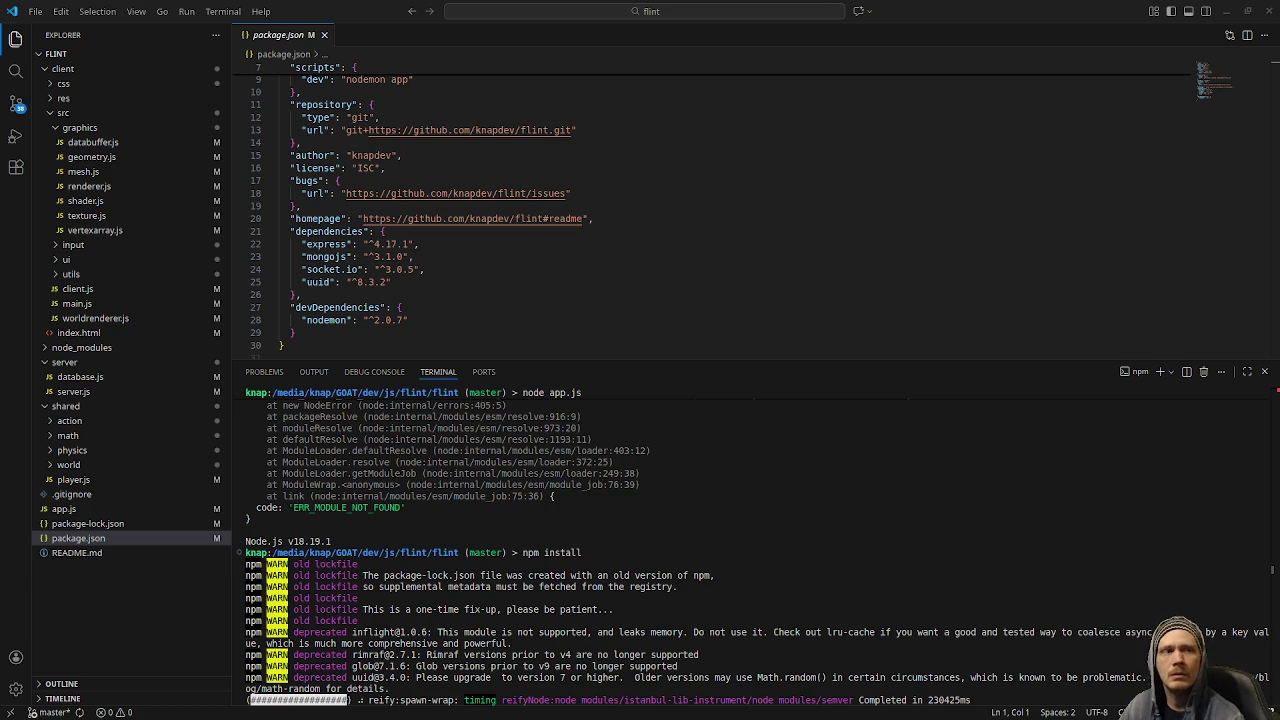
key("alt+Tab")
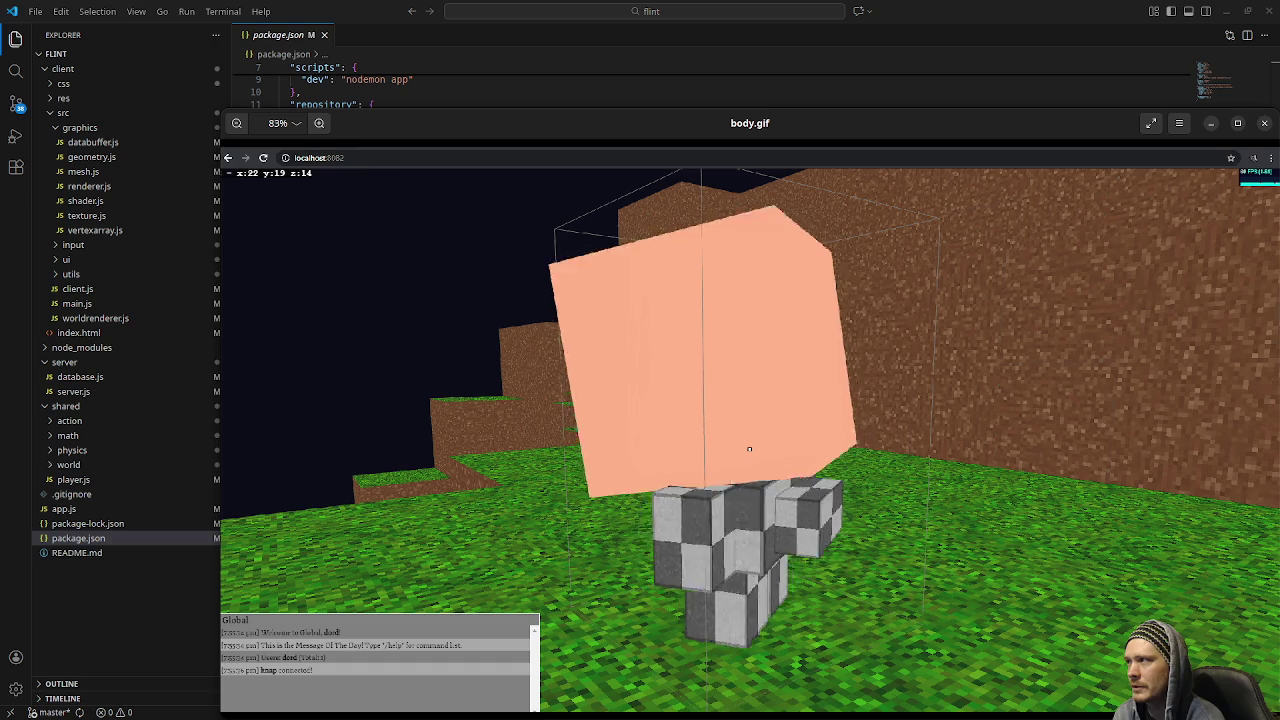
- Move aside and close the body.gif and col.gif previews to reach dude.gif
left_click_drag(777, 123, 715, 51)
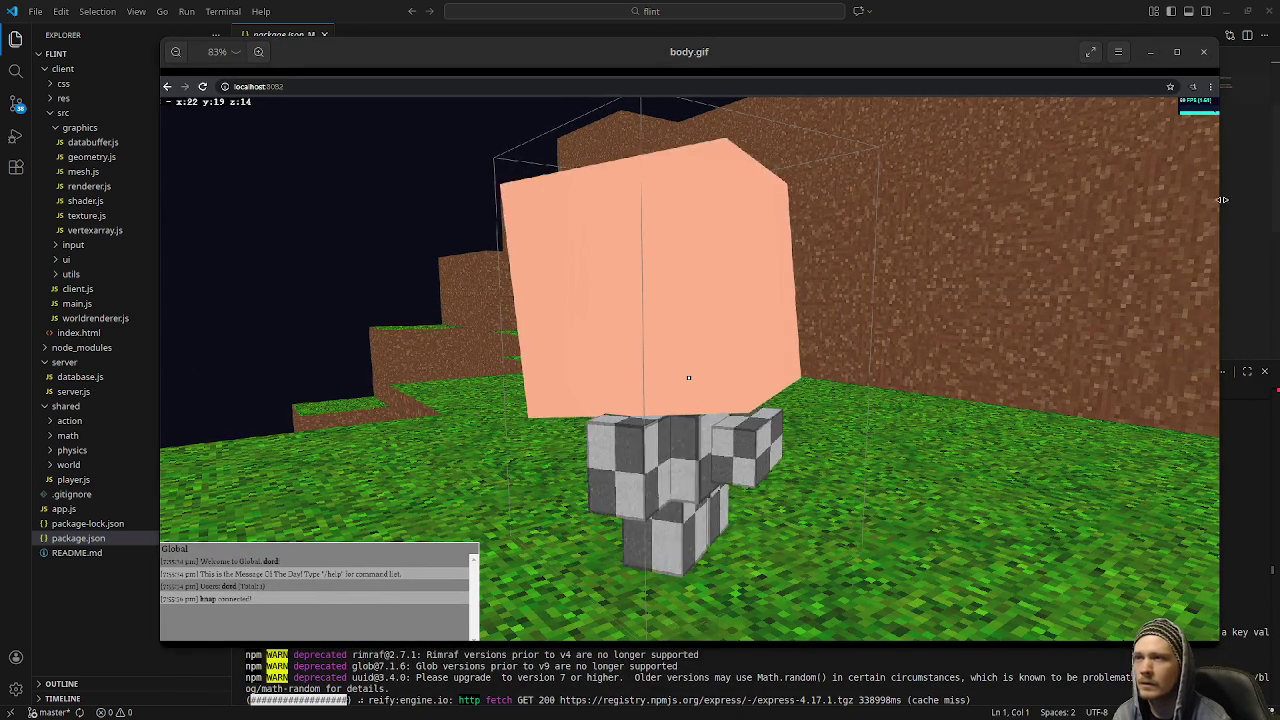
left_click(1203, 52)
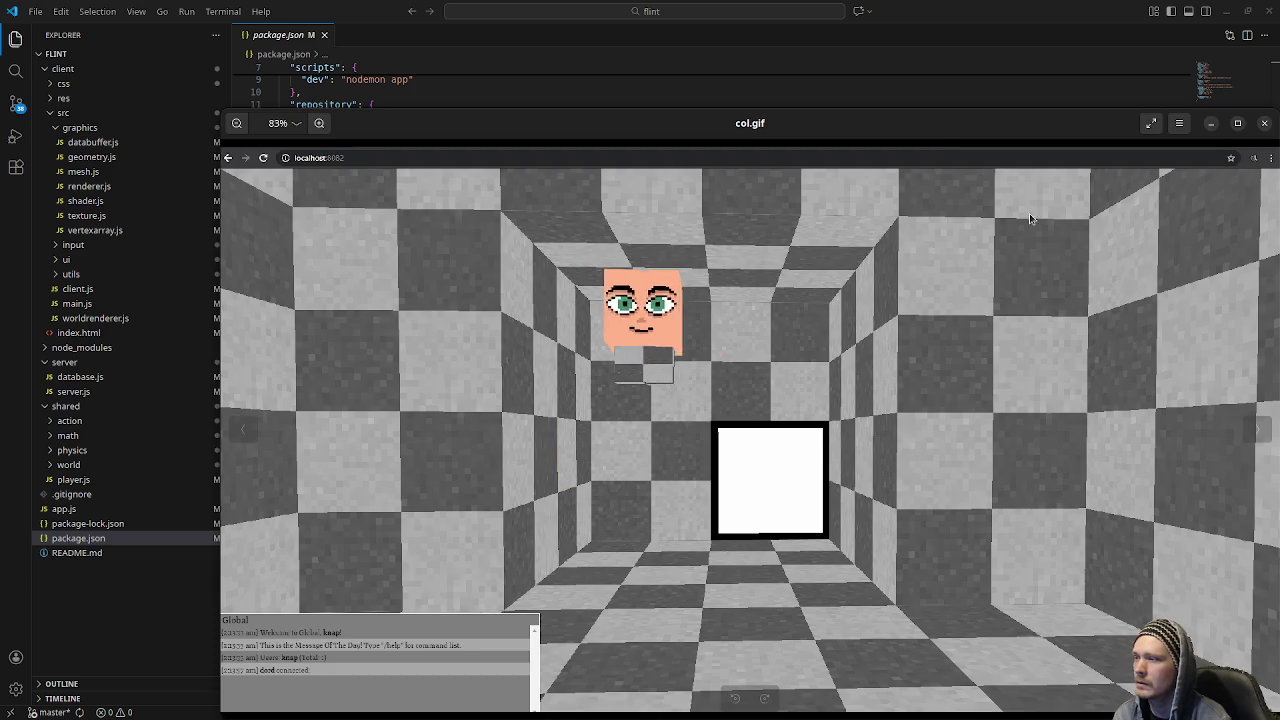
left_click_drag(911, 128, 874, 80)
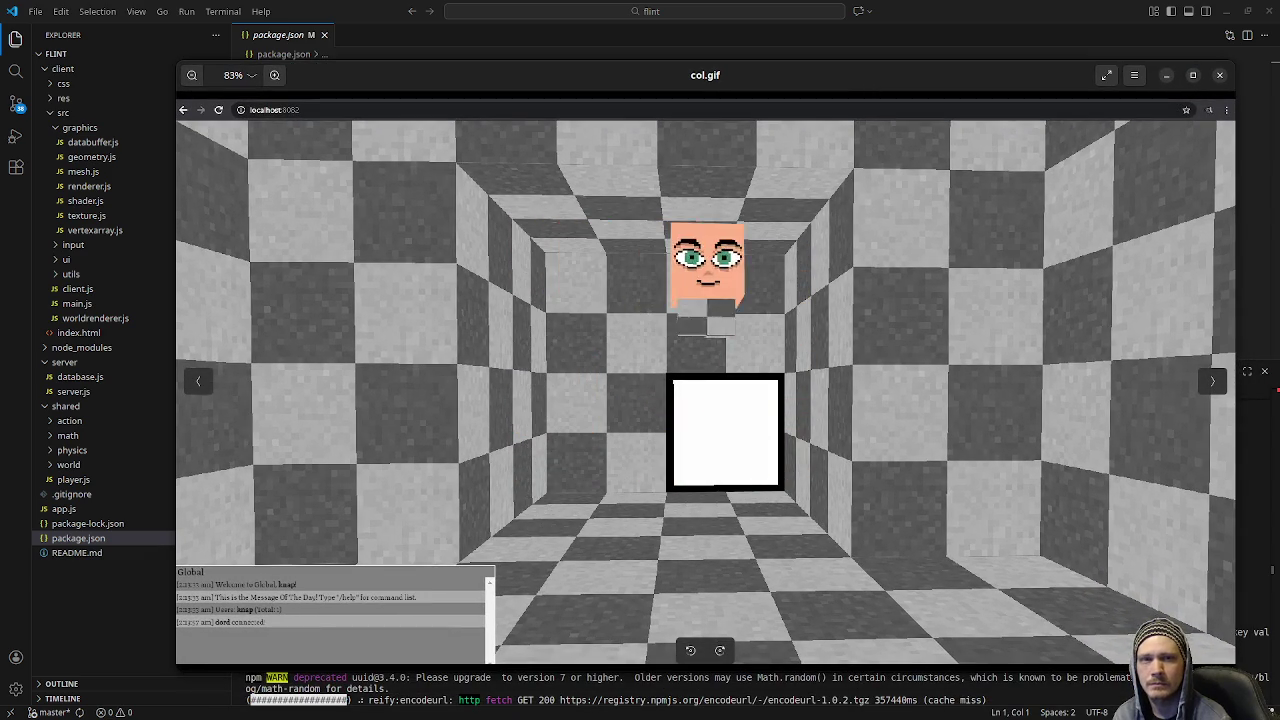
left_click(1221, 76)
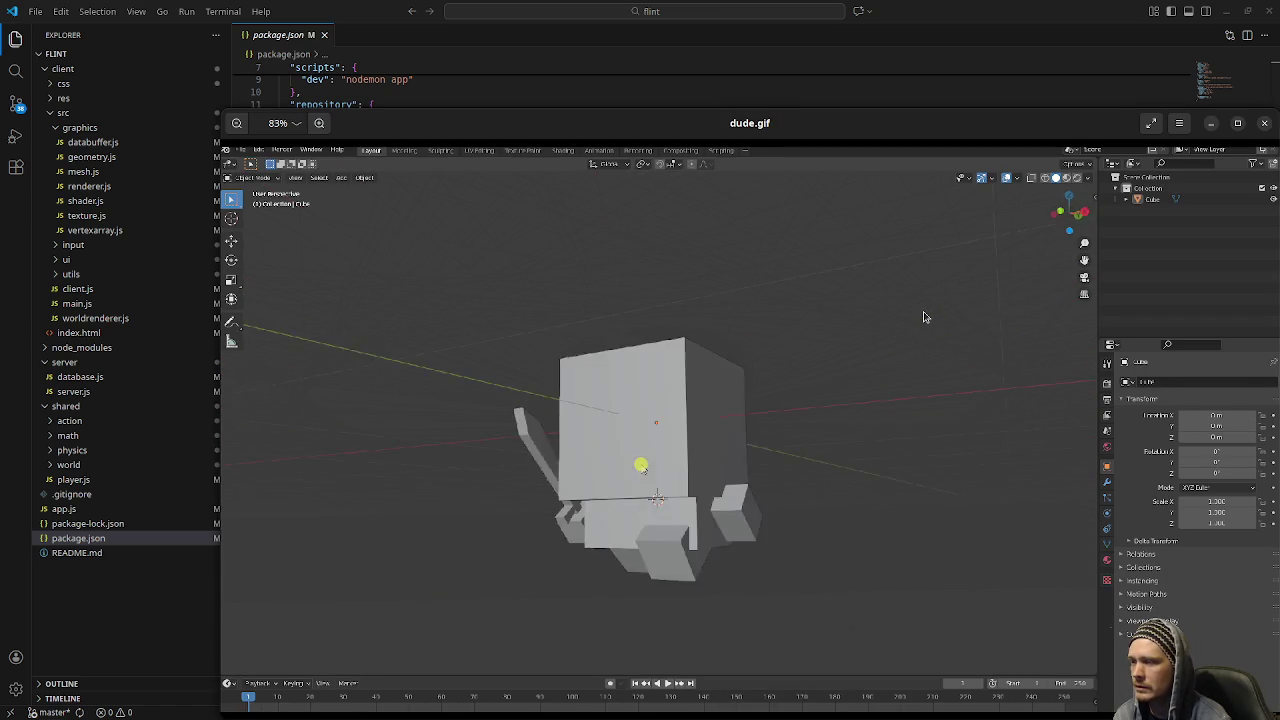
- Close dude.gif so flint.gif is shown
left_click(1265, 124)
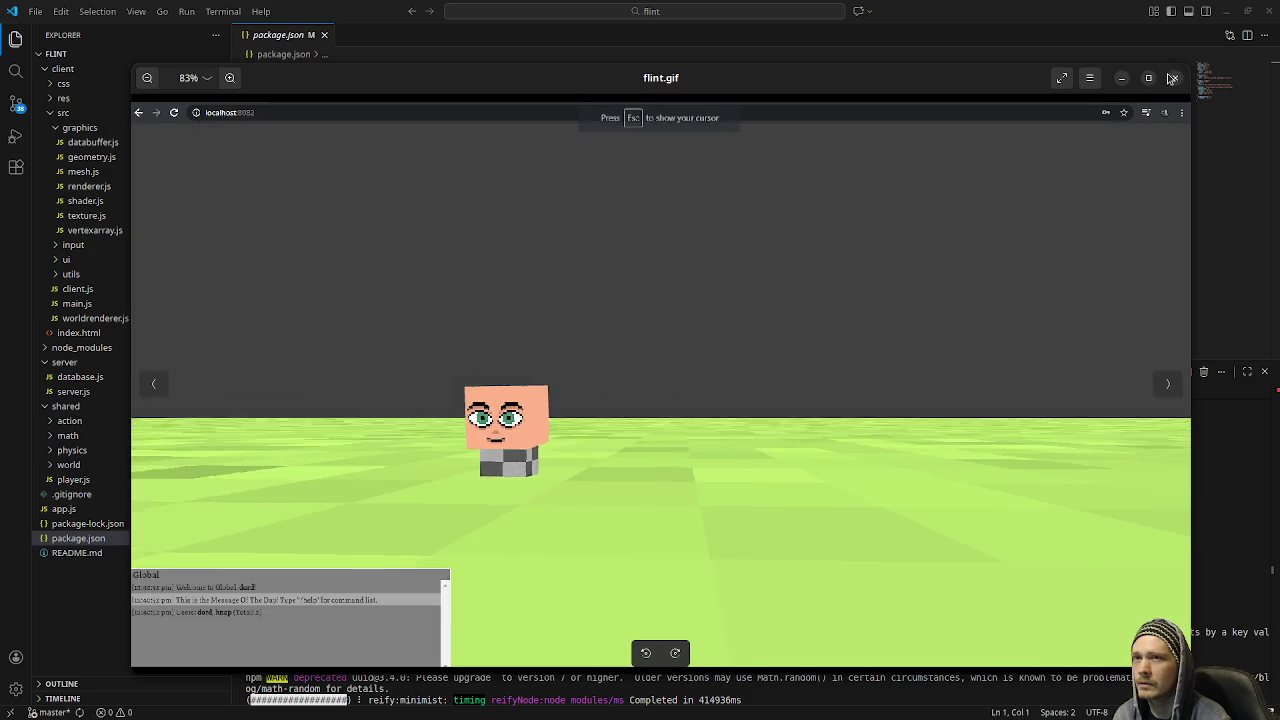
- Close flint, flint_gif, flint_gif2, mod, trees and voxels GIFs in turn
left_click(1172, 78)
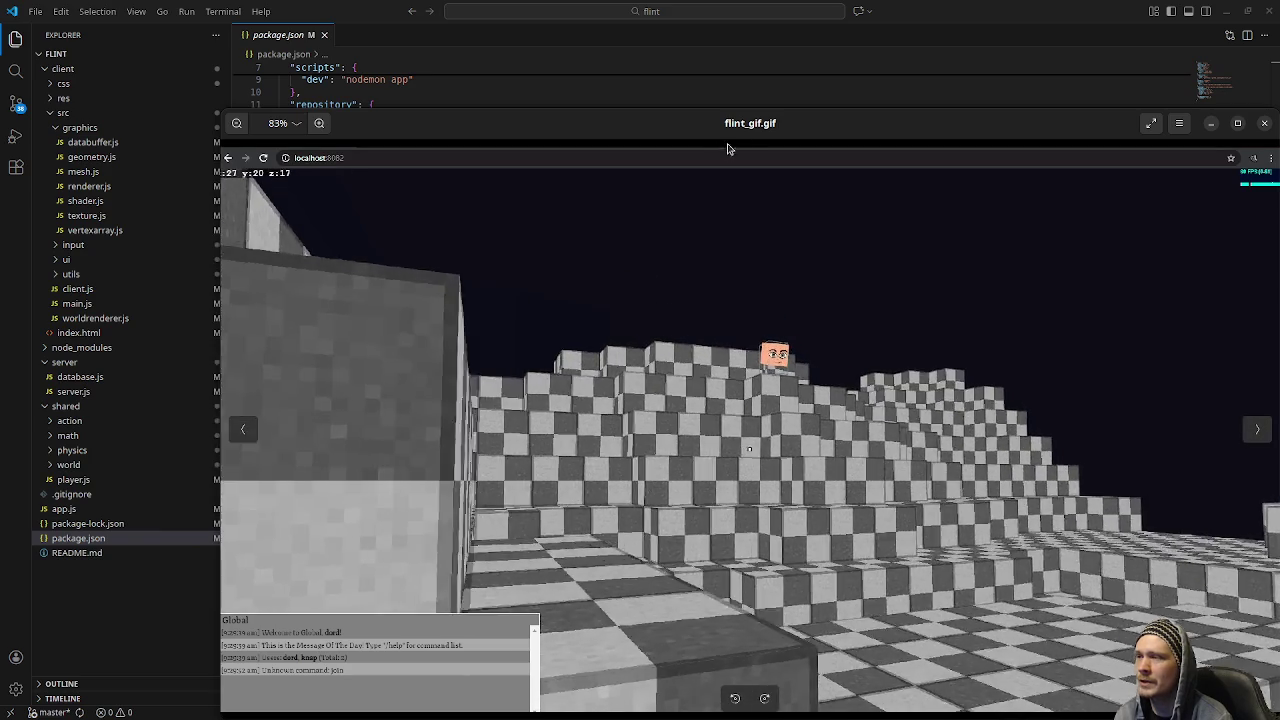
left_click_drag(742, 134, 665, 101)
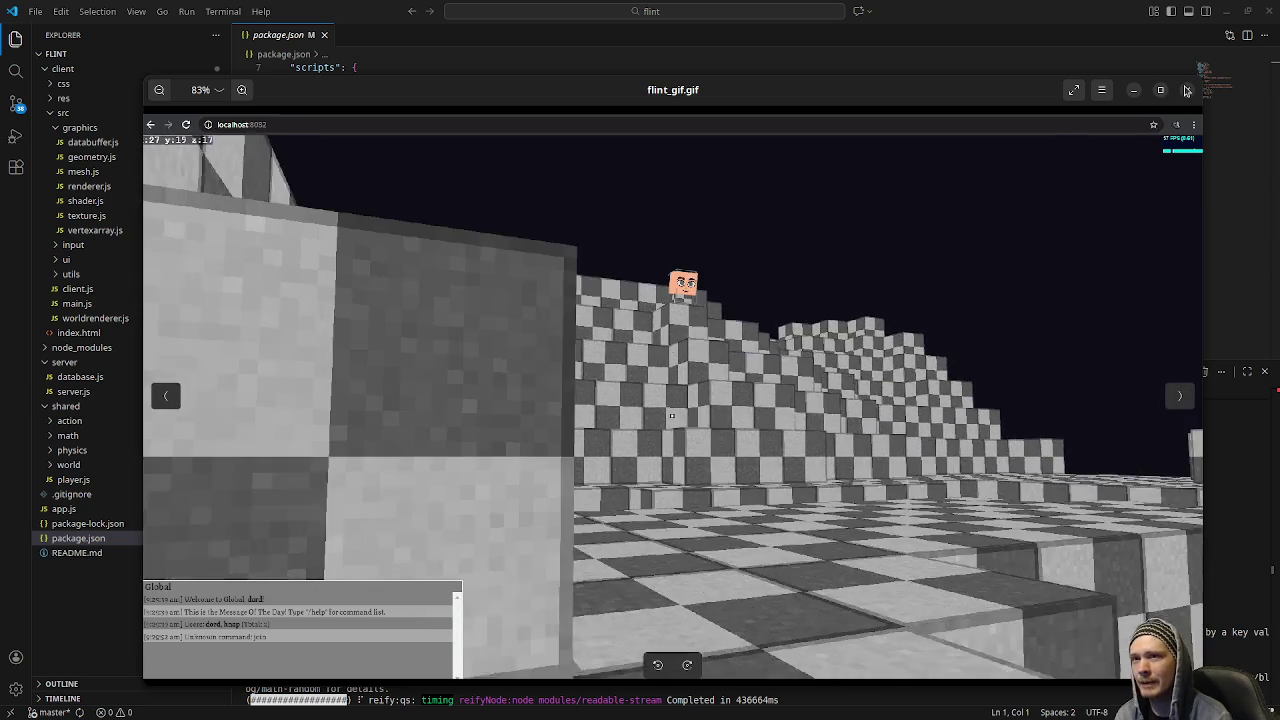
left_click(1187, 90)
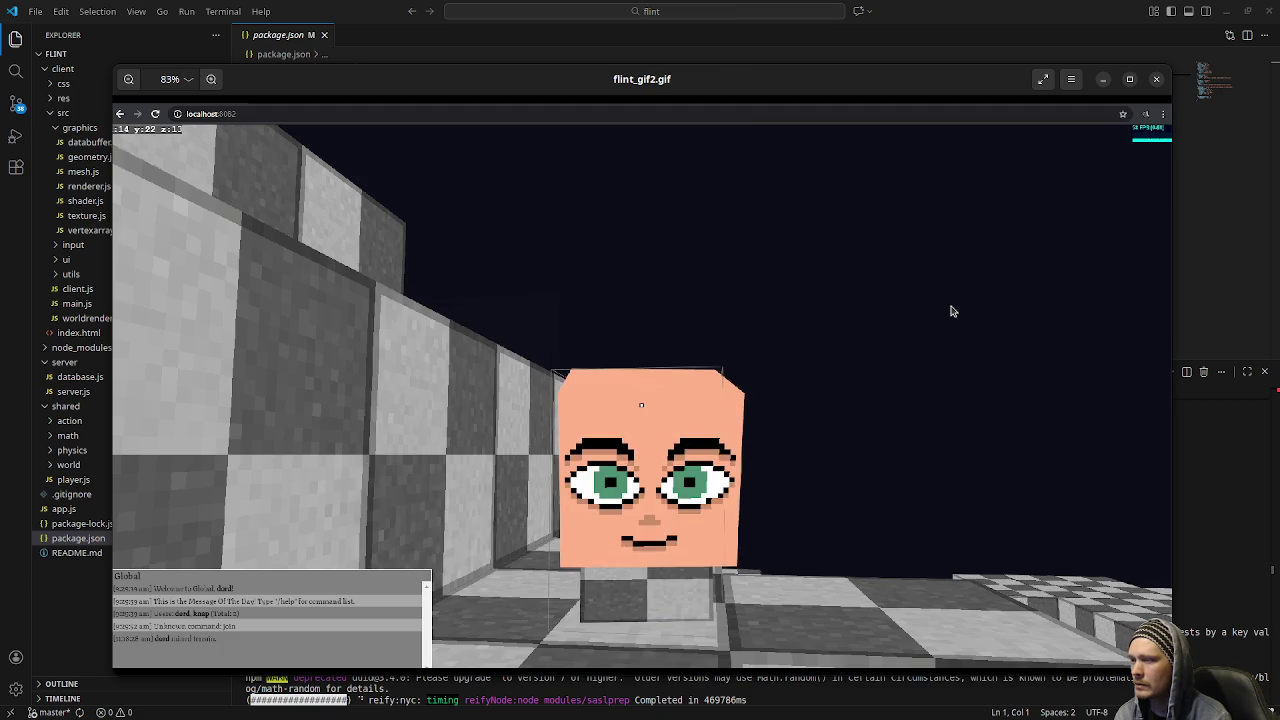
left_click(1158, 80)
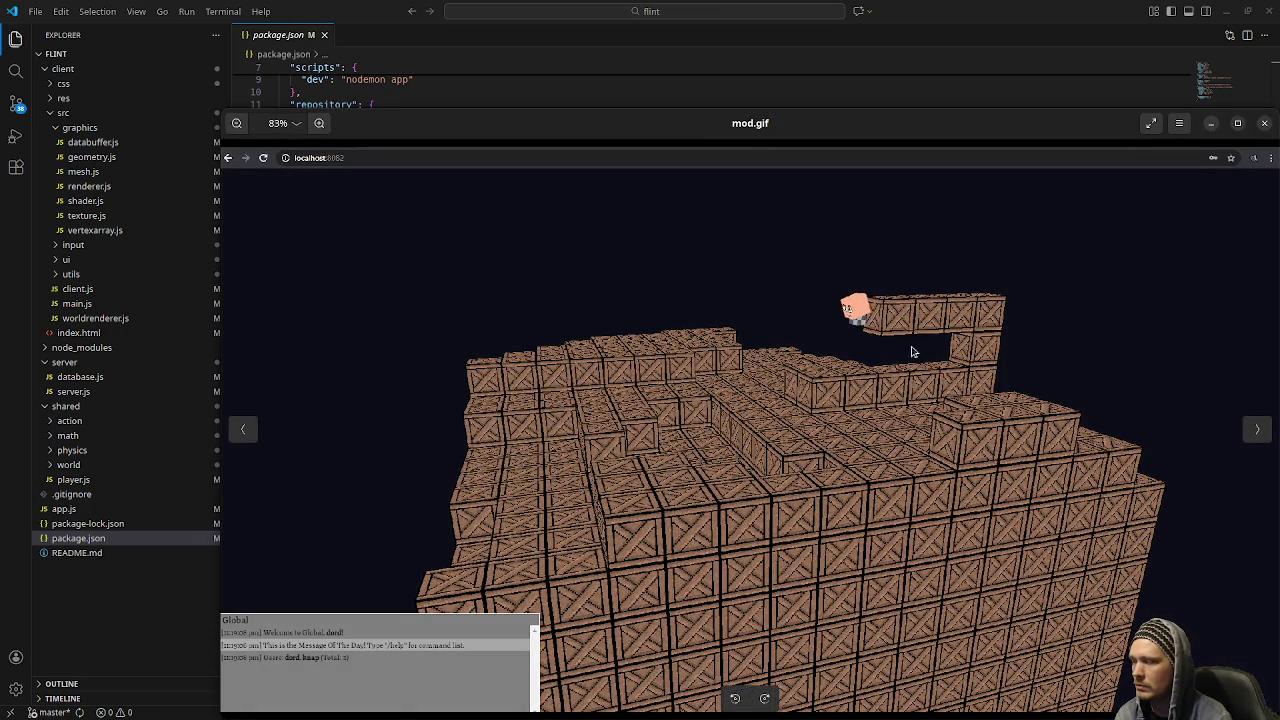
left_click(1264, 123)
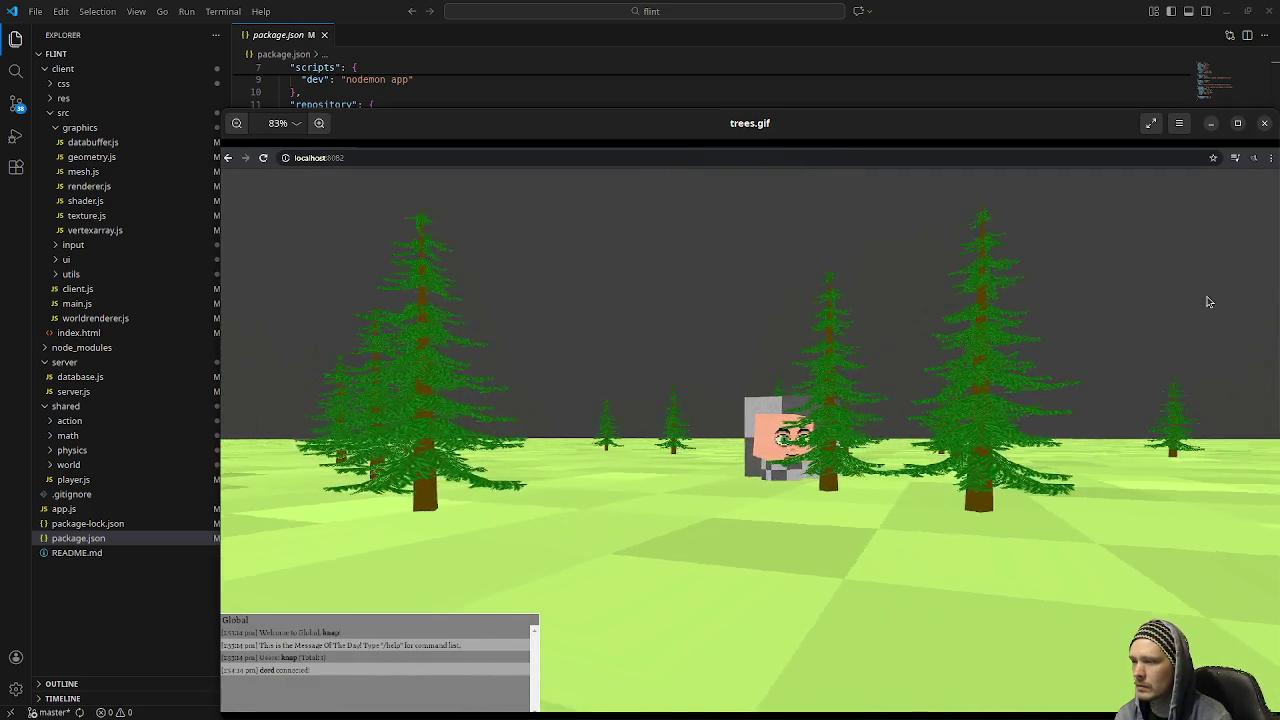
left_click(1266, 124)
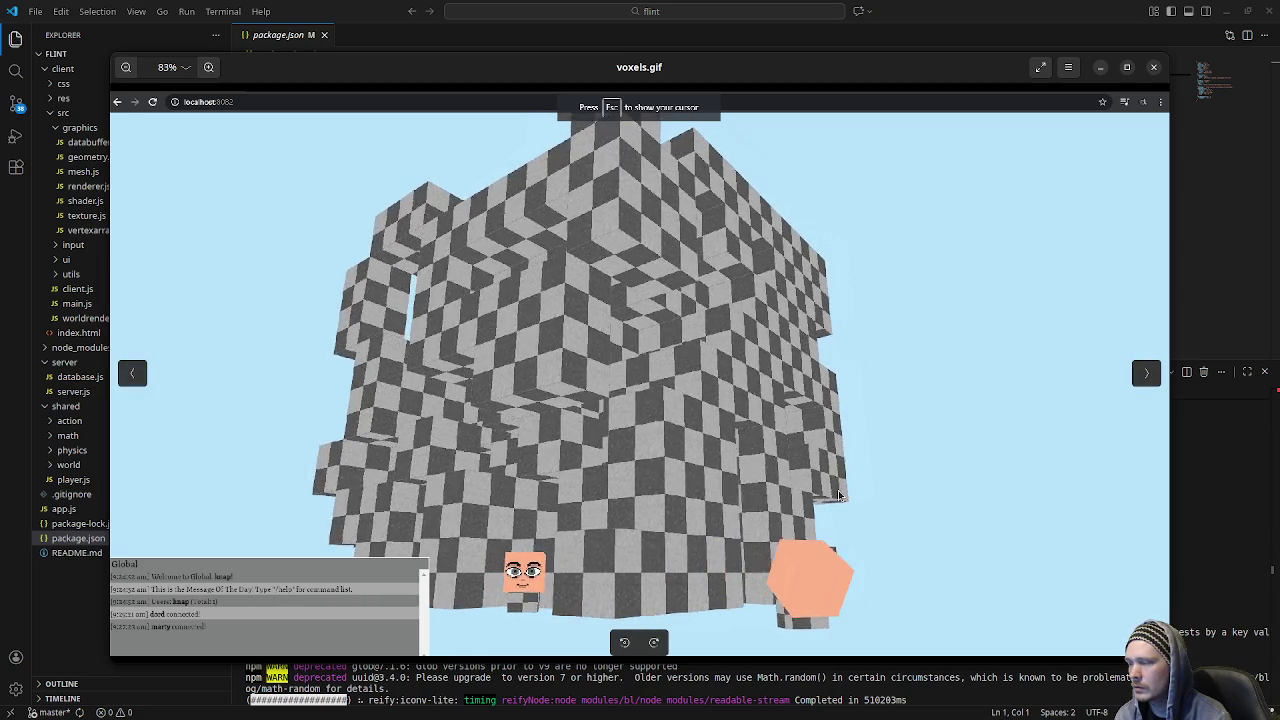
left_click(1153, 67)
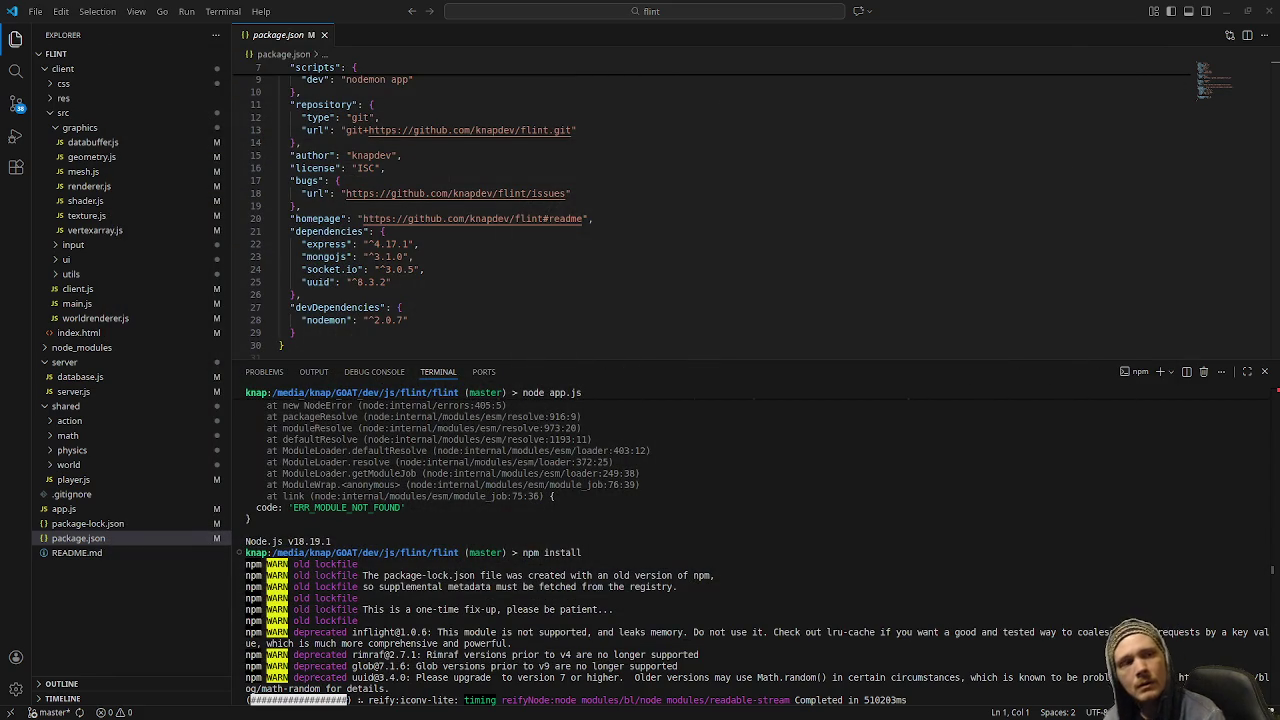
- Return to the VS Code terminal and stop npm install with Ctrl+C twice
left_click(78, 538)
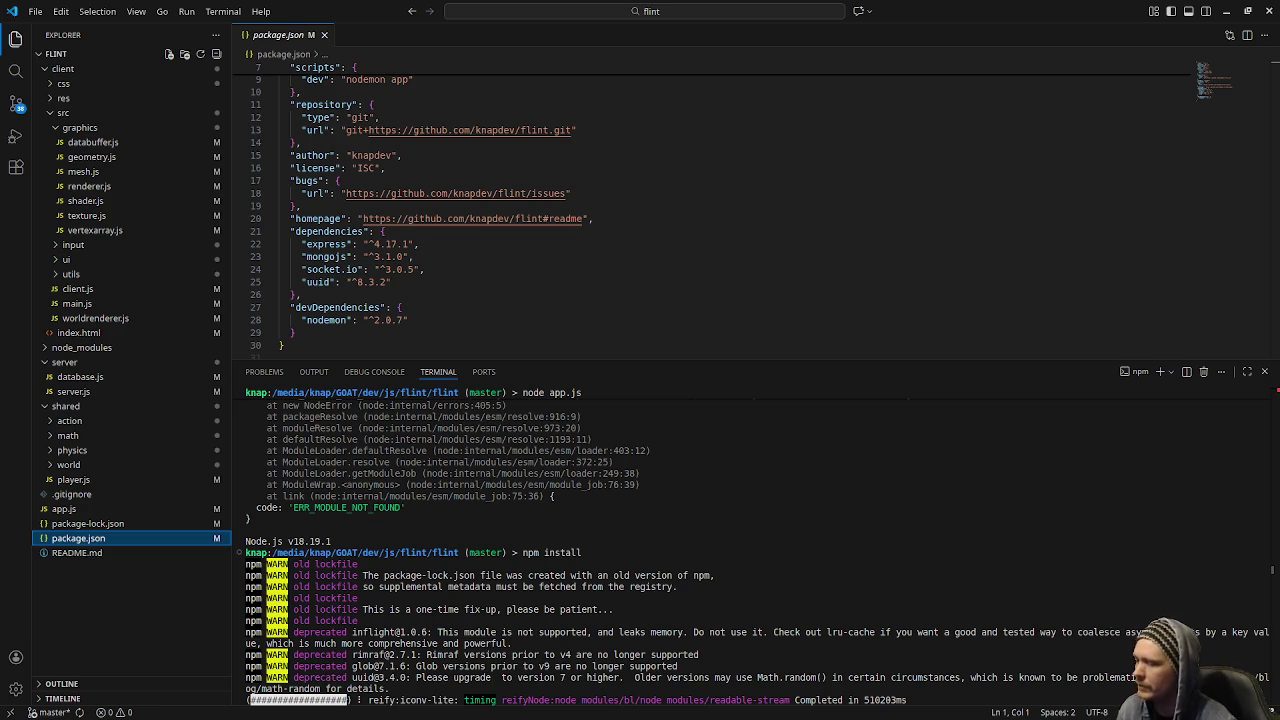
left_click(1022, 546)
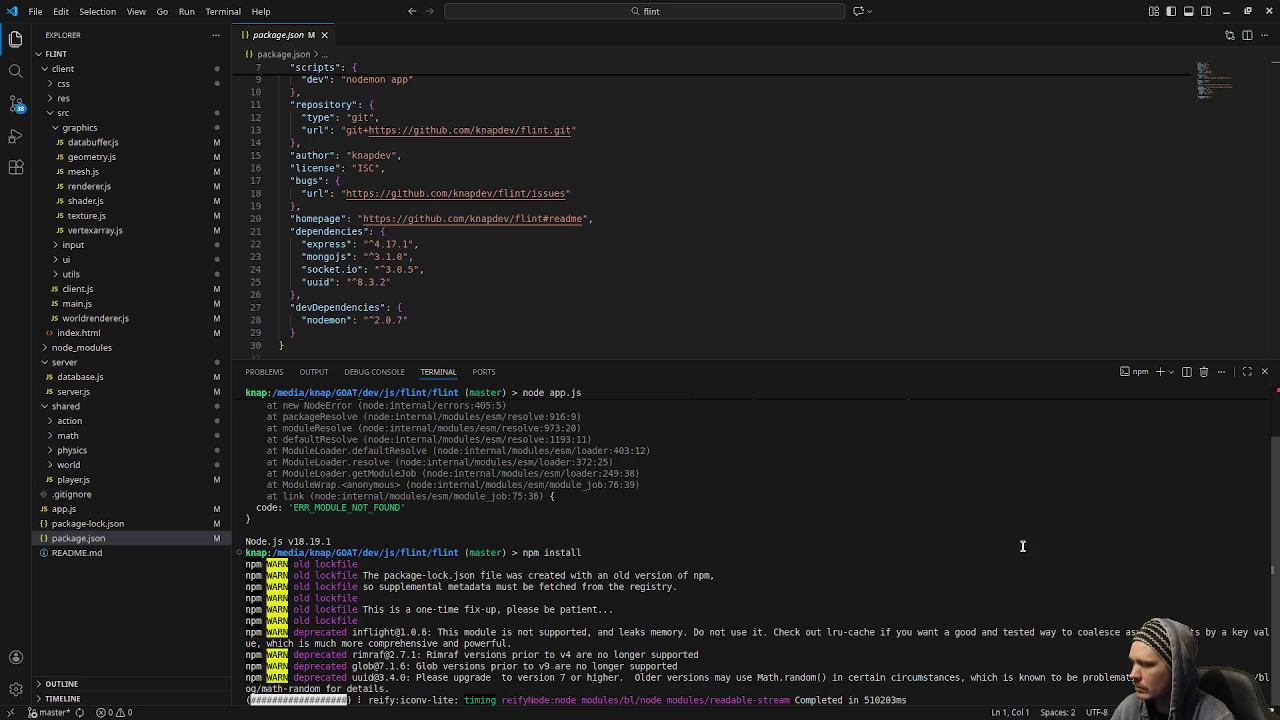
key("ctrl+c")
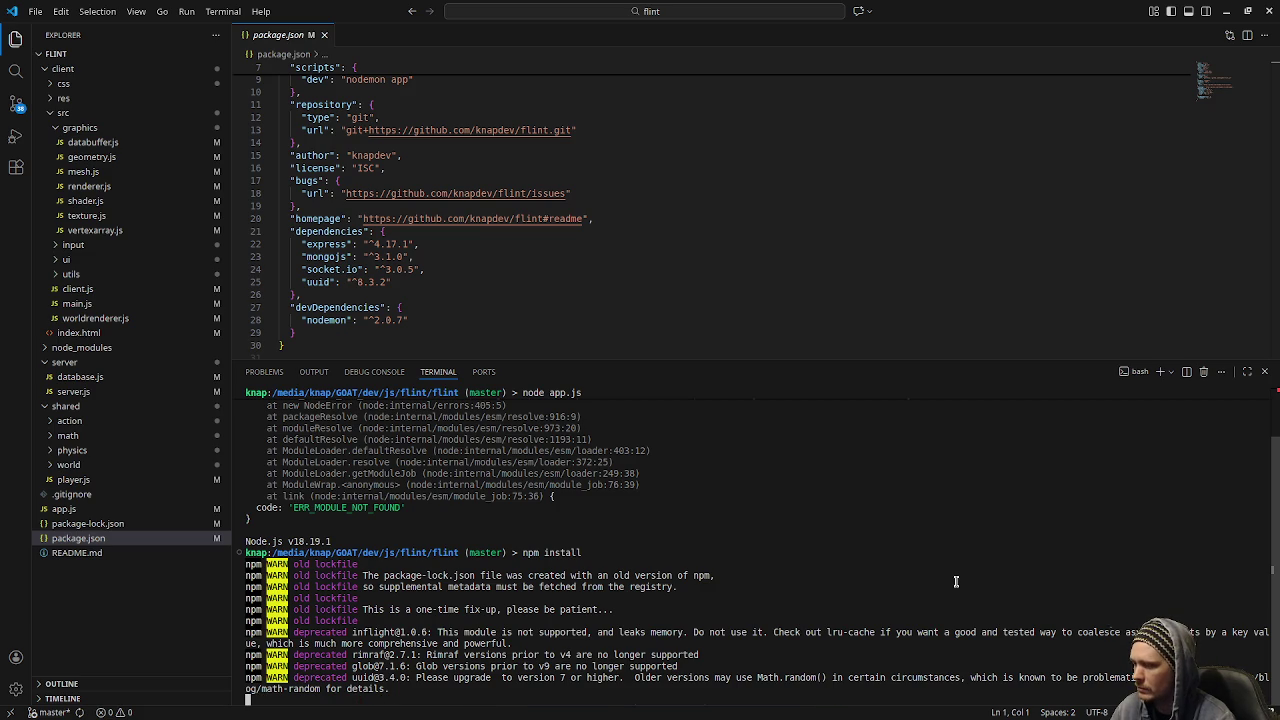
key("ctrl+c")
key("ctrl+c")
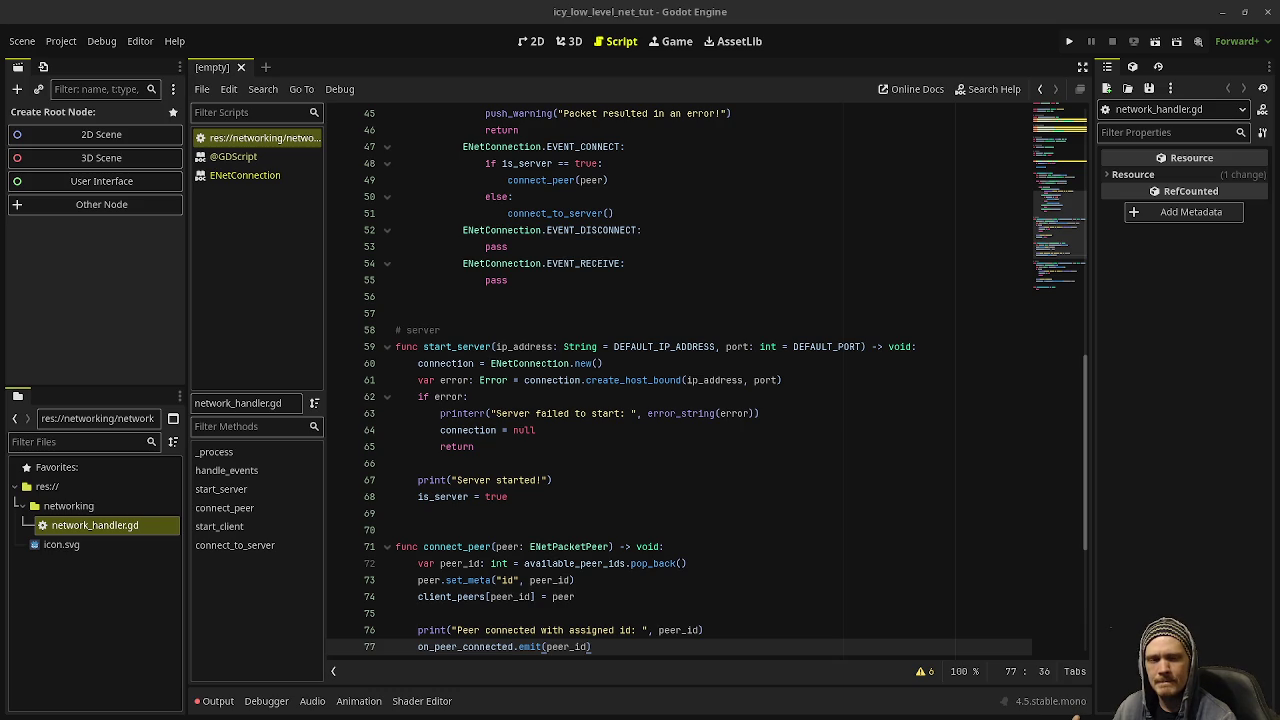
- Run the Godot project, trust the flint workspace in VS Code, expand flint, and open a terminal
key("F5")
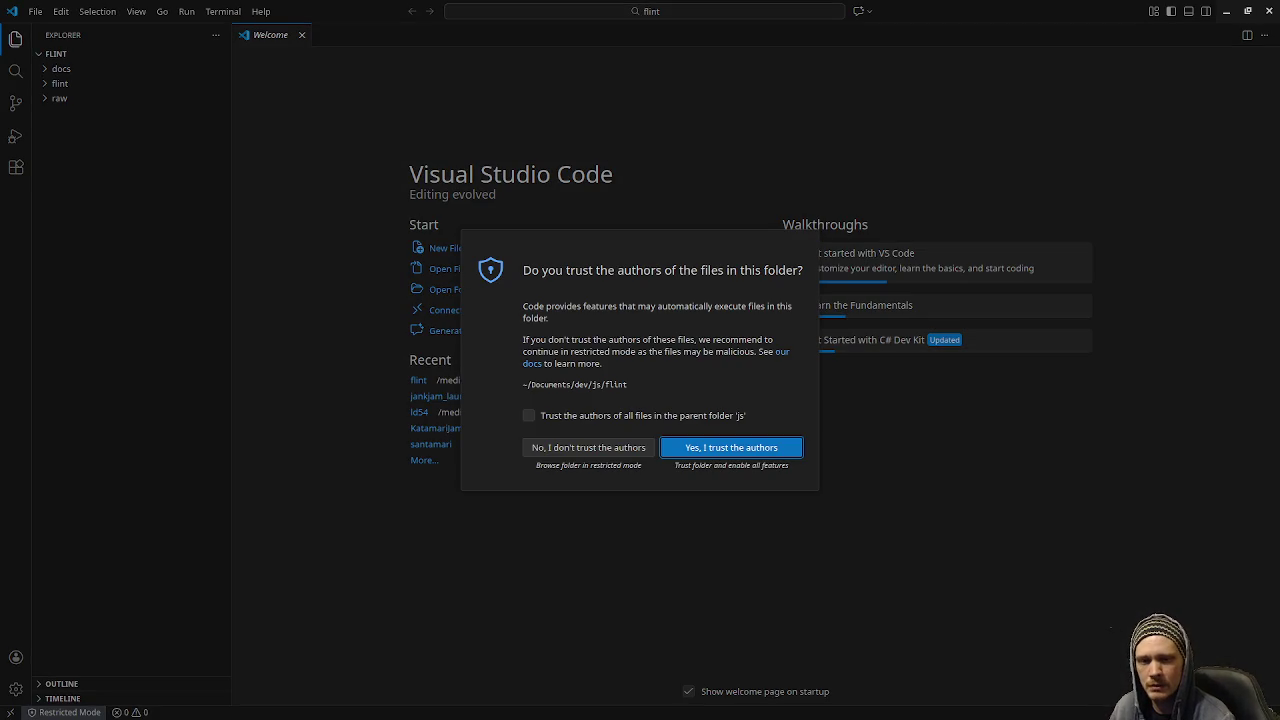
left_click(771, 452)
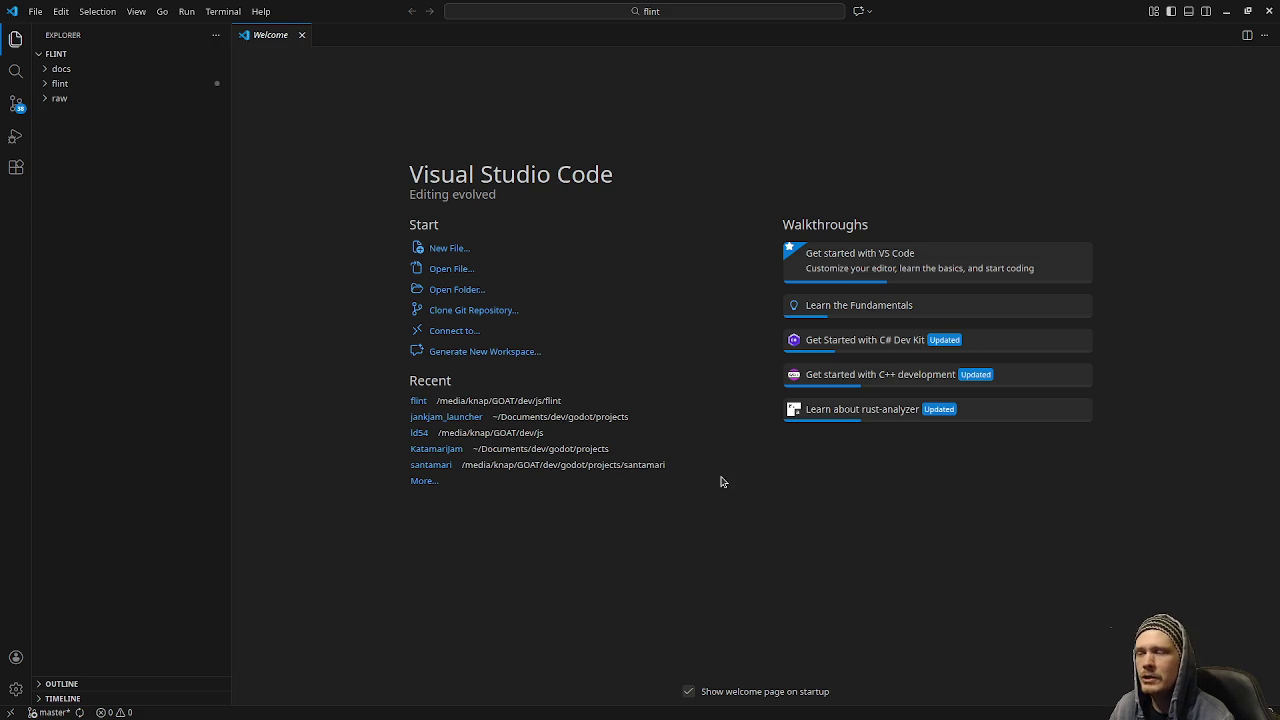
left_click(55, 84)
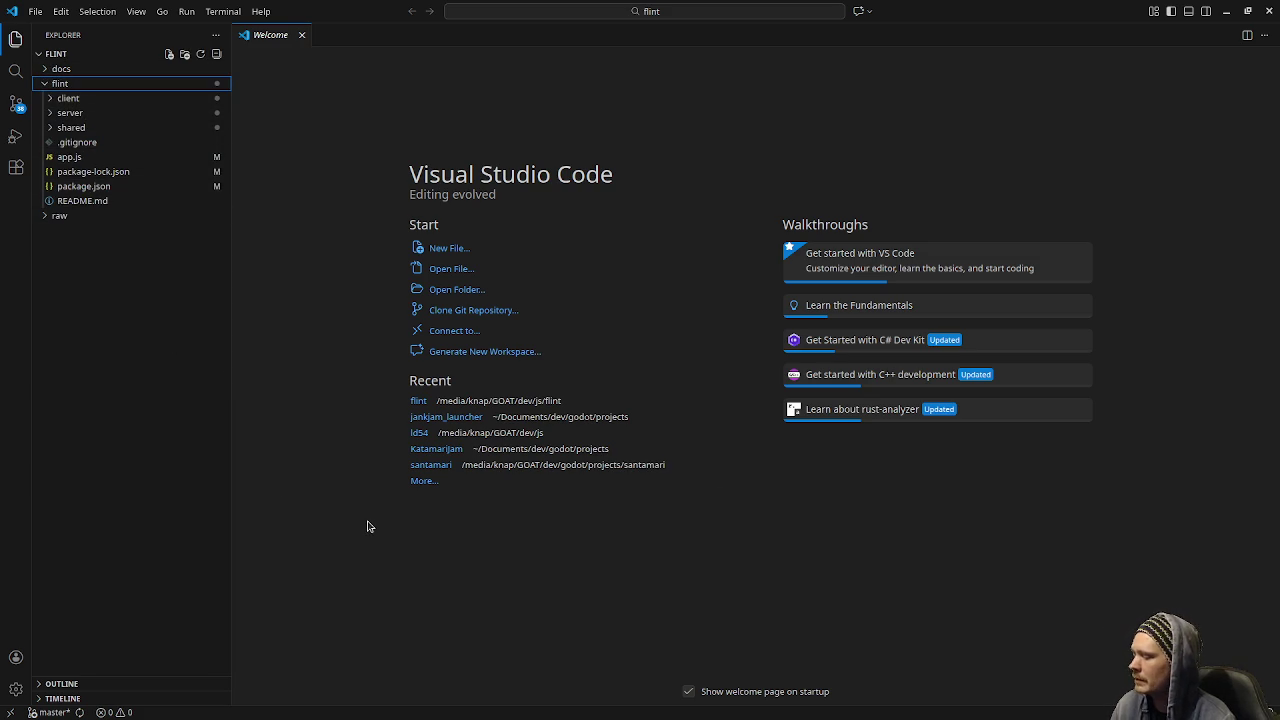
key("ctrl+grave")
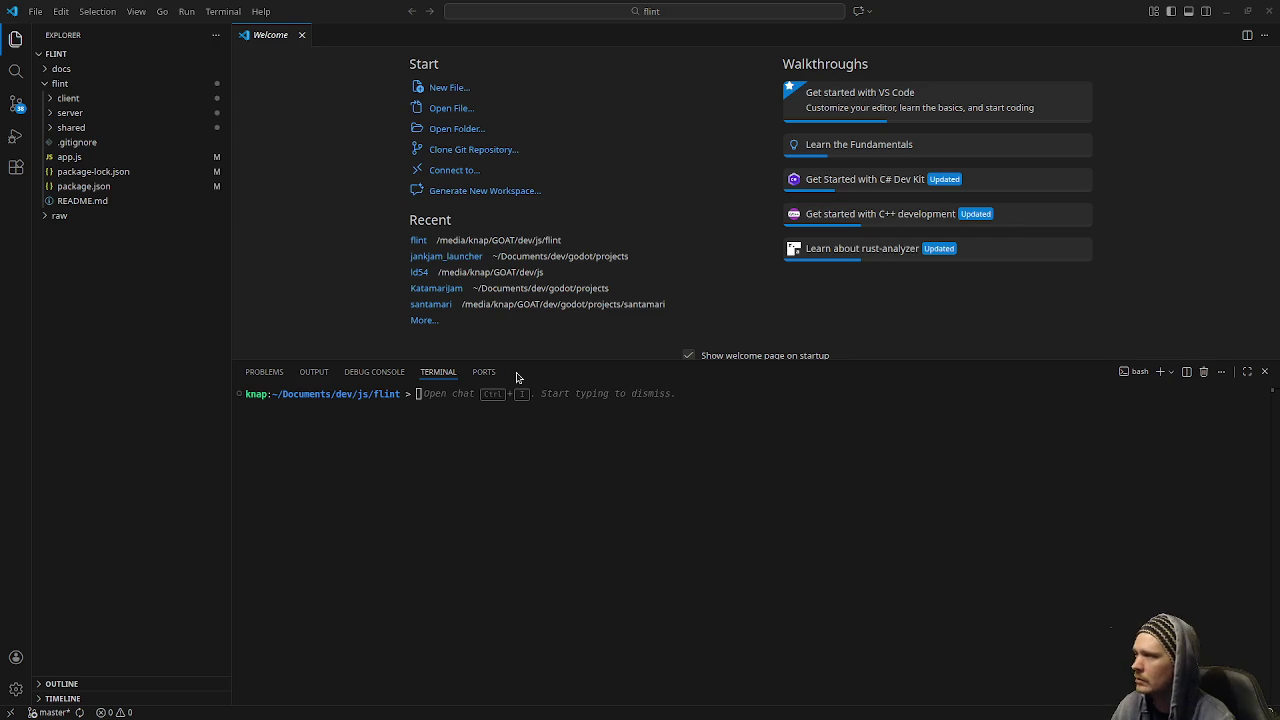
left_click(560, 435)
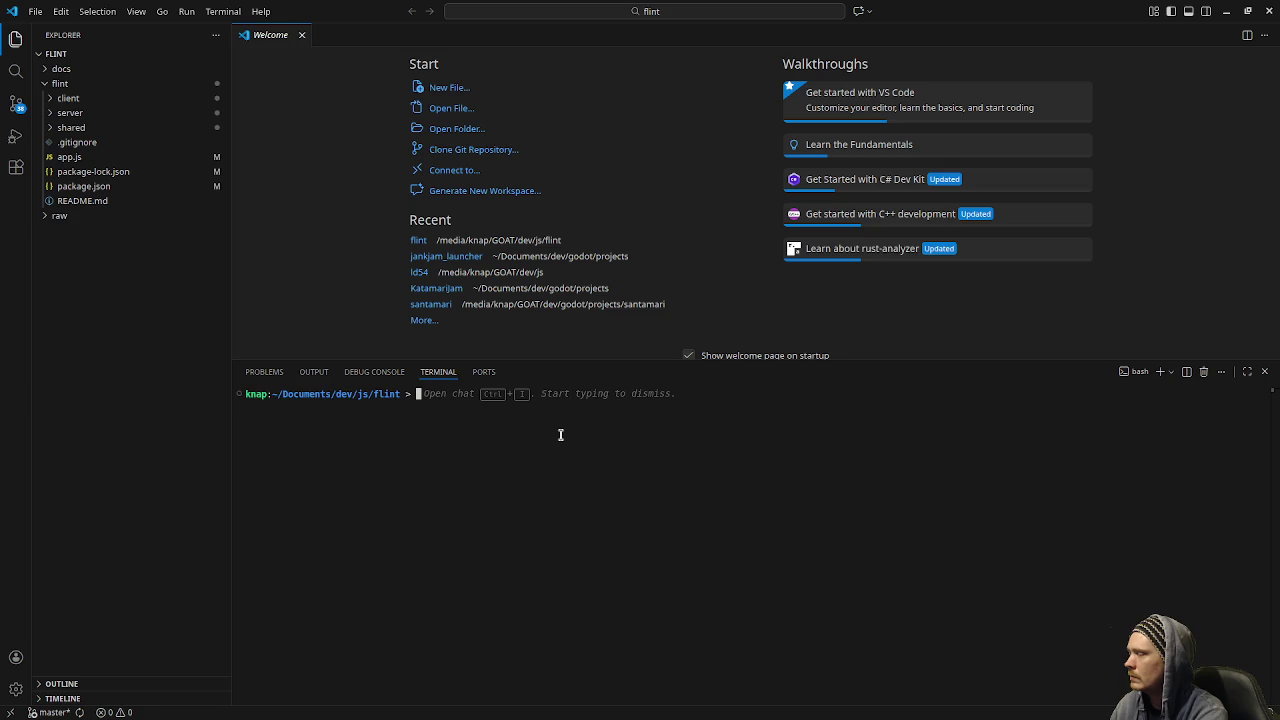
- Move into the flint folder and run npm install, adding 342 packages and node_modules
type("cd flint")
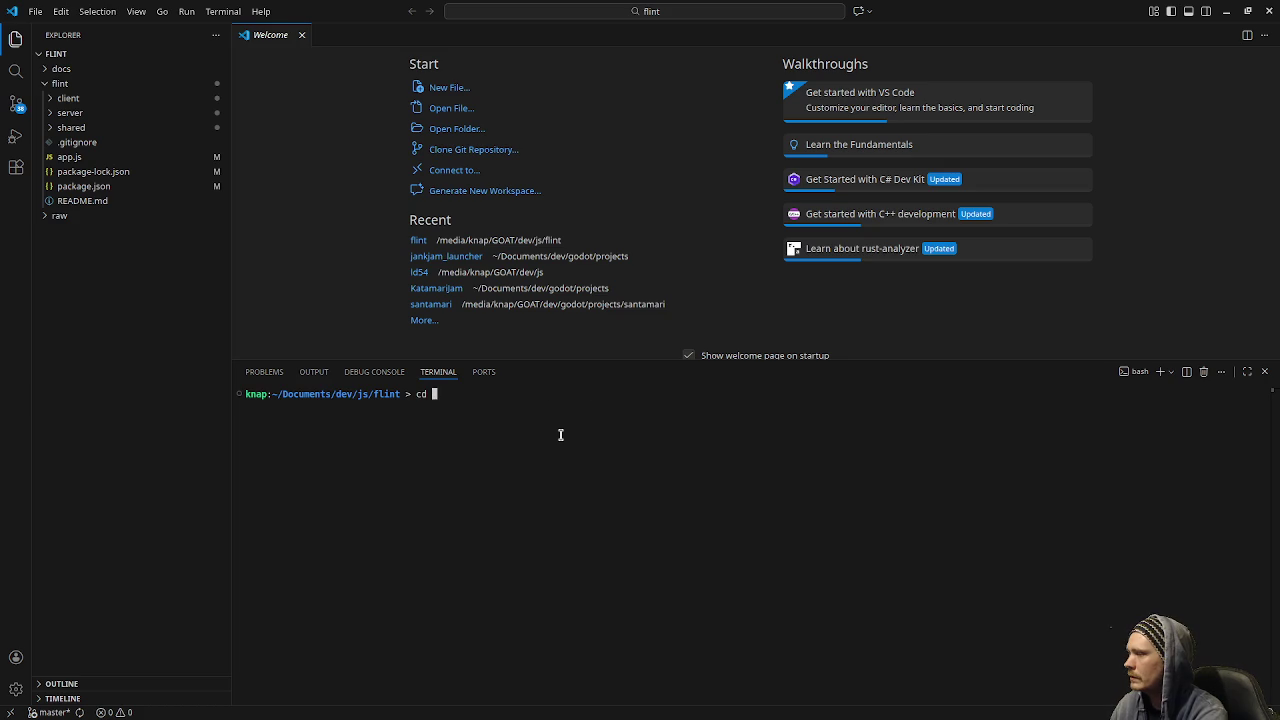
key("Return")
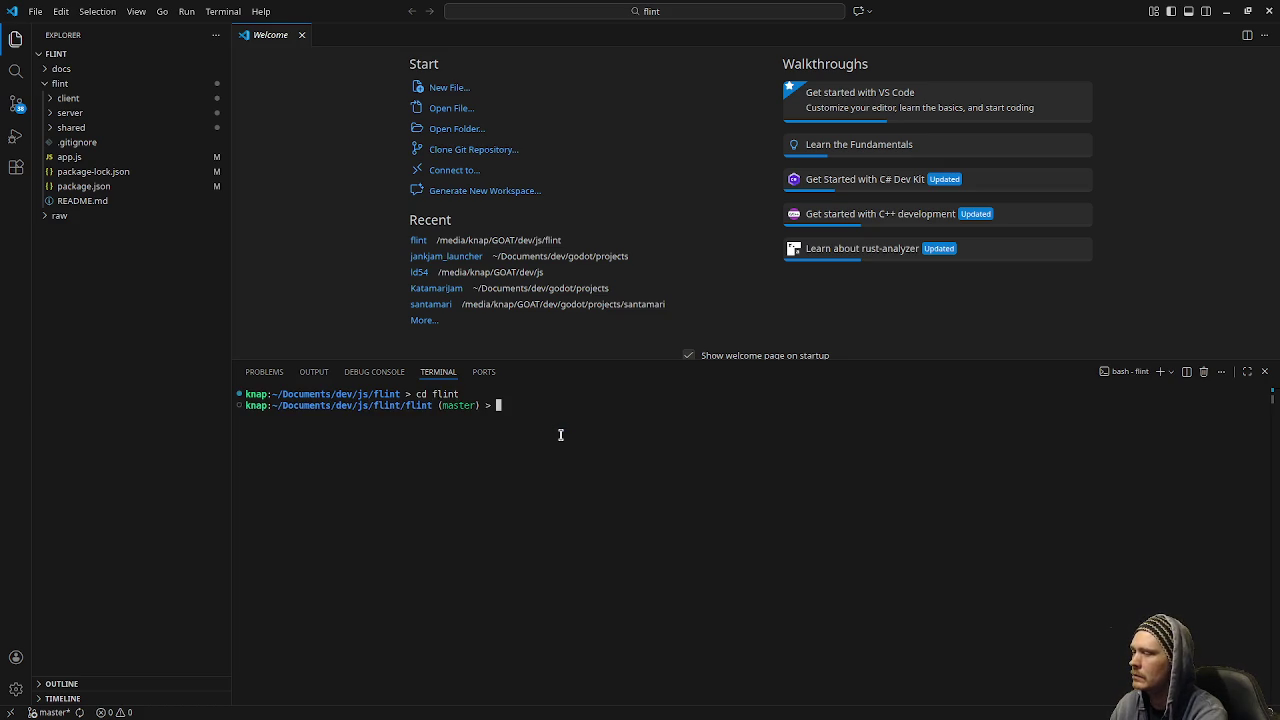
type("npm install")
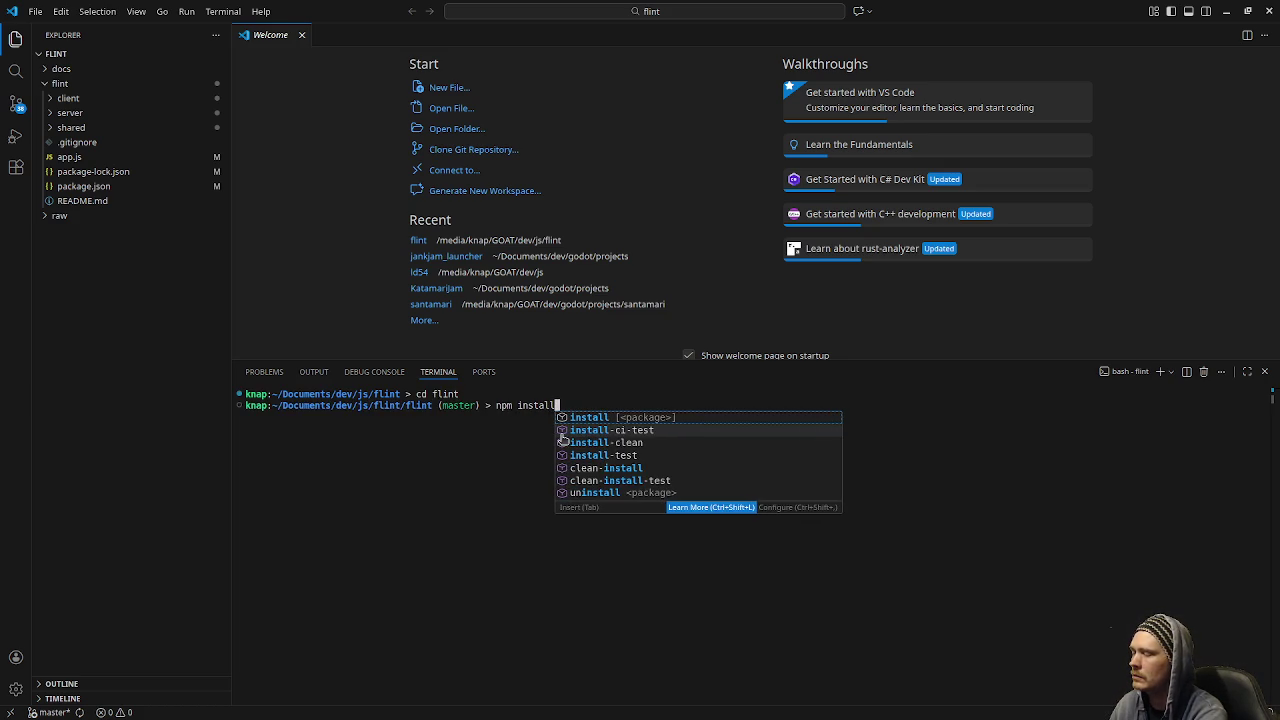
key("Return")
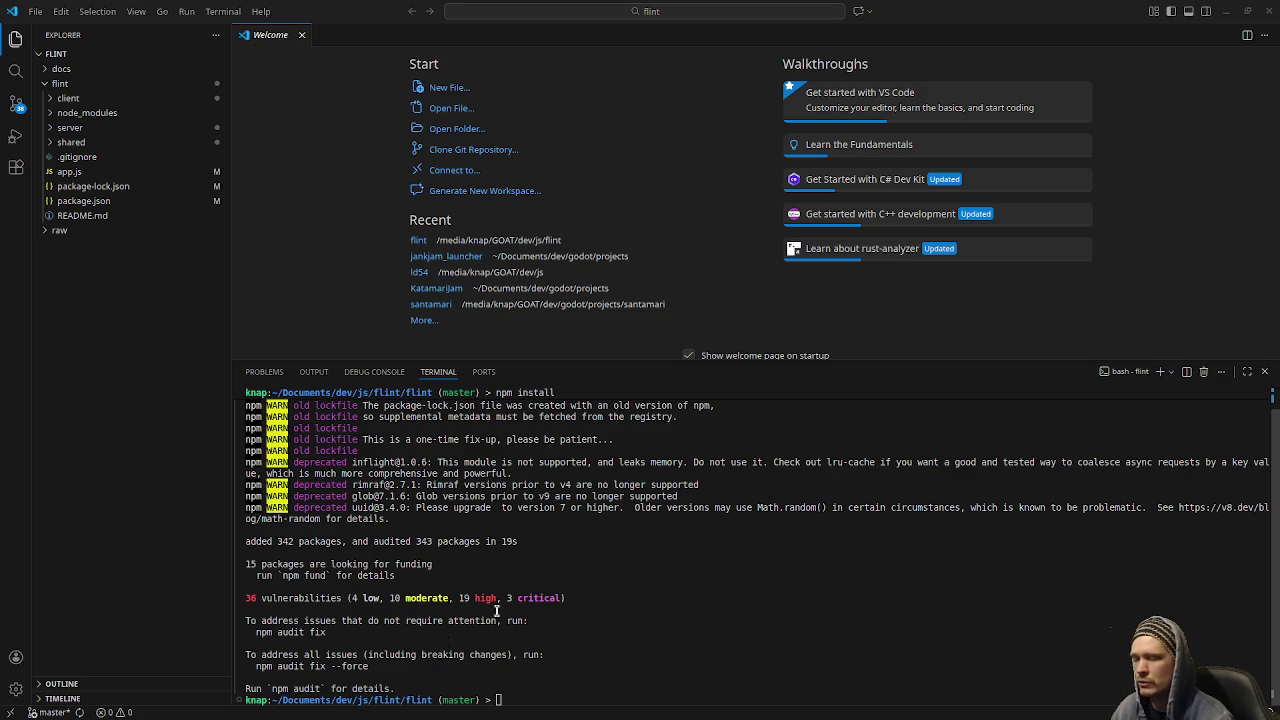
- Start the server with npm run start and view server.js's server.listen on port 8082
type("npm run start")
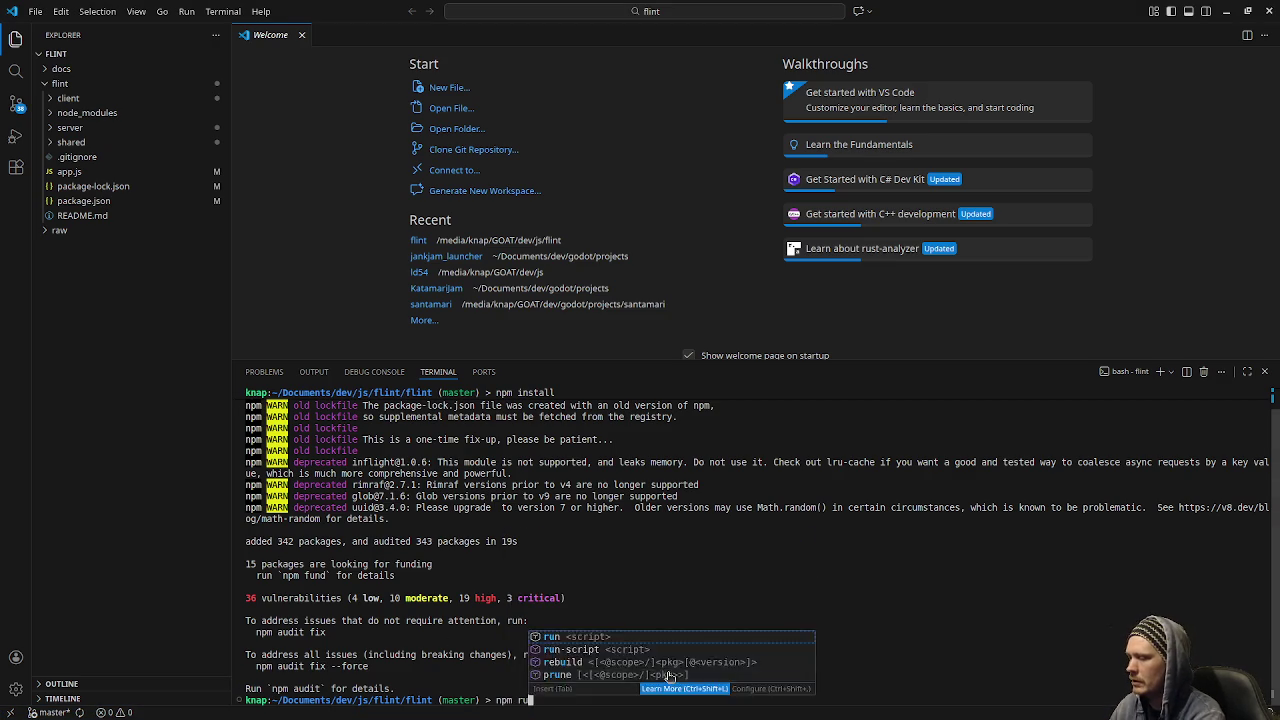
key("Return")
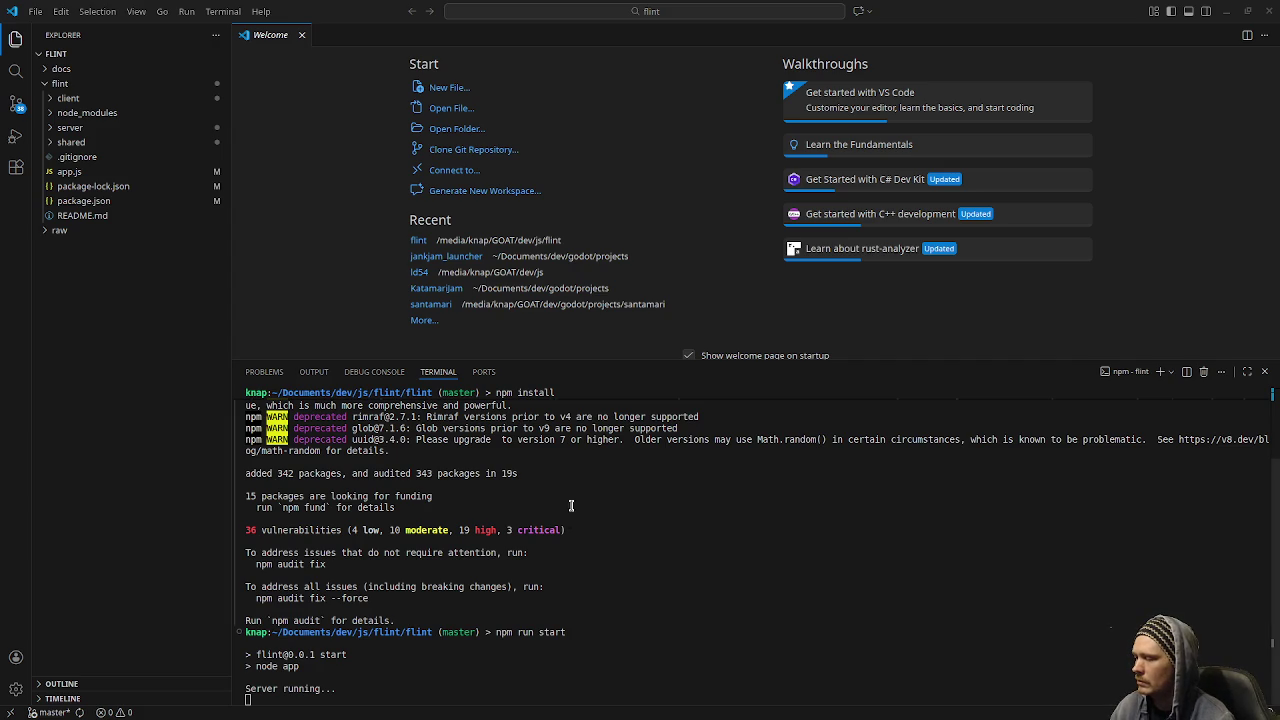
left_click(75, 173)
left_click(69, 127)
left_click(78, 157)
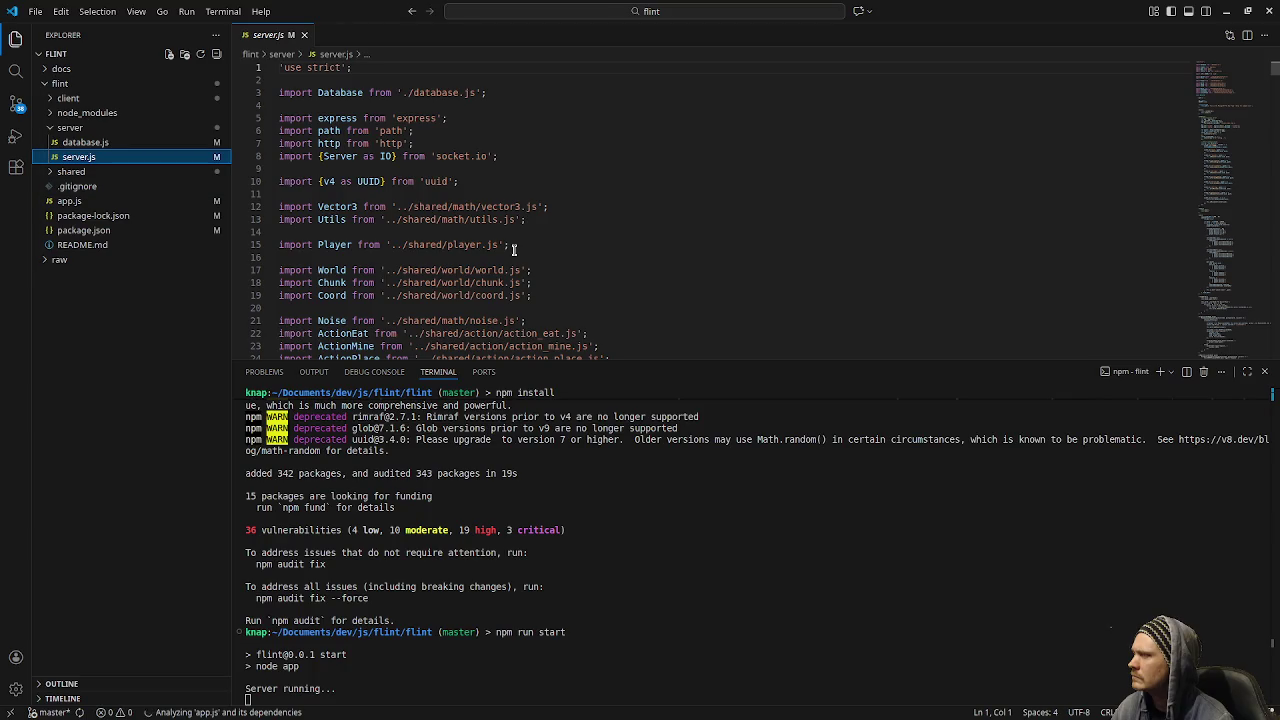
scroll(513, 250, "down", 10)
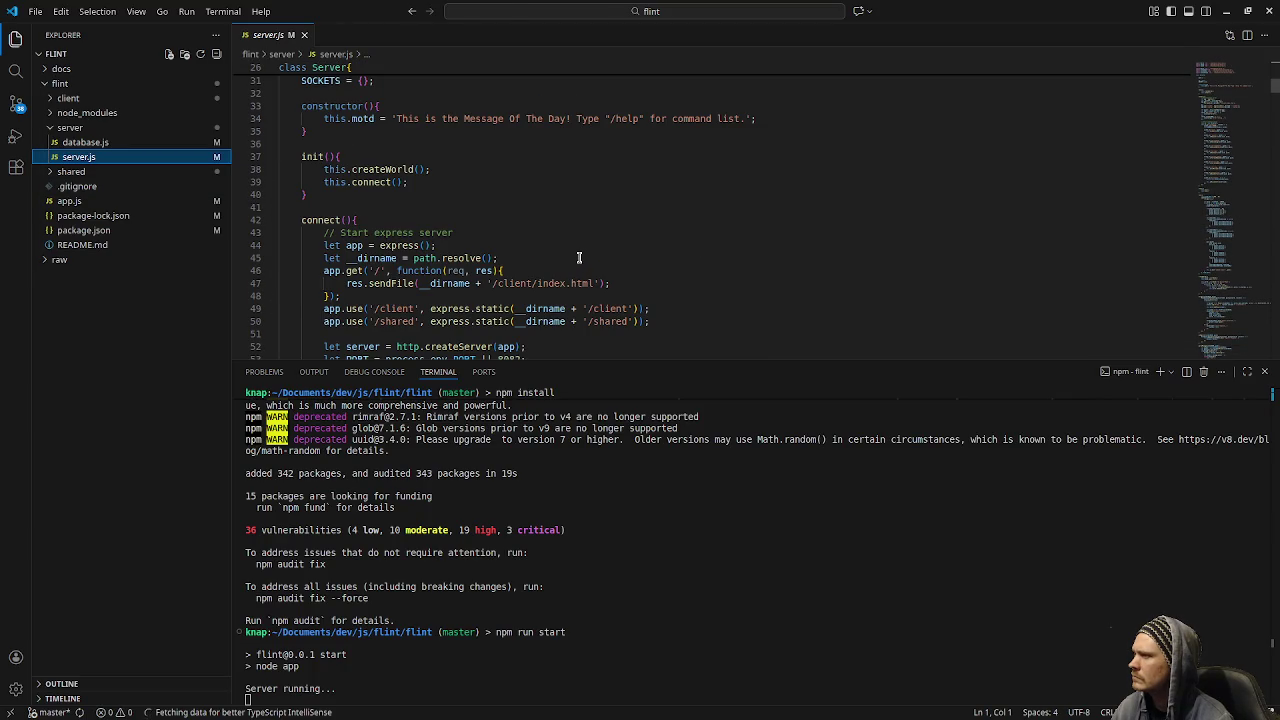
scroll(578, 258, "down", 5)
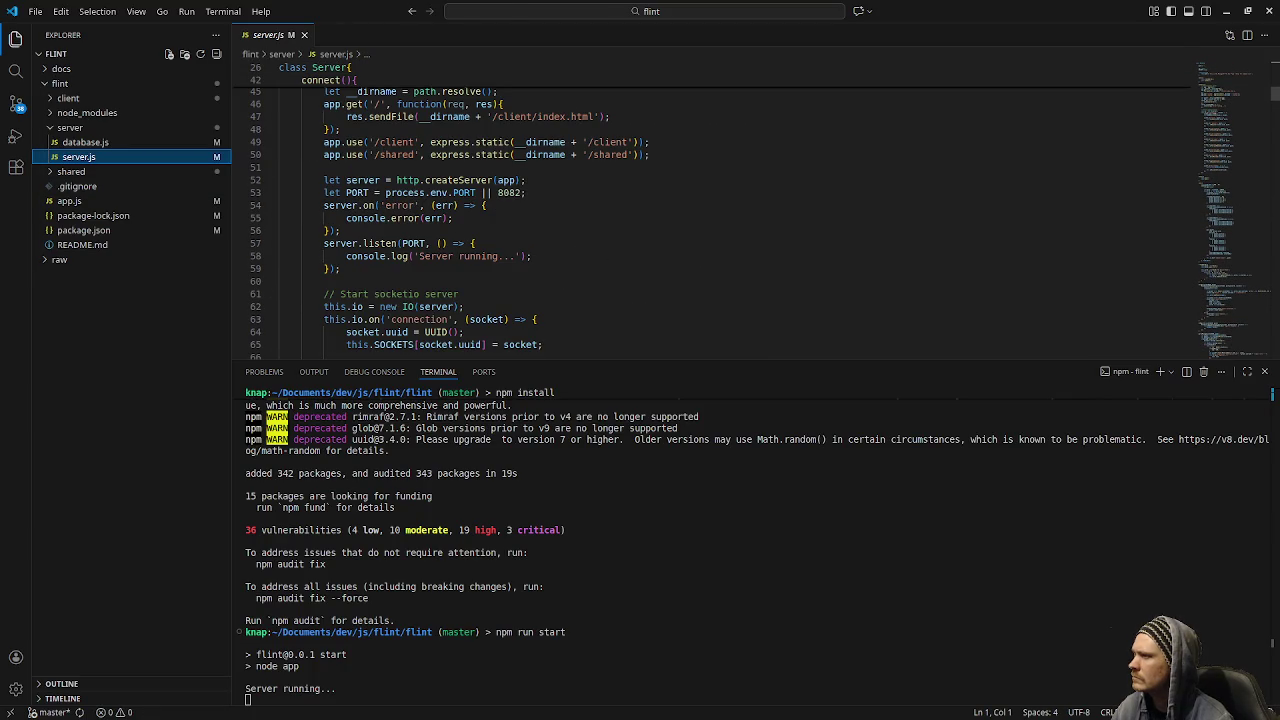
- Bring up the Flint login page at localhost:8082 in the browser
key("alt+Tab")
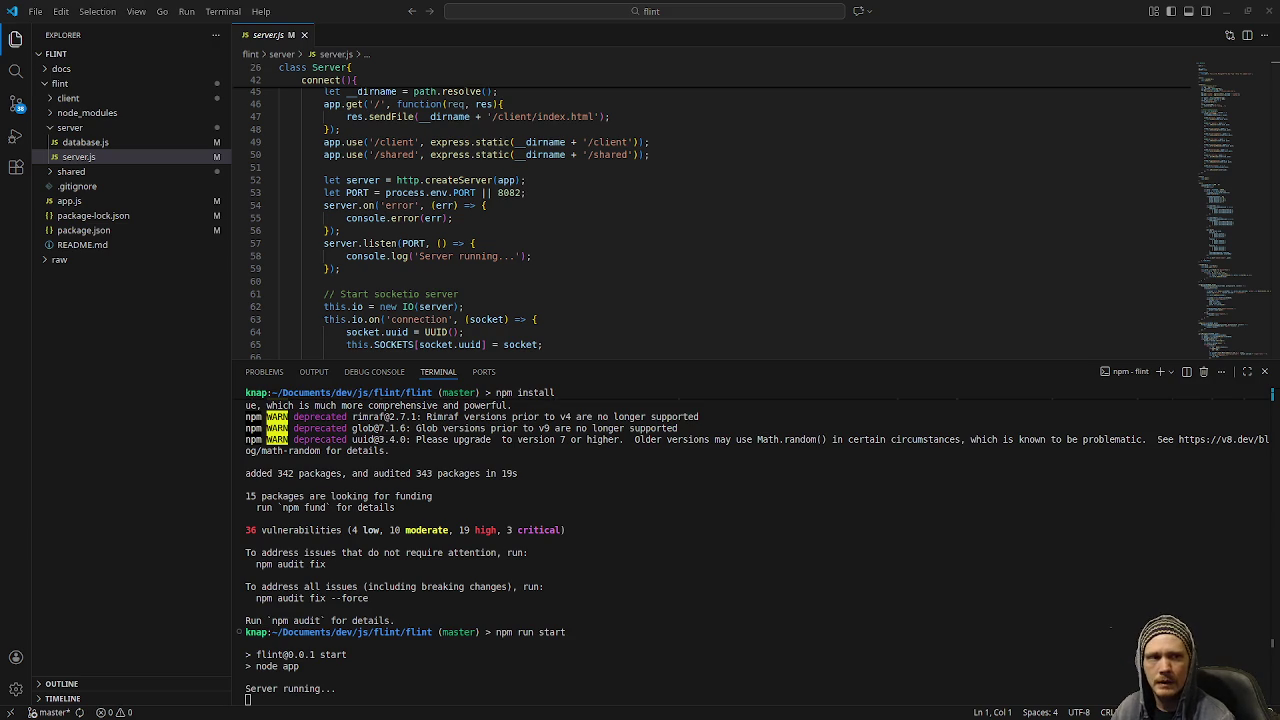
key("alt+Tab")
left_click(658, 357)
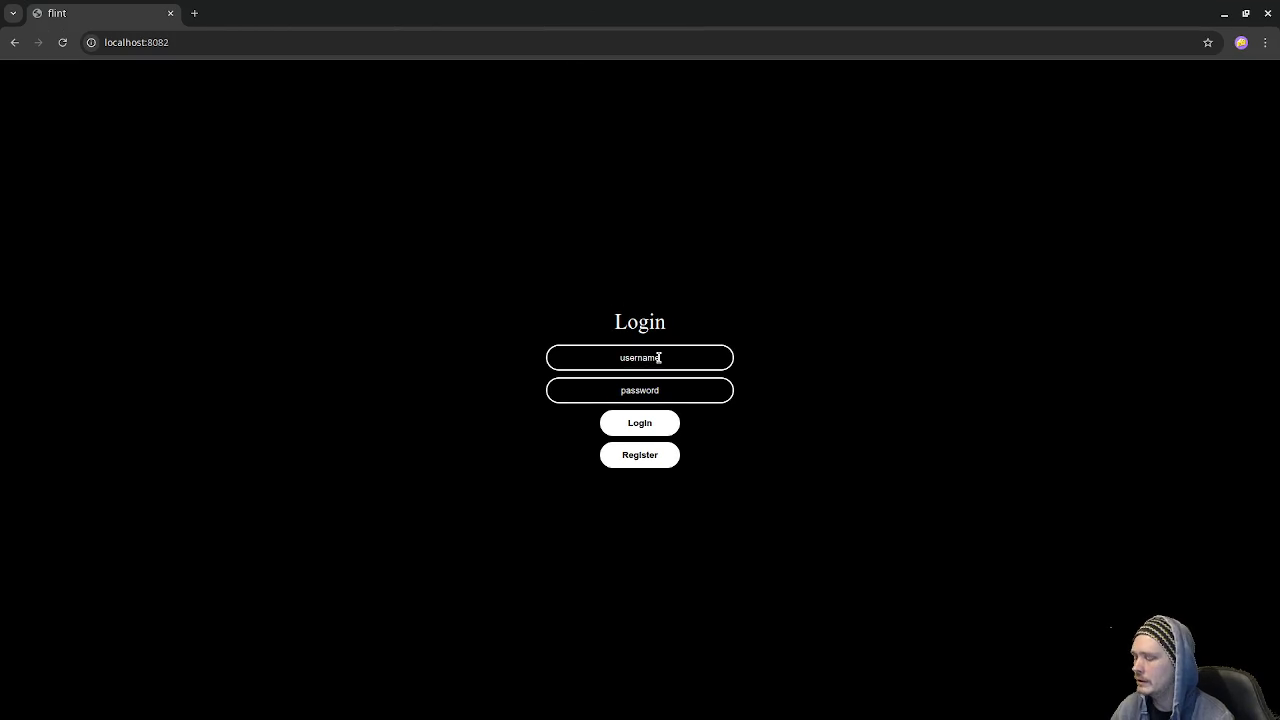
- Log into Flint as the first player with a username and password
type("knapp")
key("BackSpace")
type("p")
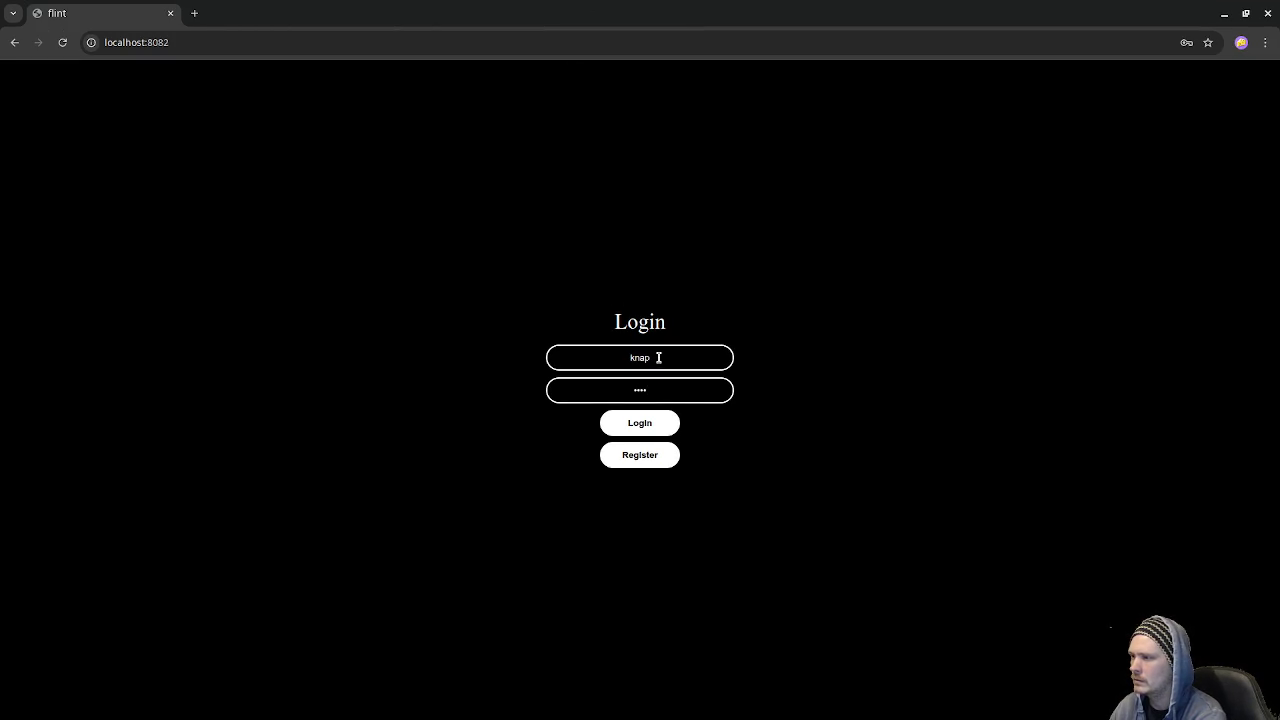
left_click(620, 415)
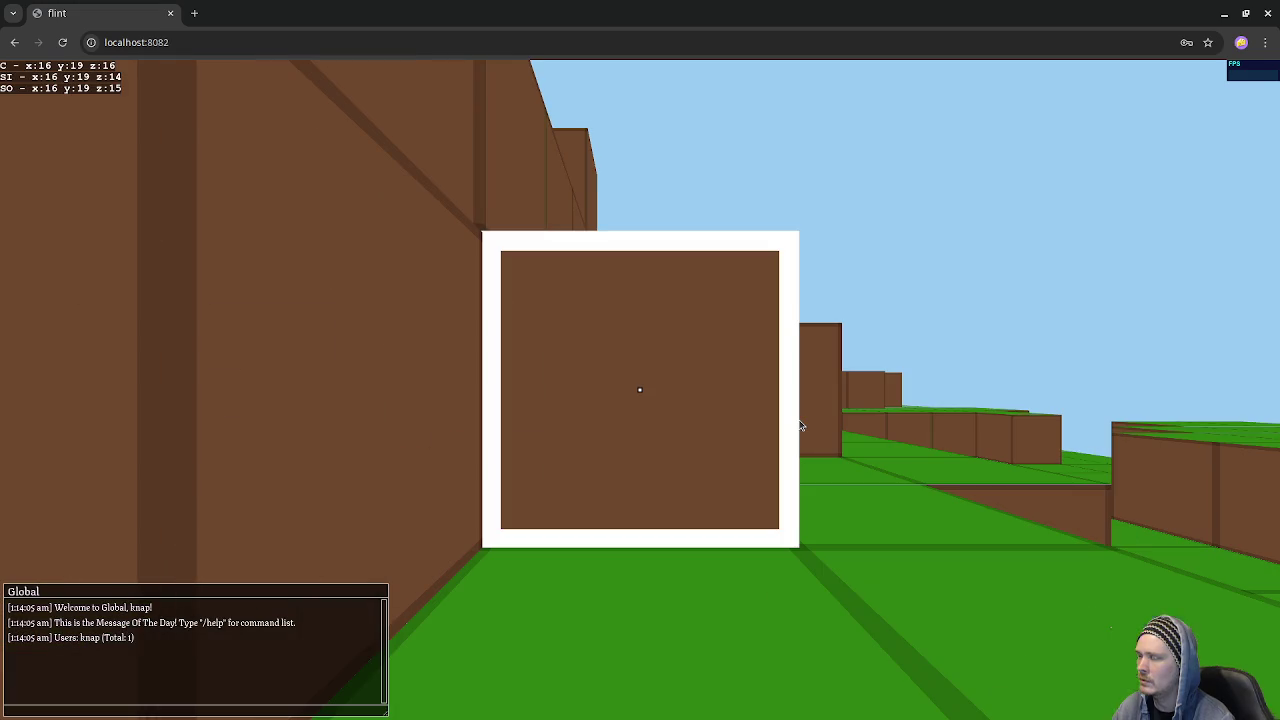
- Place a terrain block in the voxel world and open a second browser tab
left_click(703, 306)
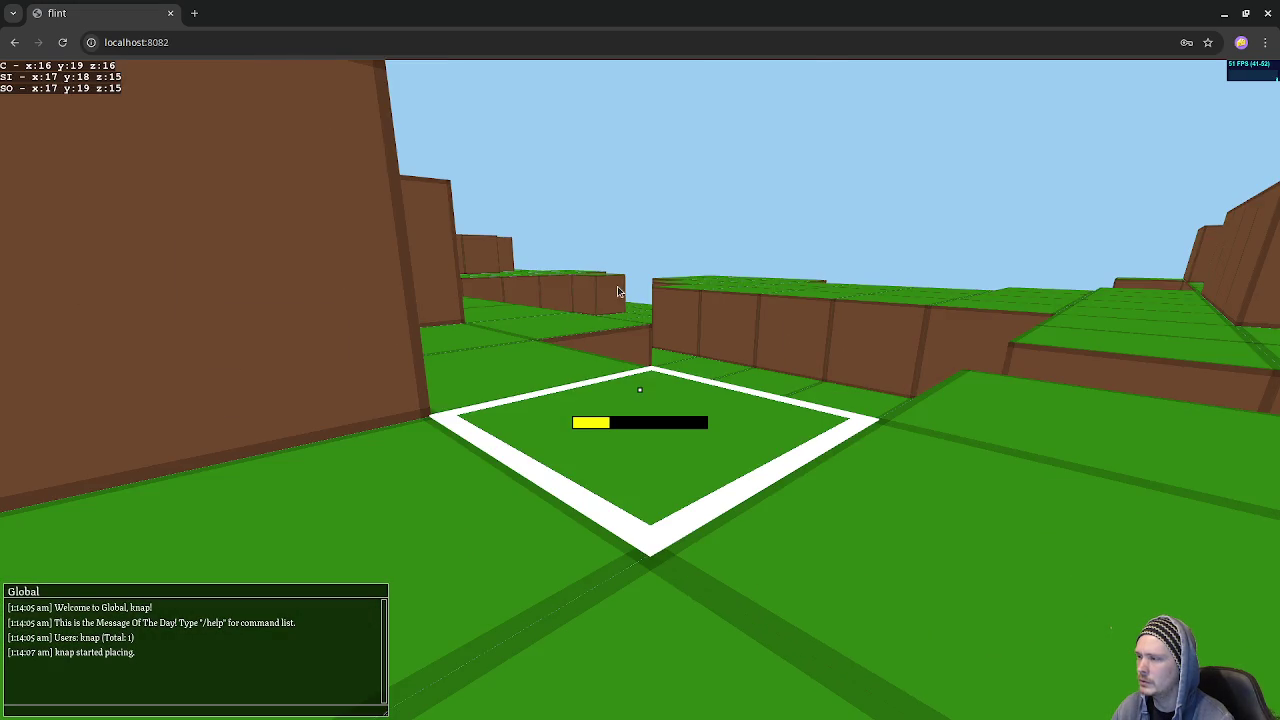
left_click(625, 305)
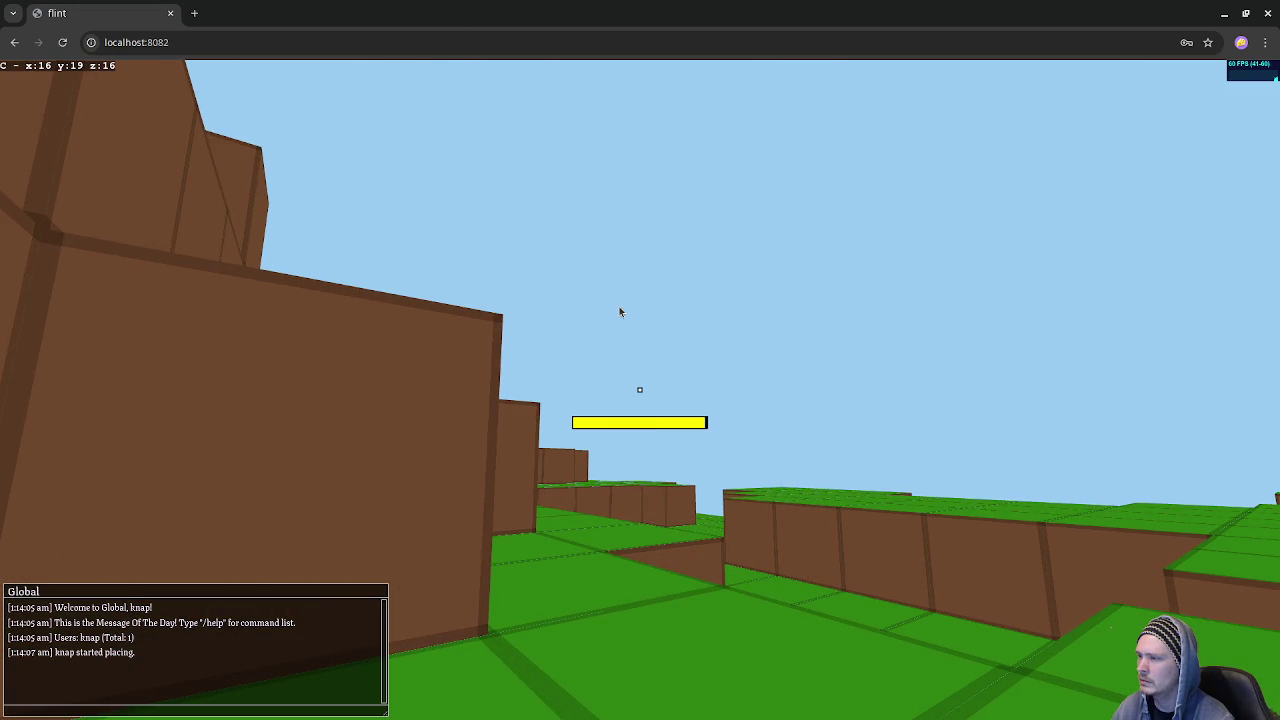
left_click(619, 312)
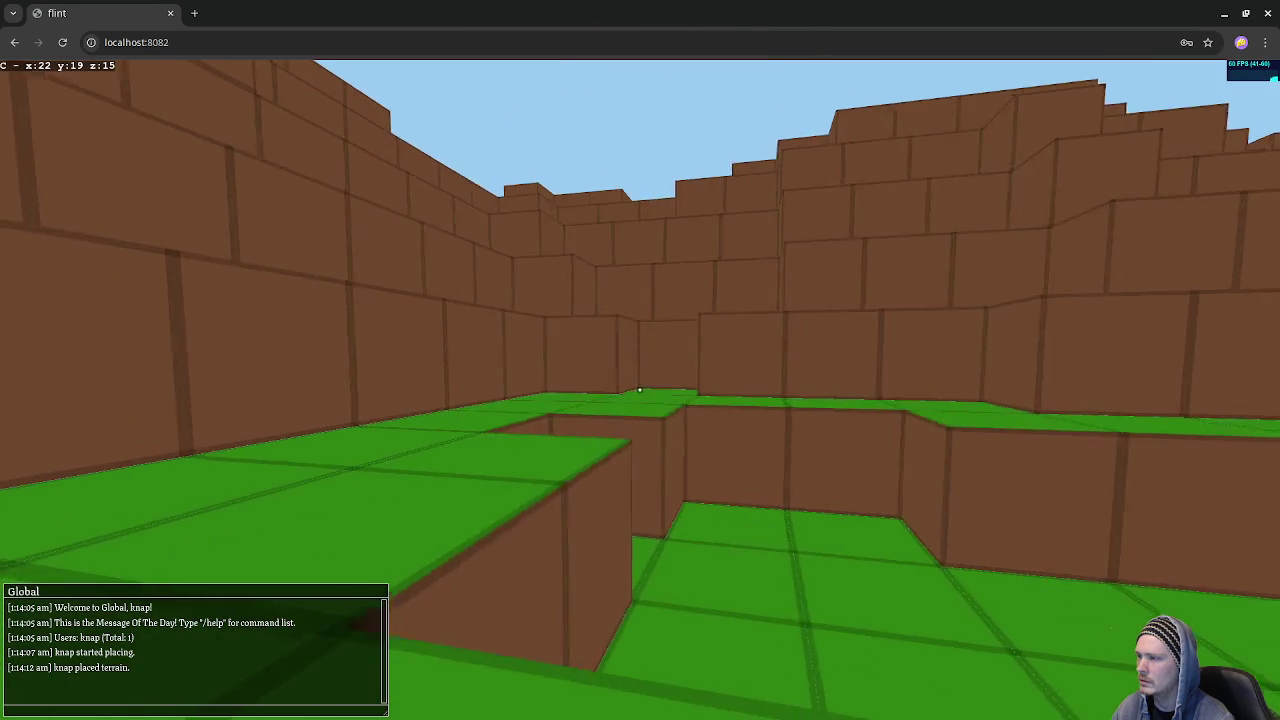
key("Escape")
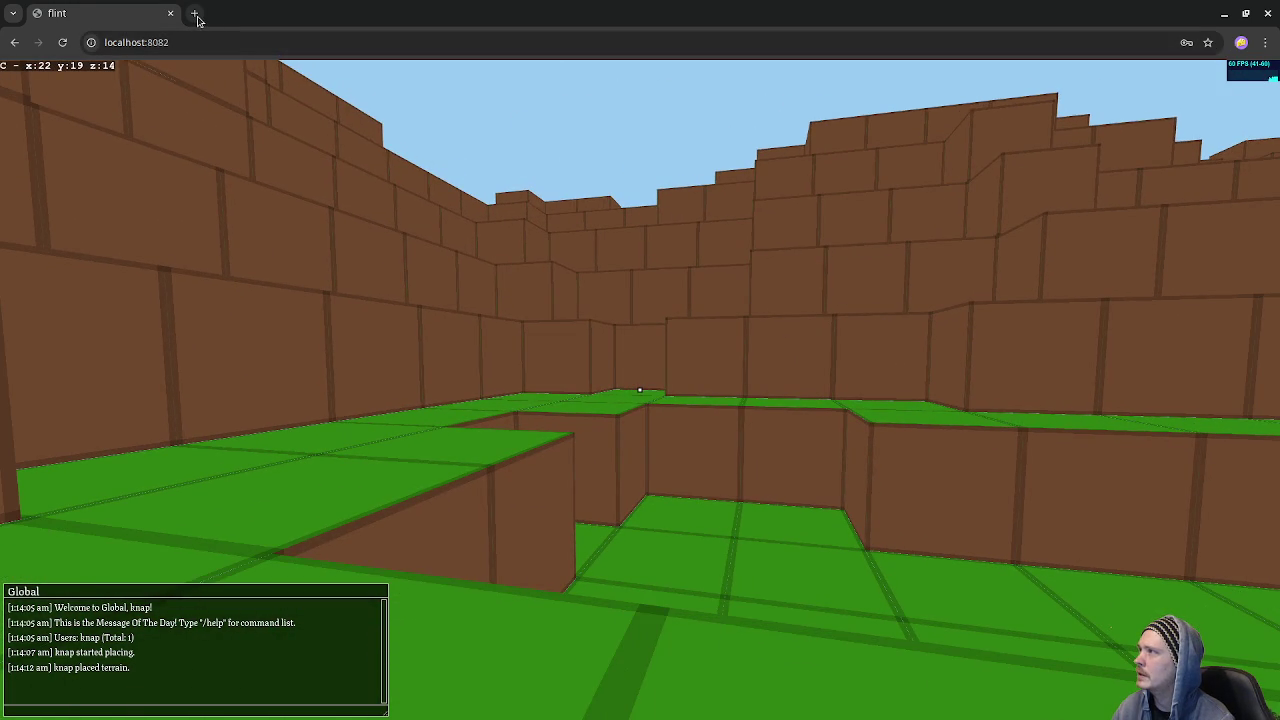
left_click(195, 14)
- Load localhost:8082 and log in as a second player, walking toward the first avatar
type("local")
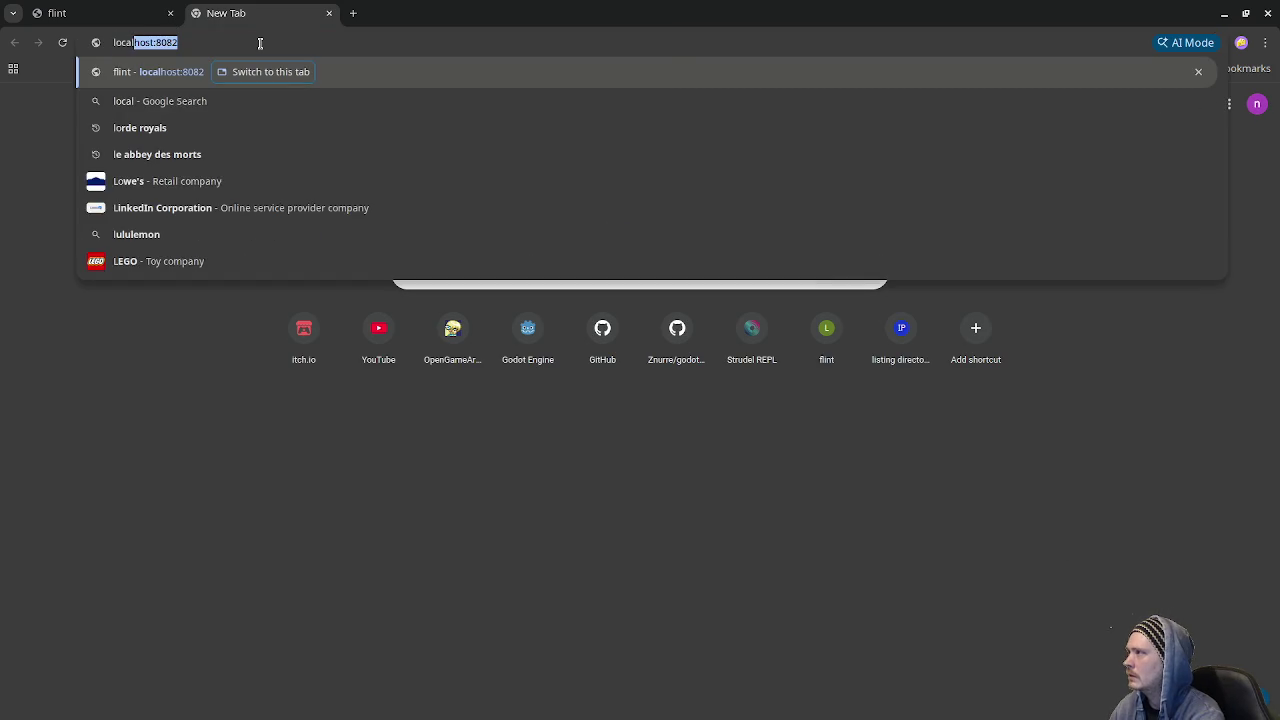
key("Return")
left_click(676, 360)
key("Tab")
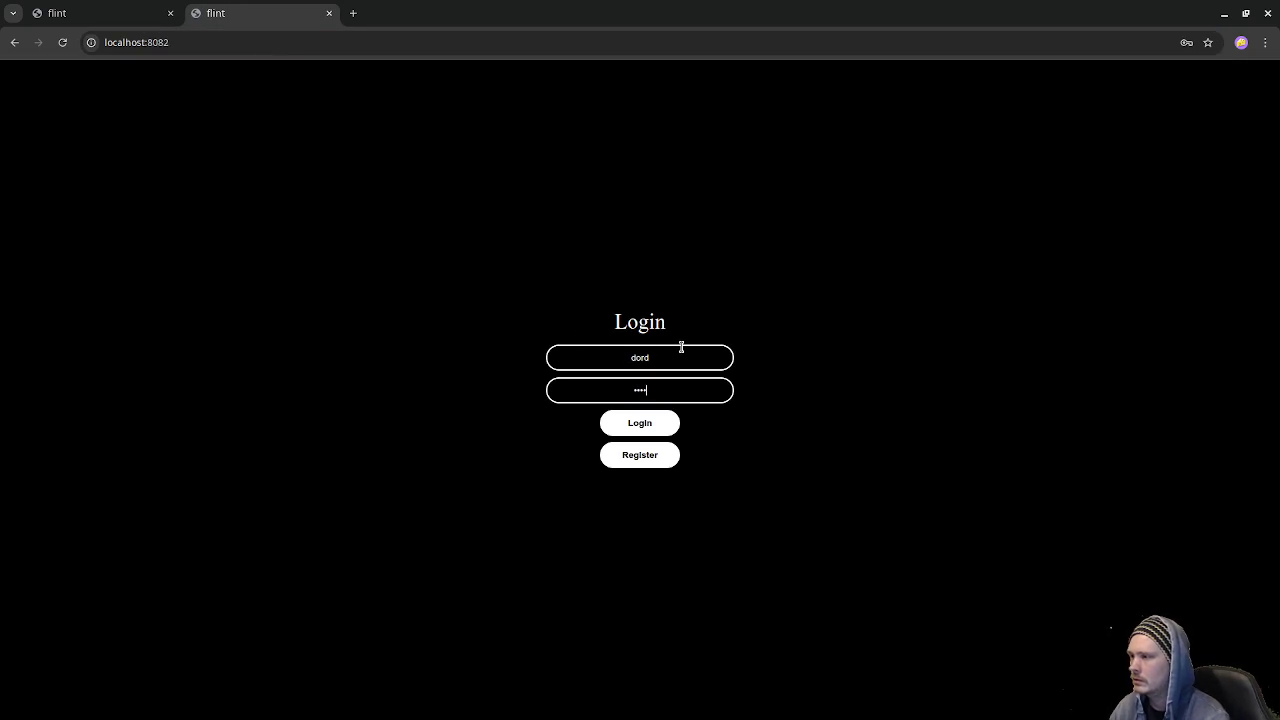
left_click(652, 427)
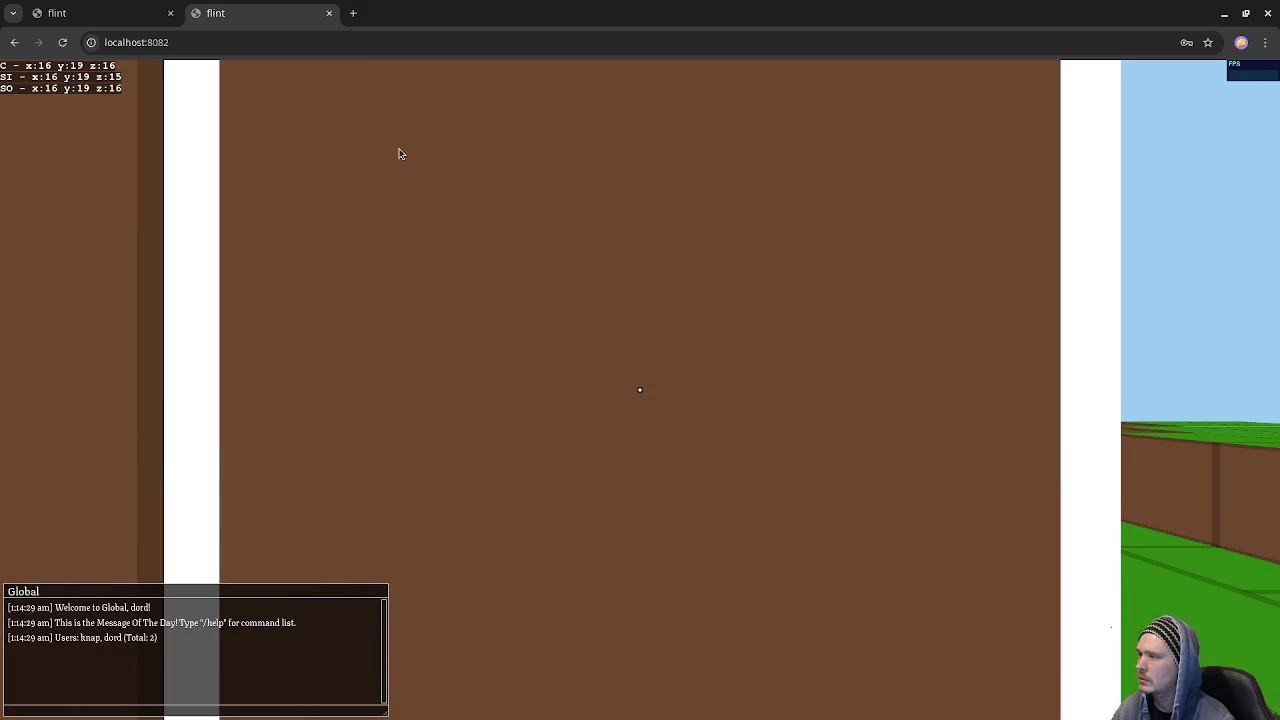
left_click(611, 265)
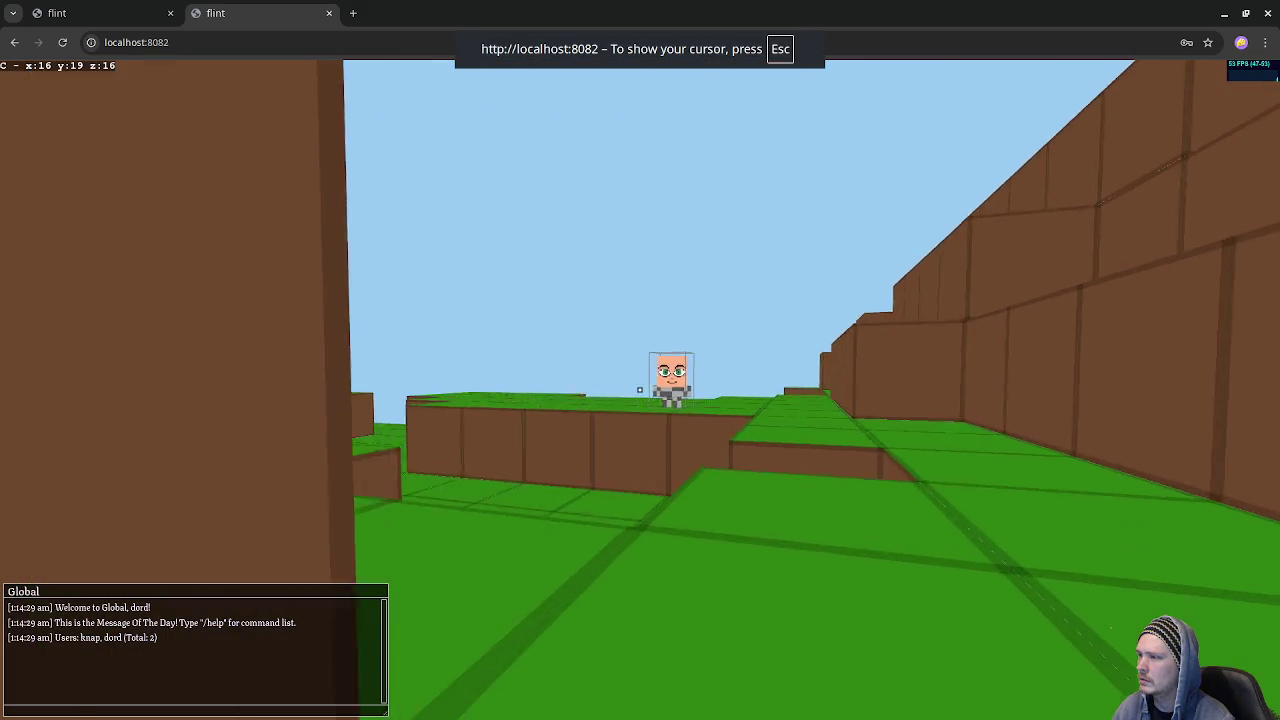
key("w")
key("Escape")
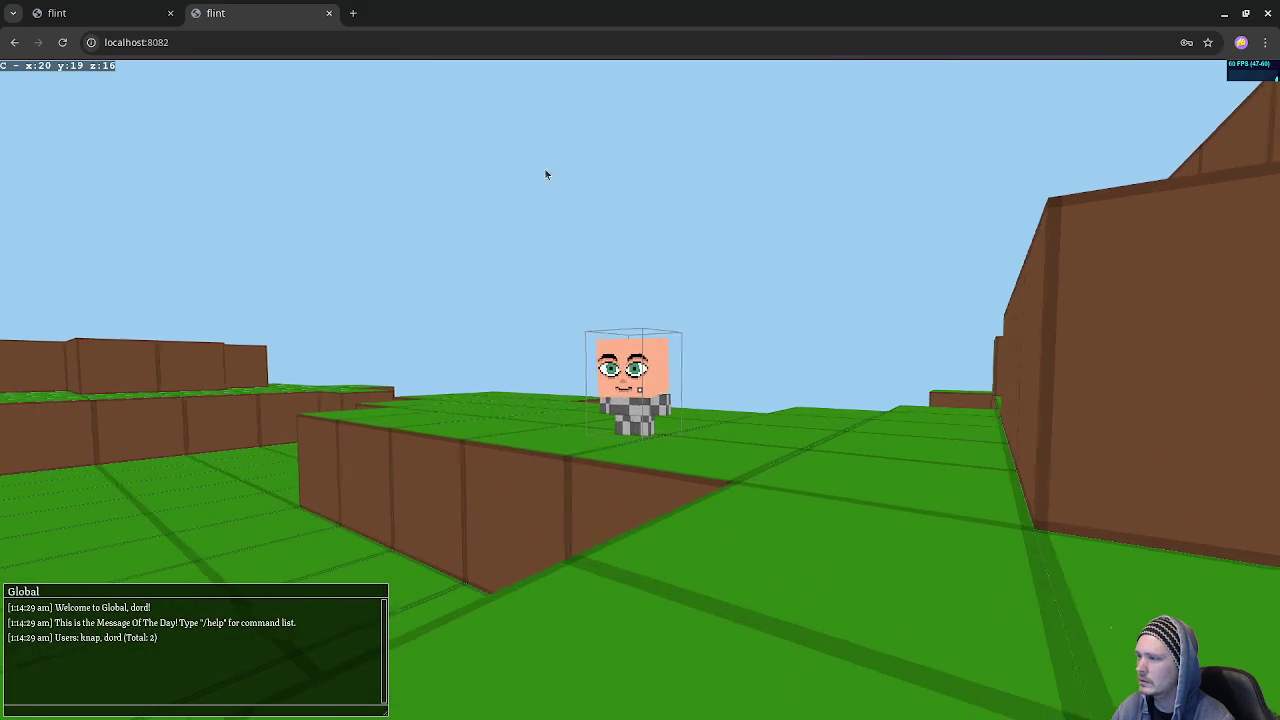
- Move the second game tab into its own window and snap both windows side by side
mouse_move(293, 22)
left_mouse_down()
mouse_move(791, 192)
mouse_move(603, 13)
mouse_move(995, 128)
left_mouse_up()
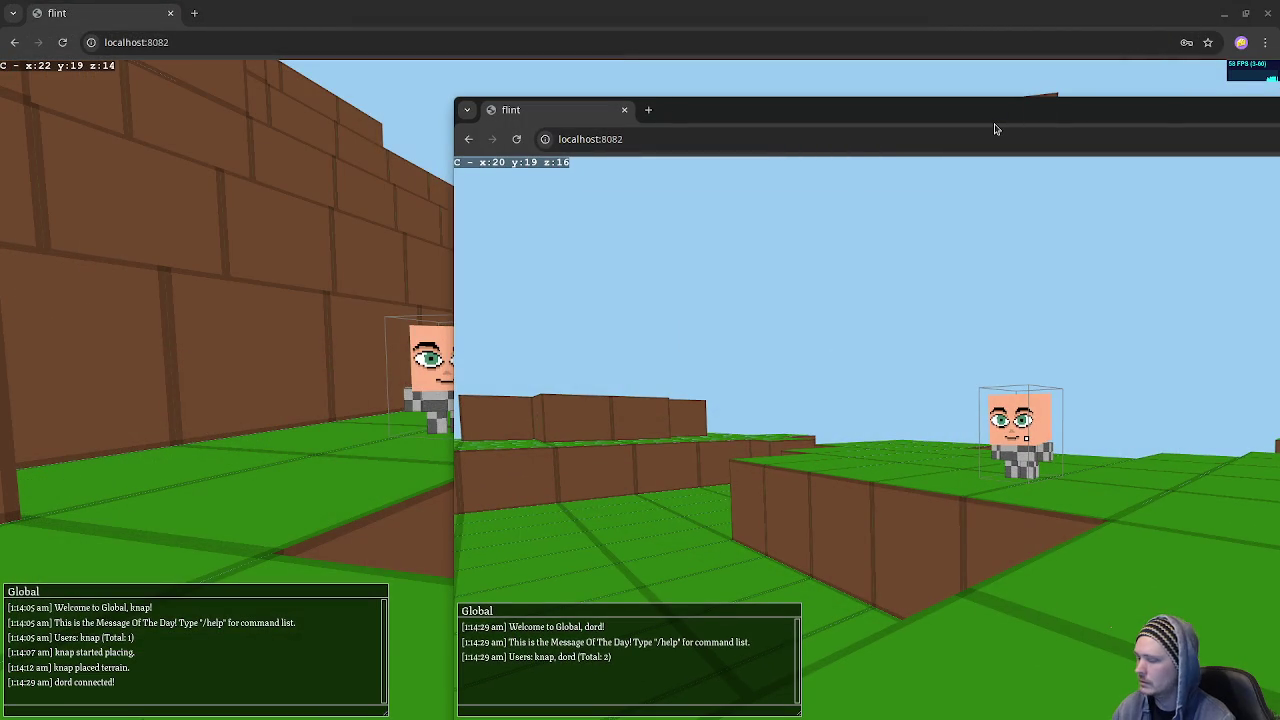
key("super+Right")
left_click(545, 10)
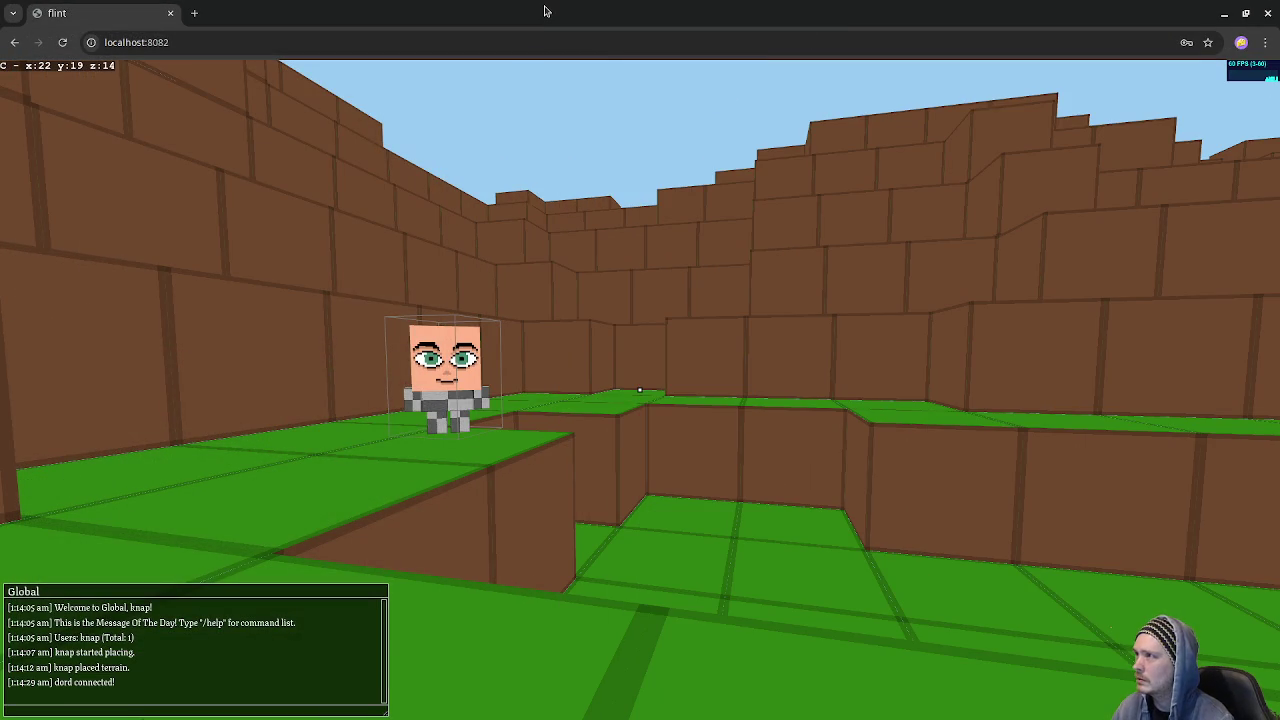
key("super+Left")
- Walk the first player up to the second player's avatar
left_click(378, 267)
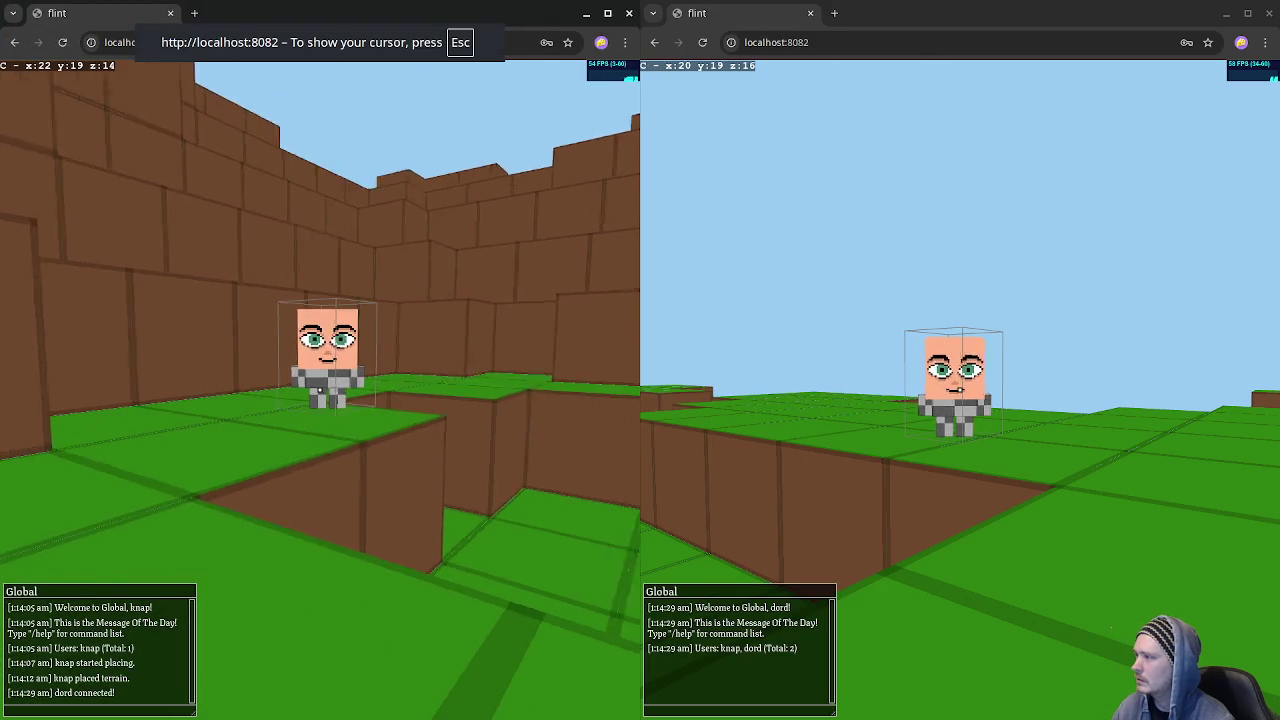
key("w")
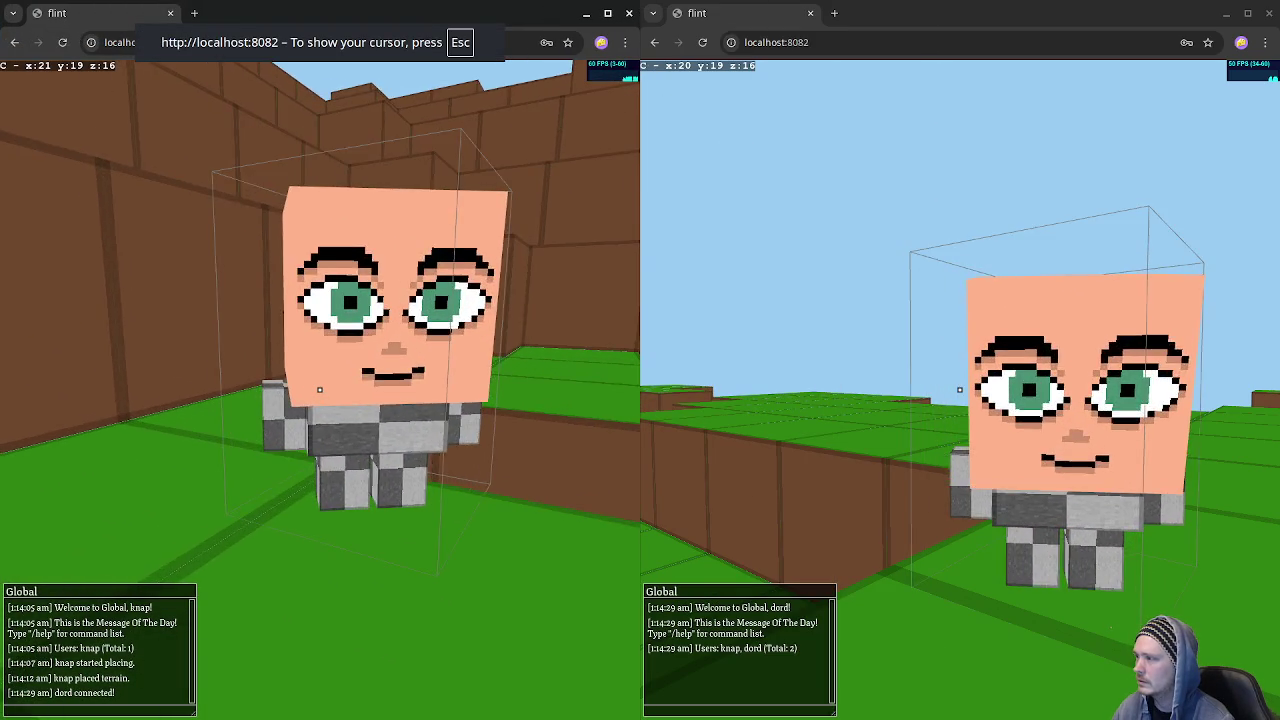
key("w")
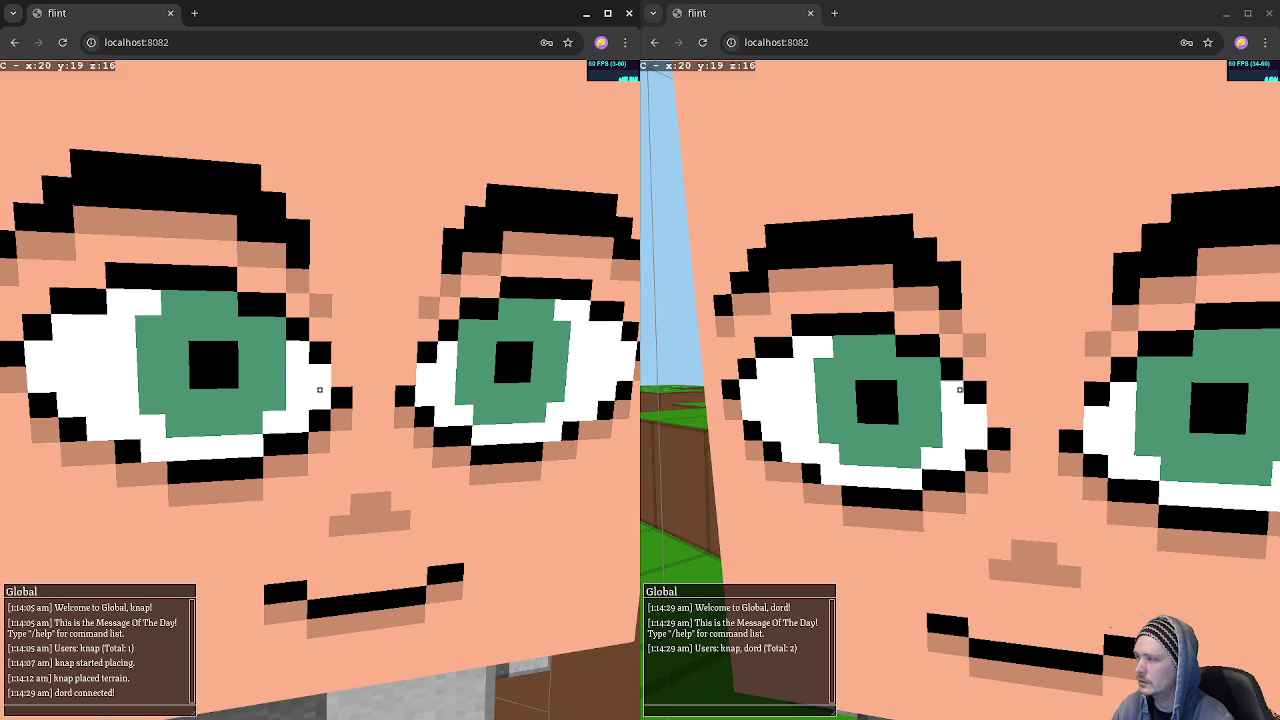
key("w")
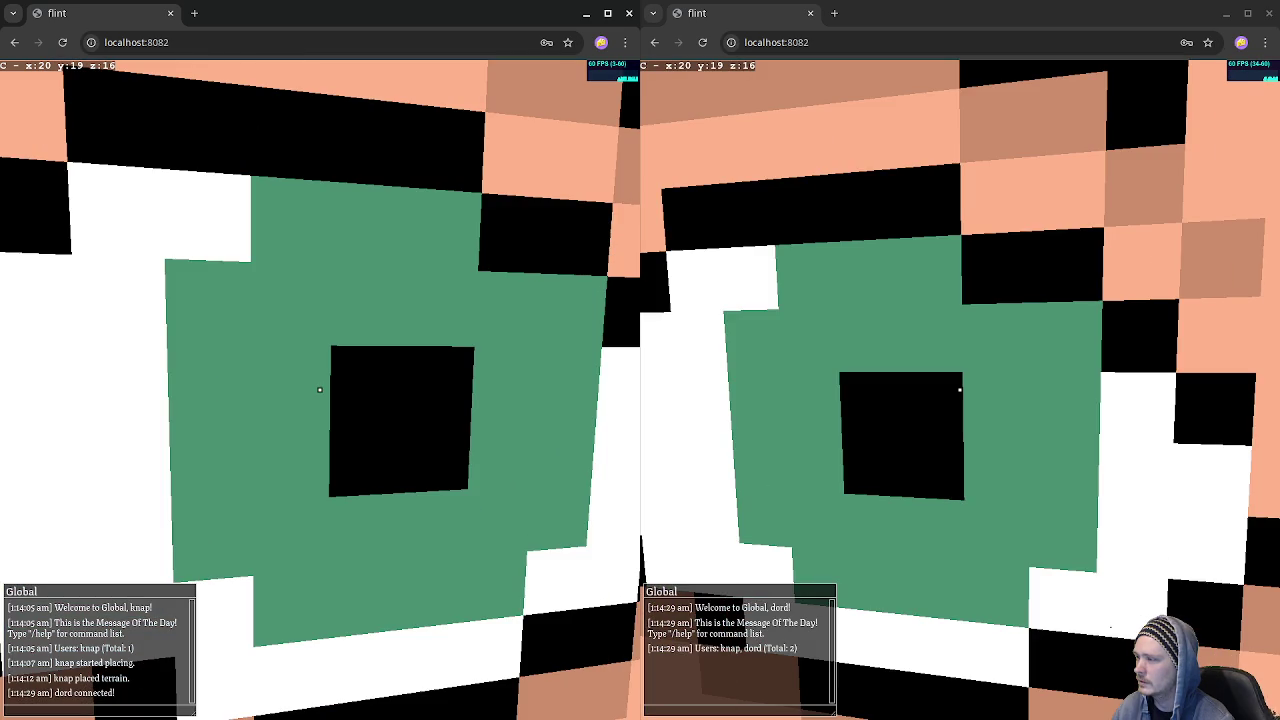
key("s")
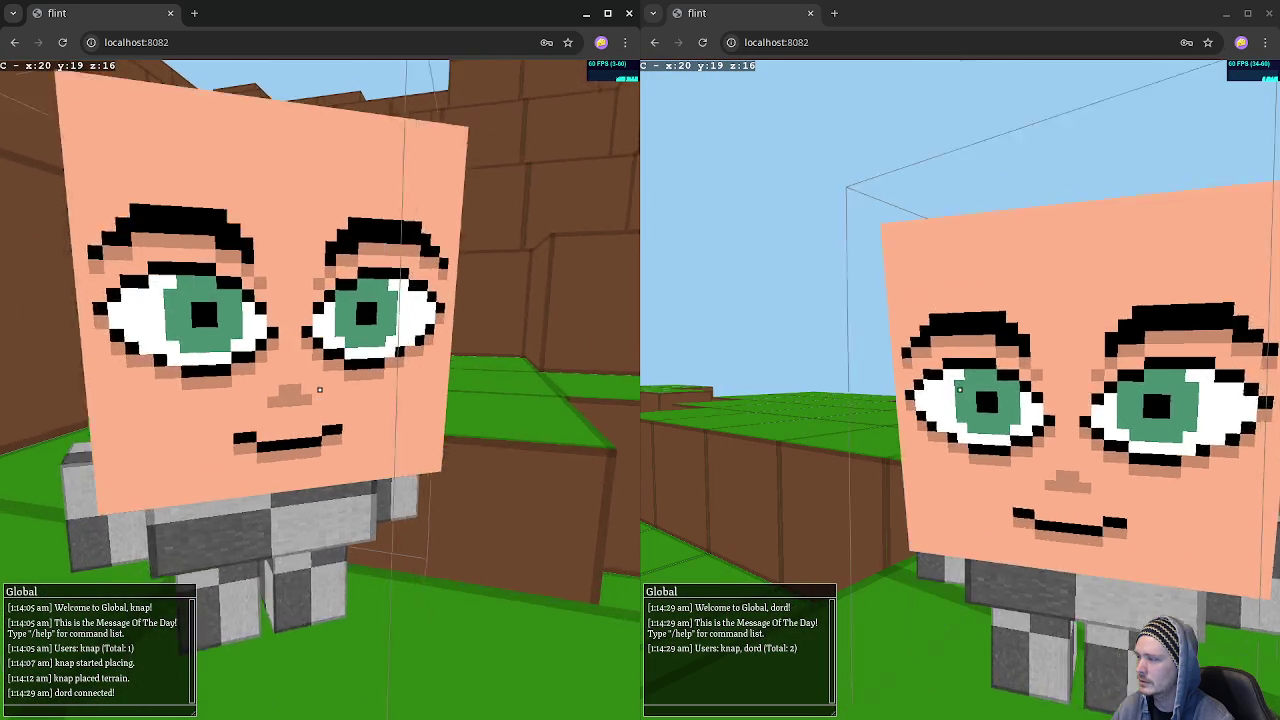
key("w")
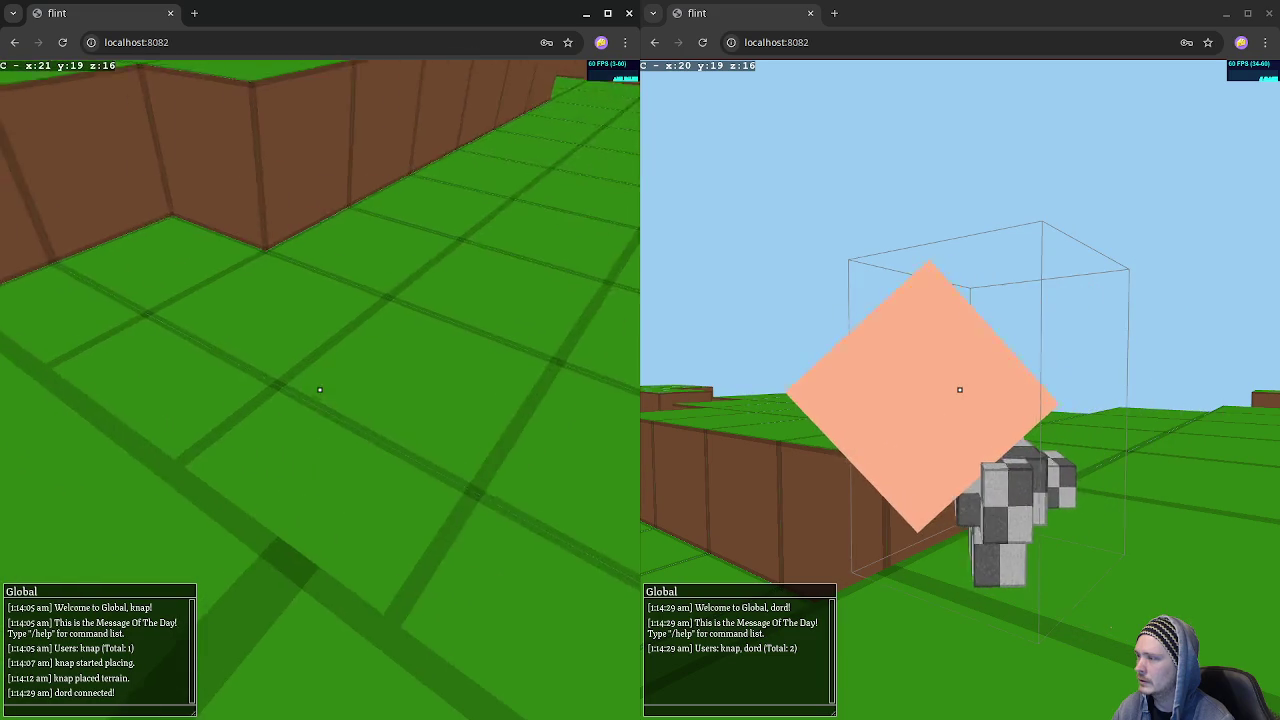
- With the left player, place a terrain block on the grass, then mine it
left_click(330, 284)
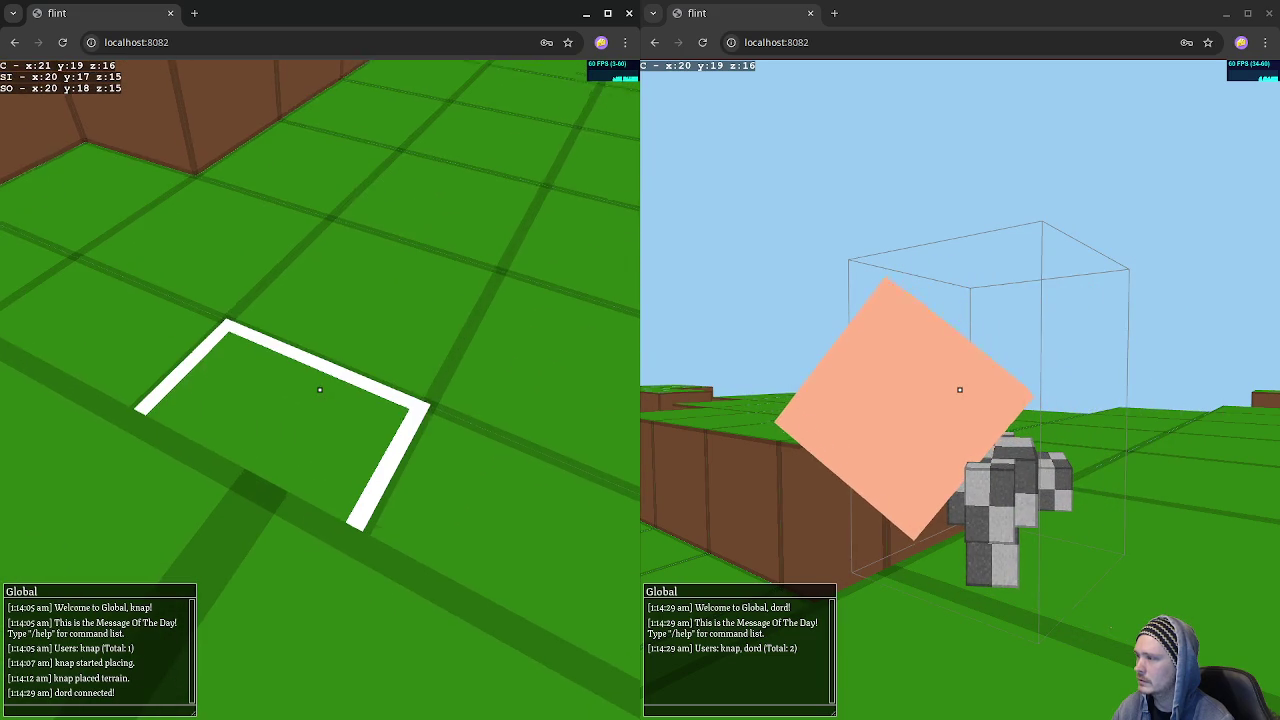
left_click(336, 278)
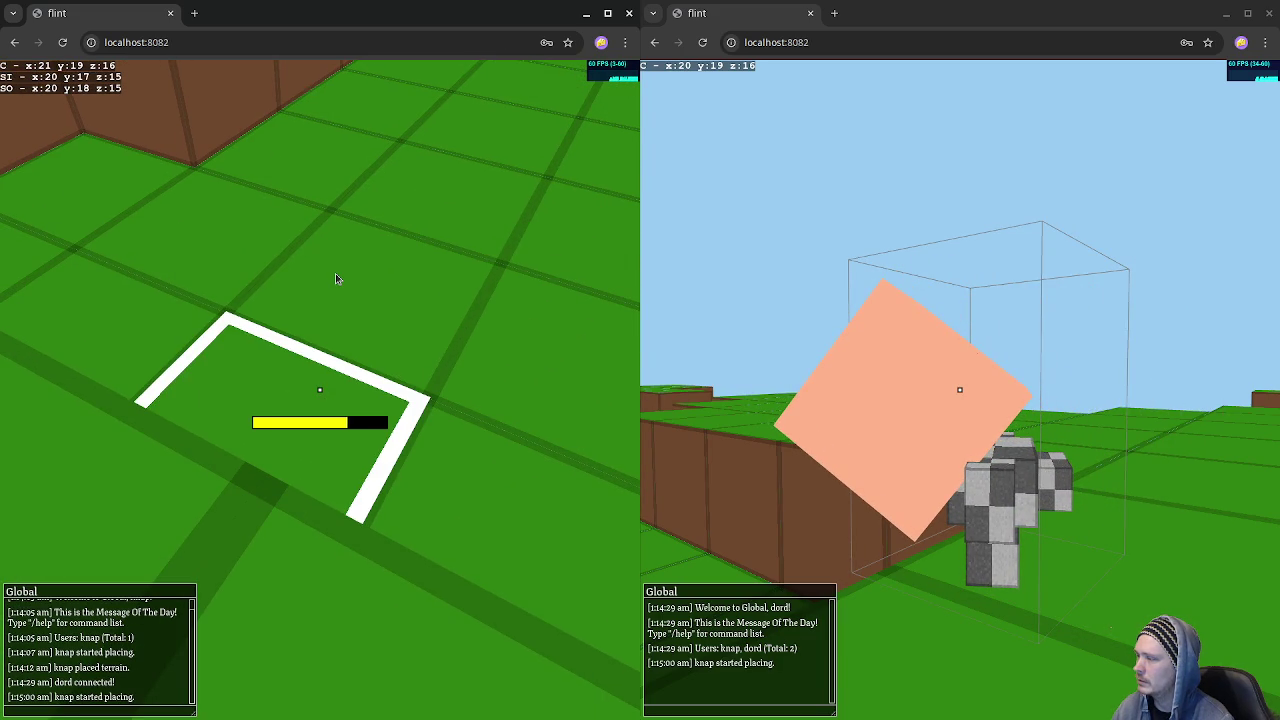
left_click_drag(346, 354, 324, 332)
left_click(344, 358)
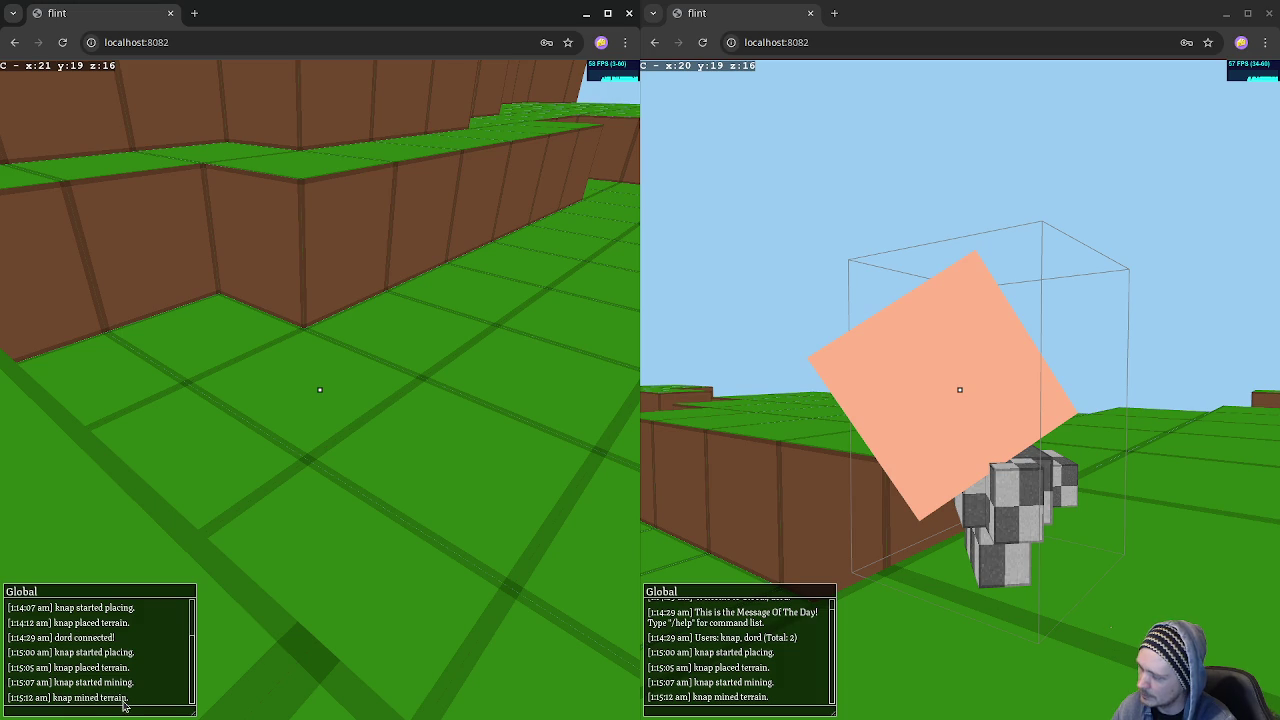
left_click(295, 511)
- Mine two more ground blocks with the left player, deepening the pit
key("Escape")
left_click(355, 410)
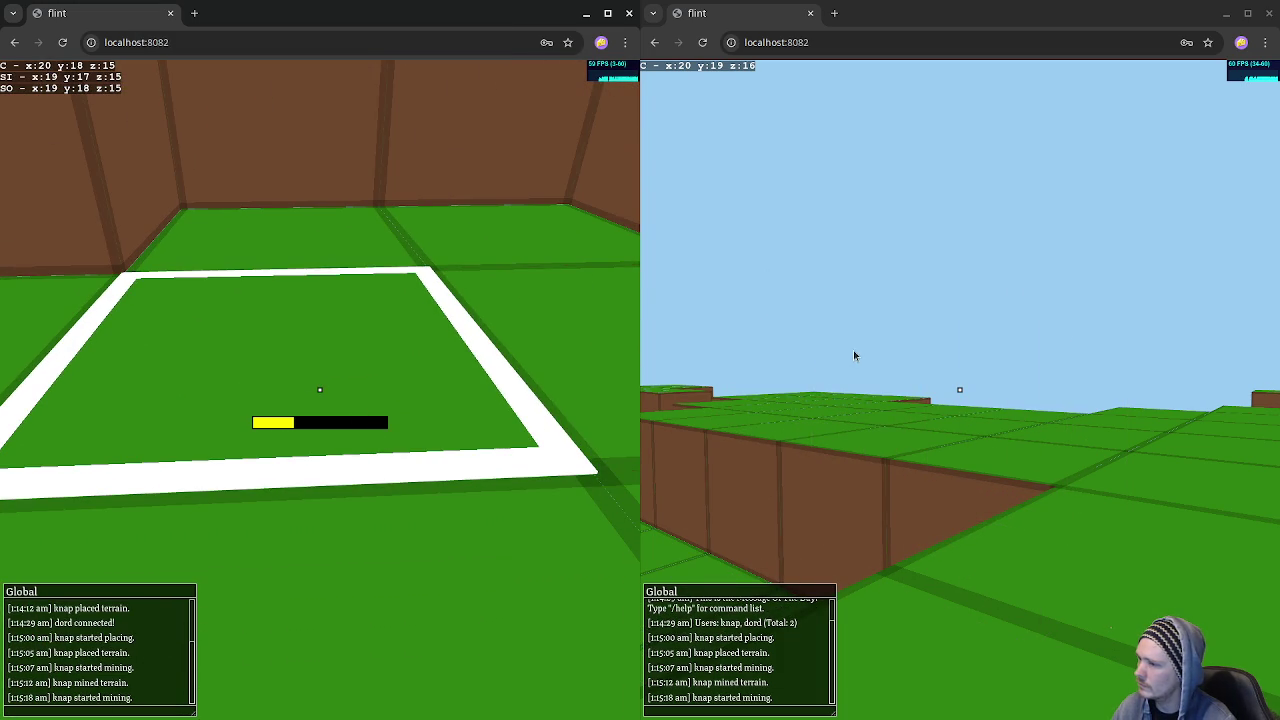
left_click(821, 363)
key("Escape")
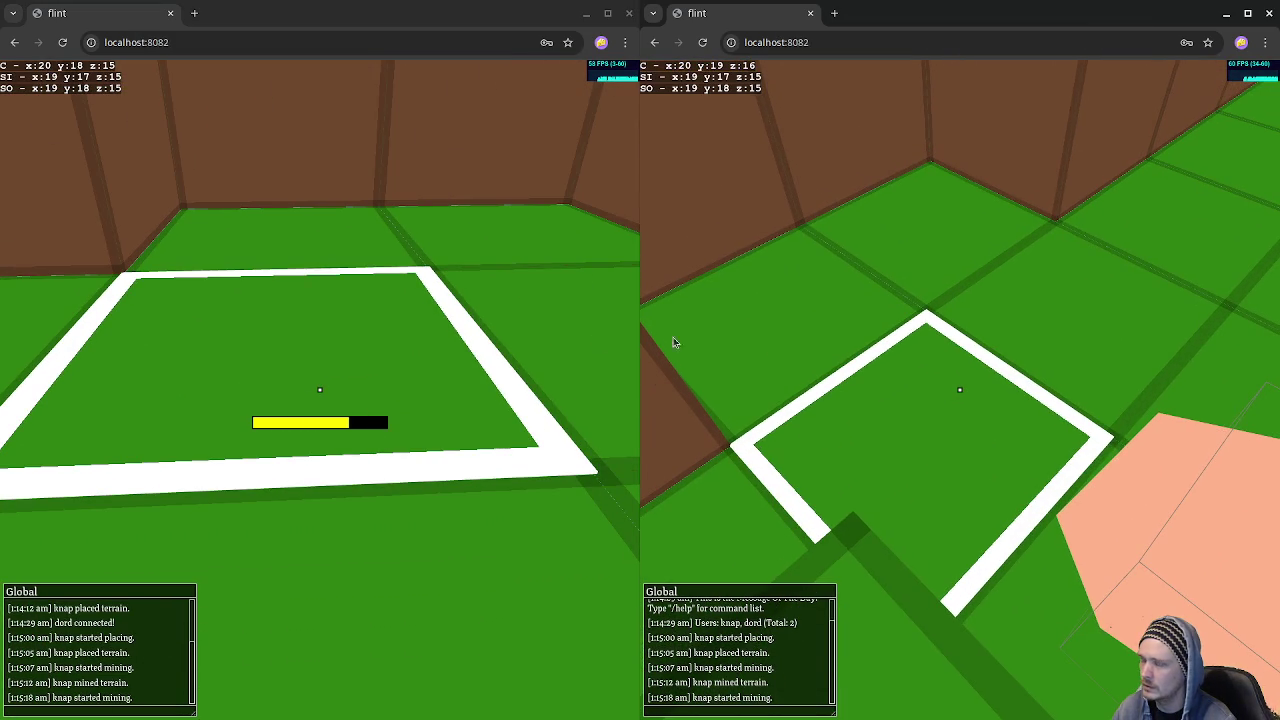
left_click(423, 357)
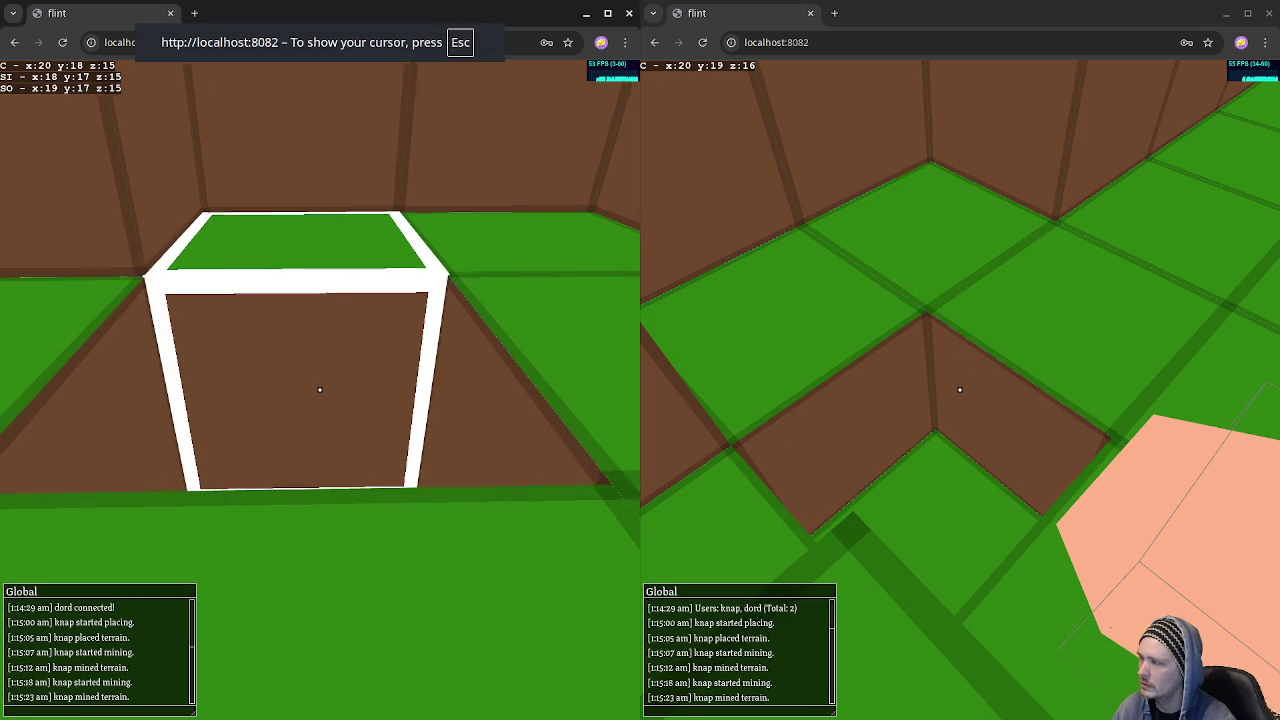
left_click(320, 390)
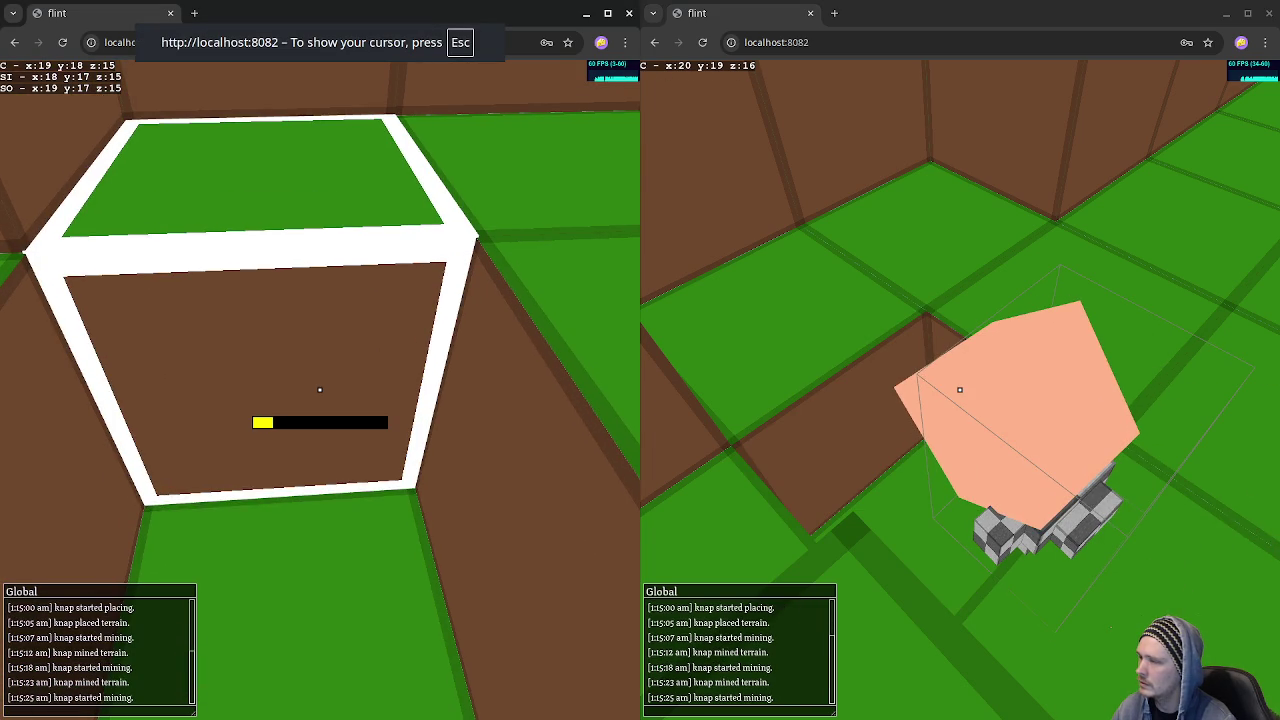
key("Escape")
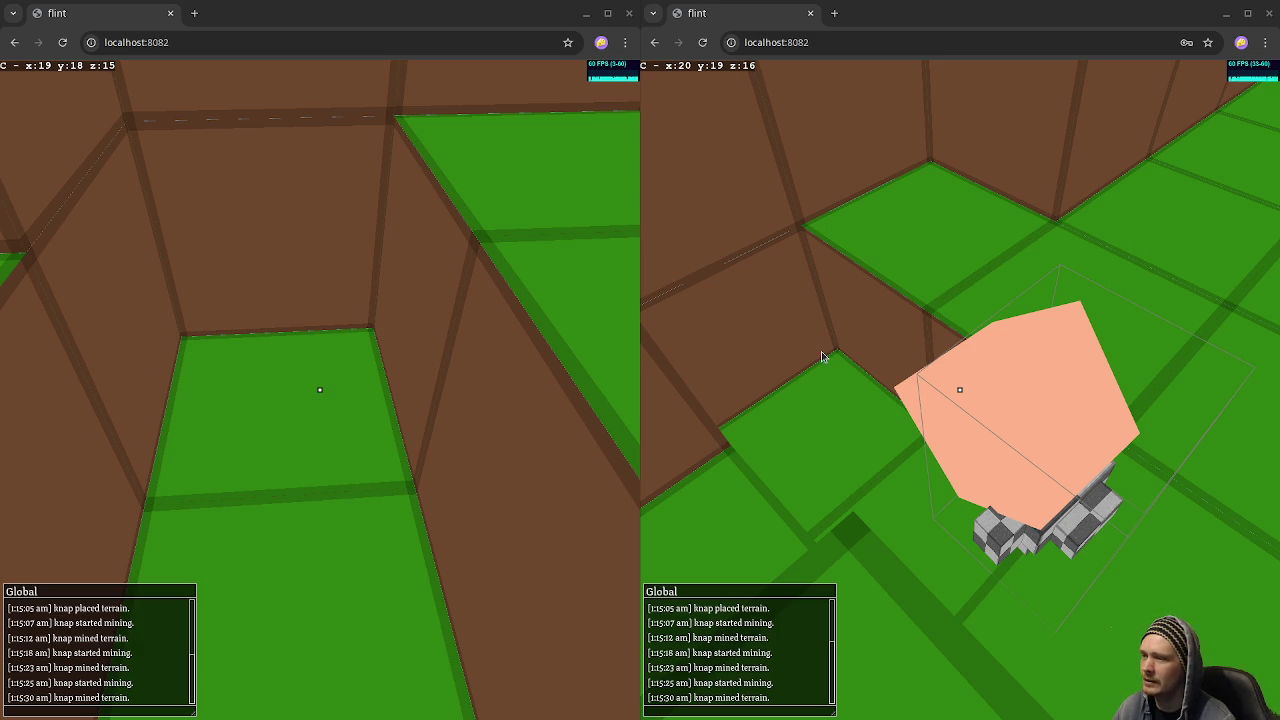
left_click(416, 350)
- Step back and mine further blocks from the pit with the left player
key("s")
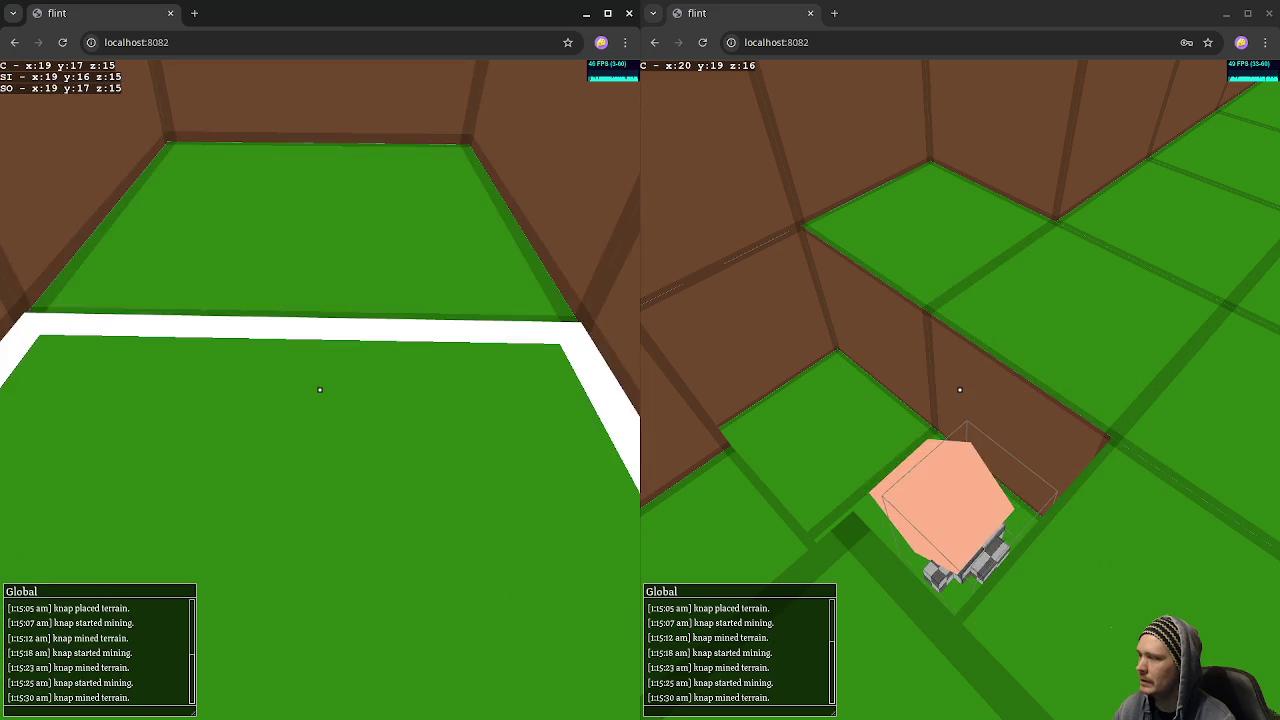
left_click(320, 389)
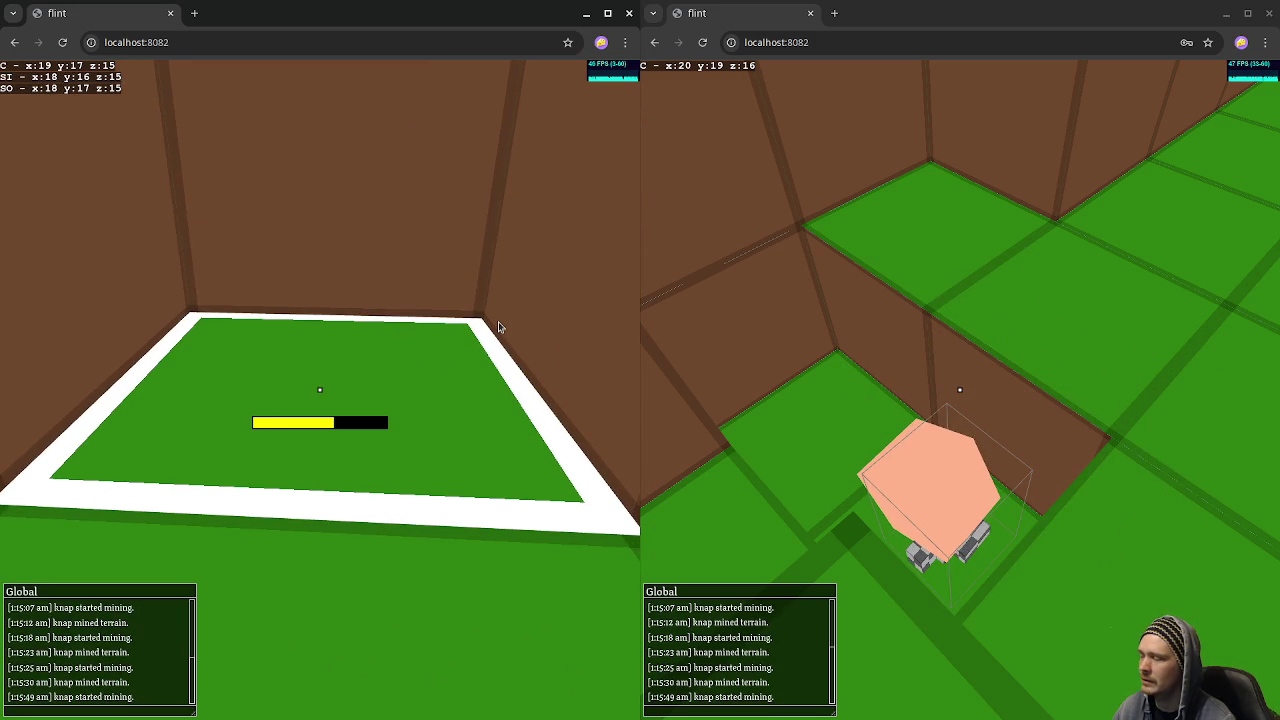
left_click(397, 367)
left_click(386, 363)
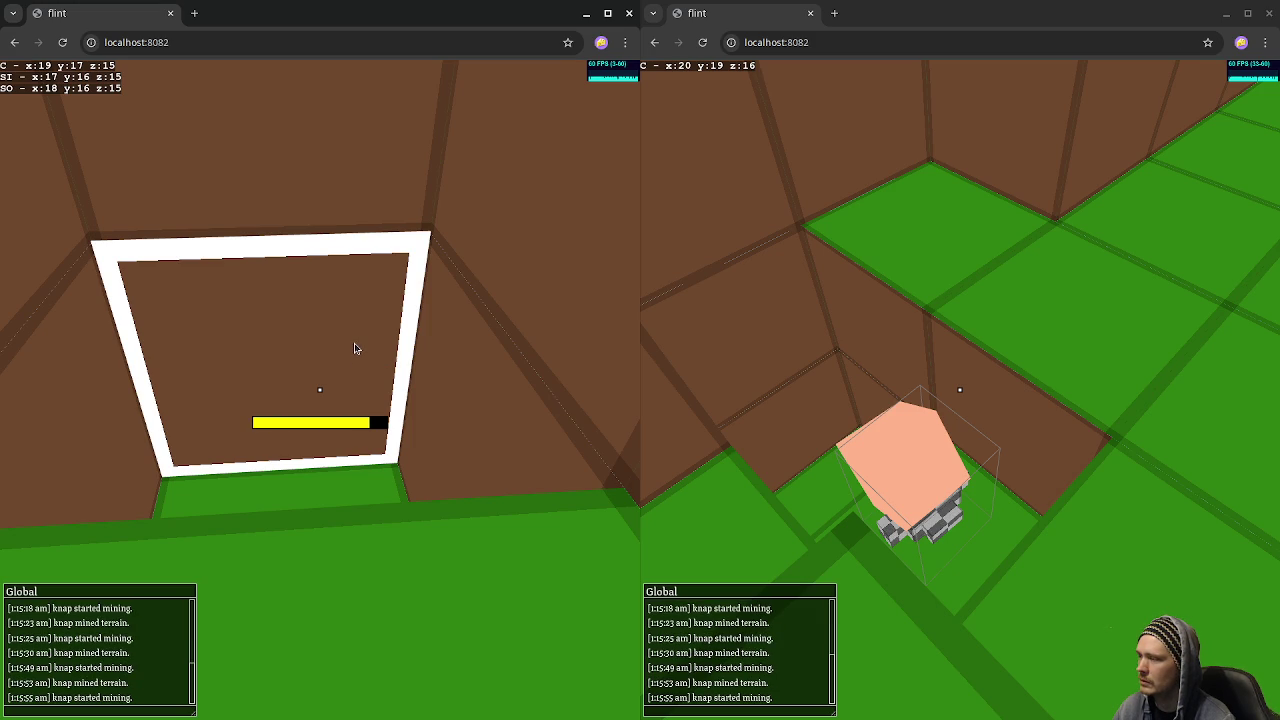
left_click(354, 347)
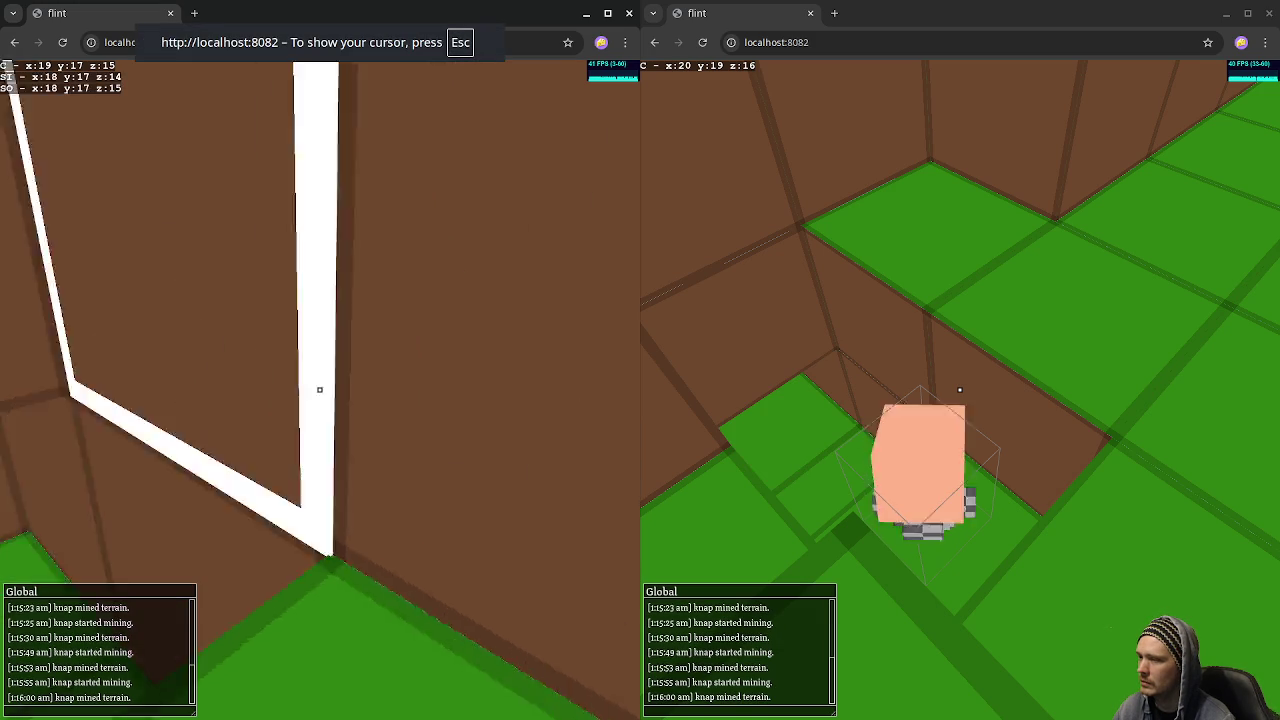
- Walk the left player out of the pit onto the grassy plain facing the terraced hills
key("w")
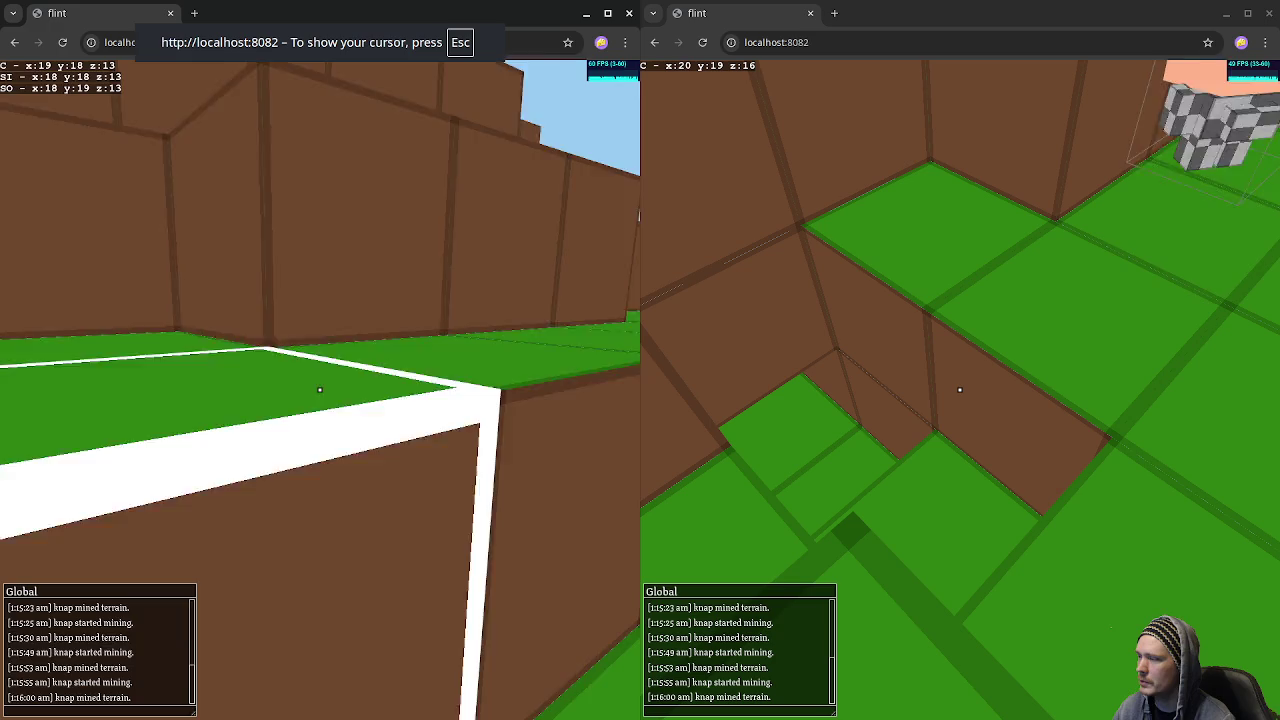
key("w")
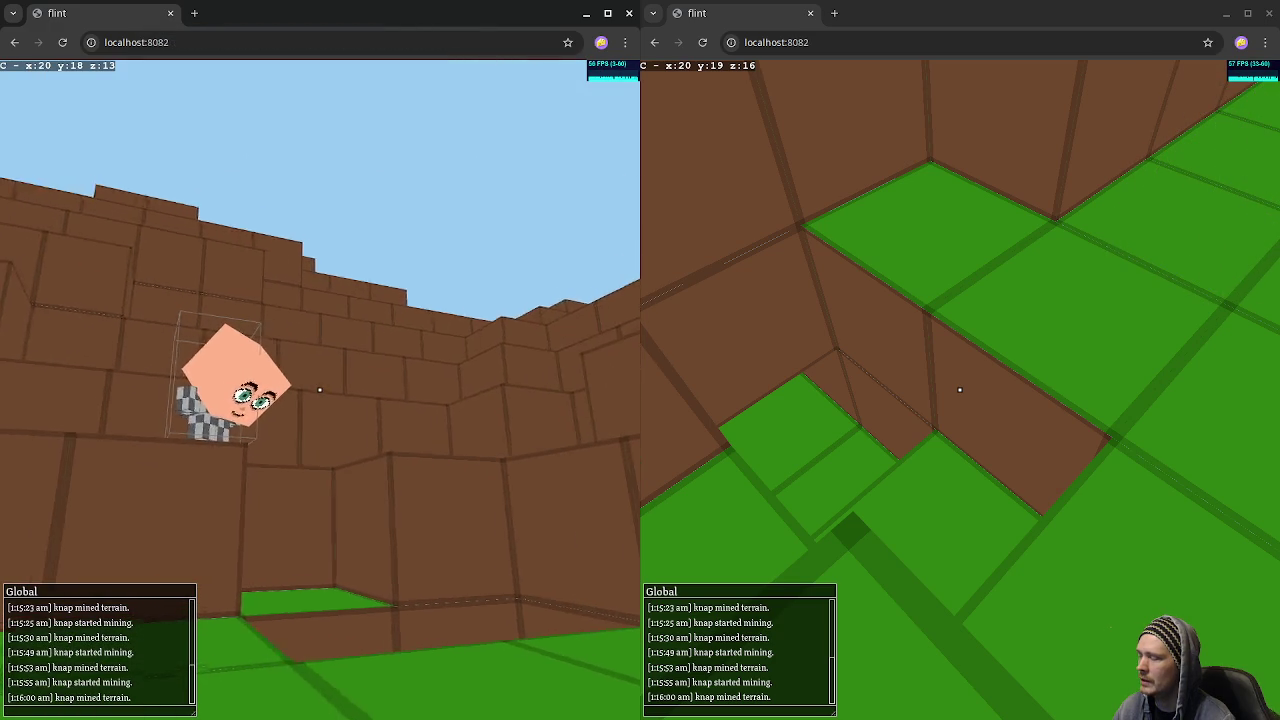
key("w")
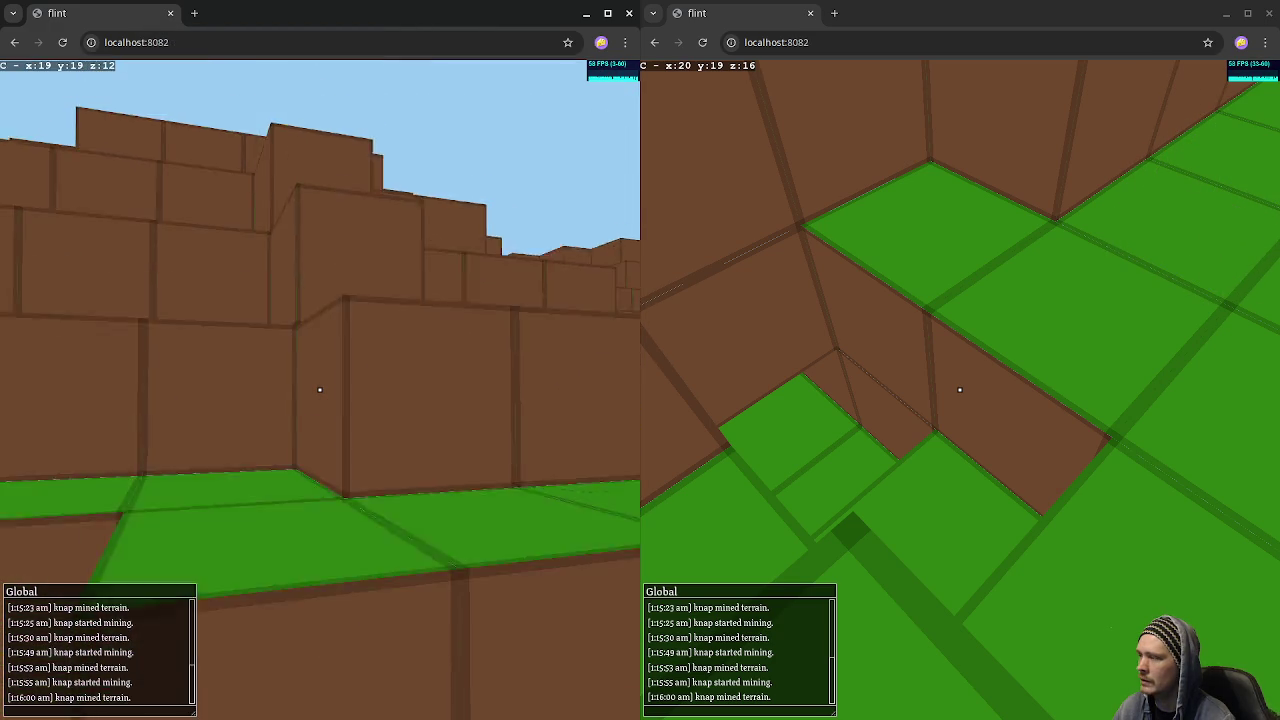
key("w")
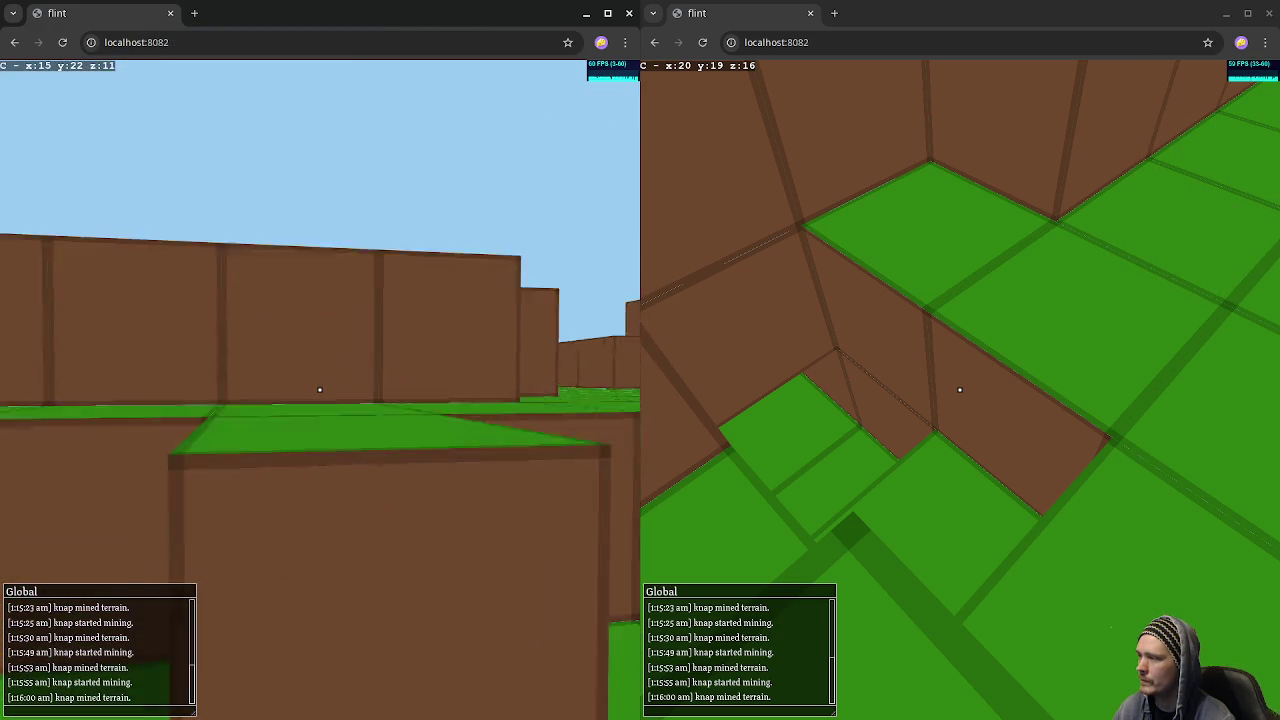
key("w")
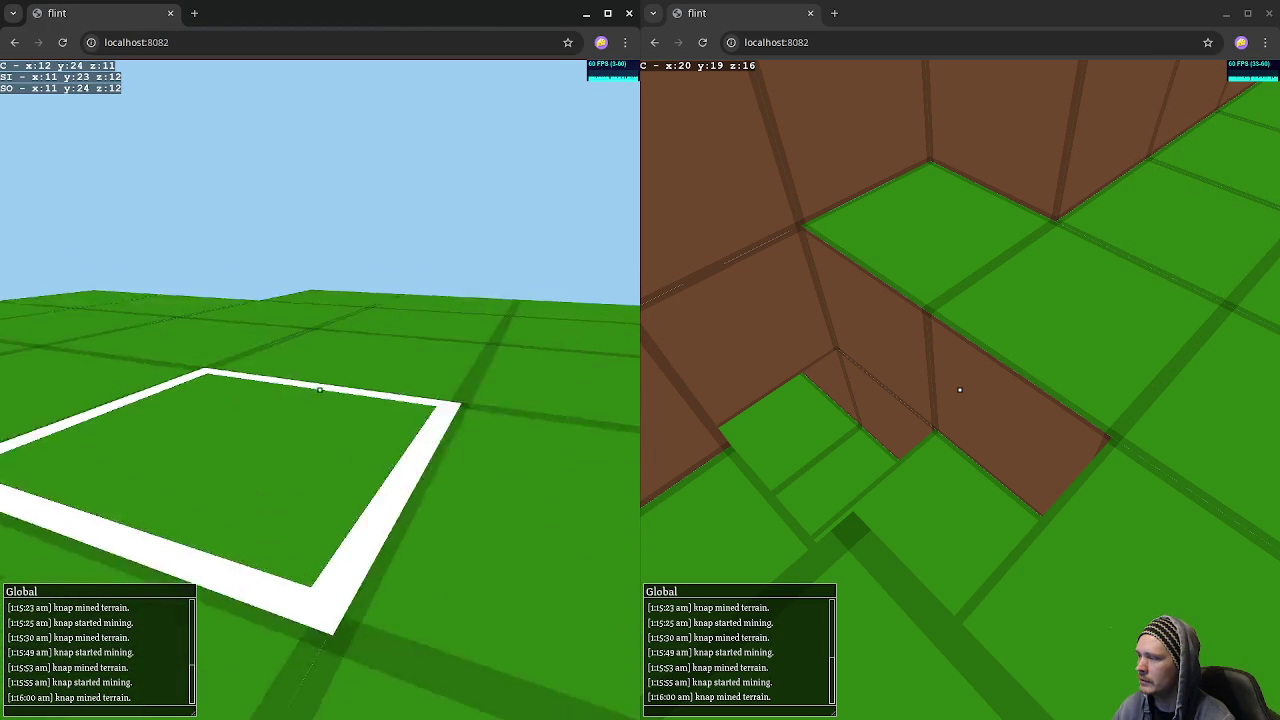
key("w")
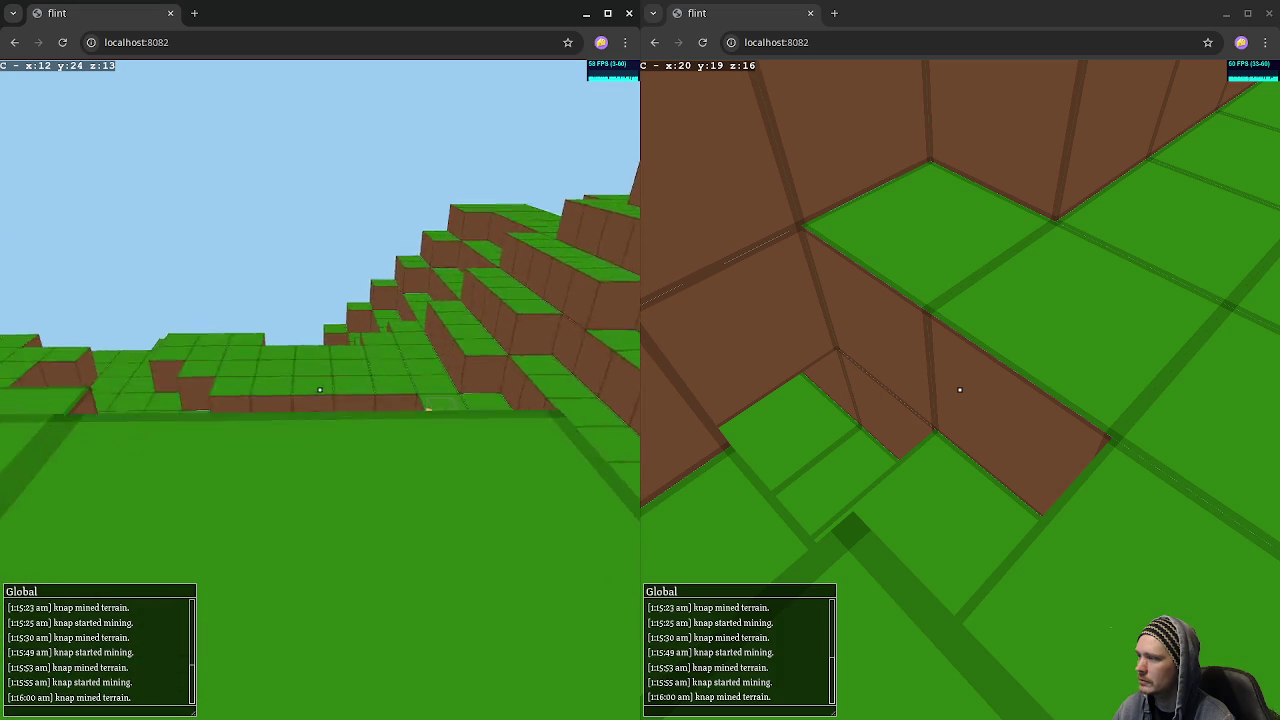
key("Escape")
- Walk the left player back toward the other player and turn its camera left
left_click(760, 360)
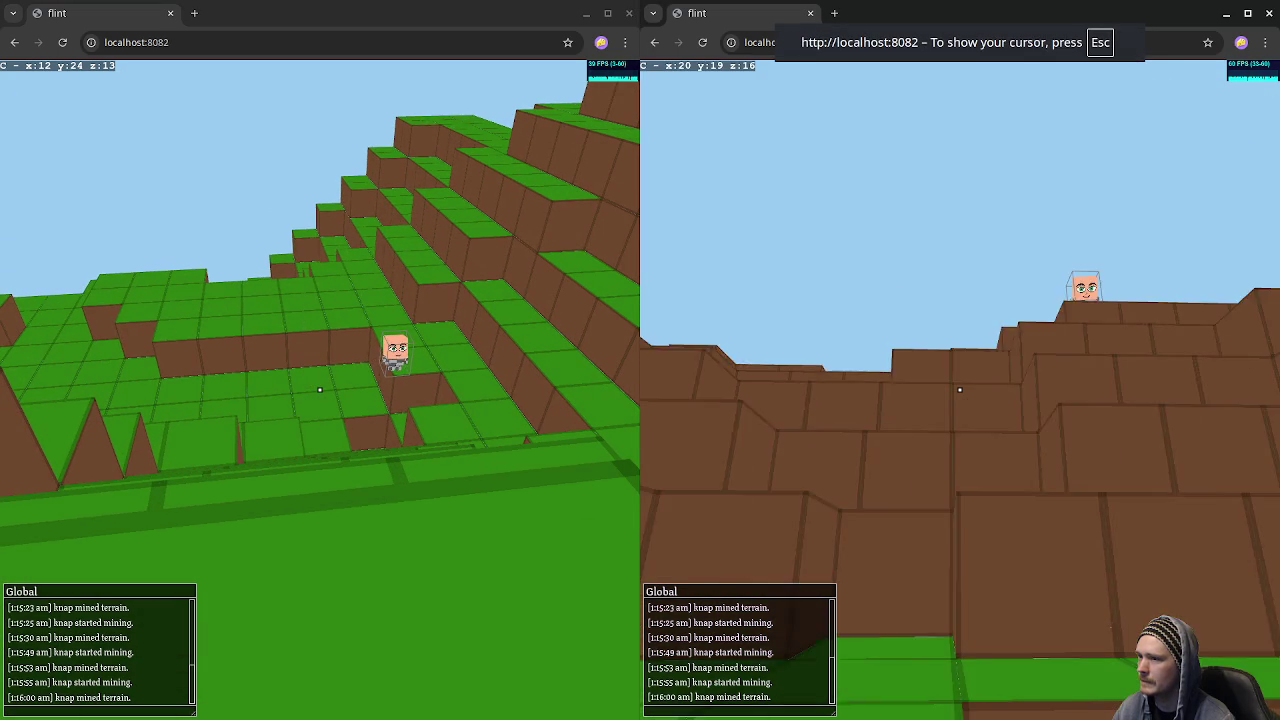
left_click(436, 313)
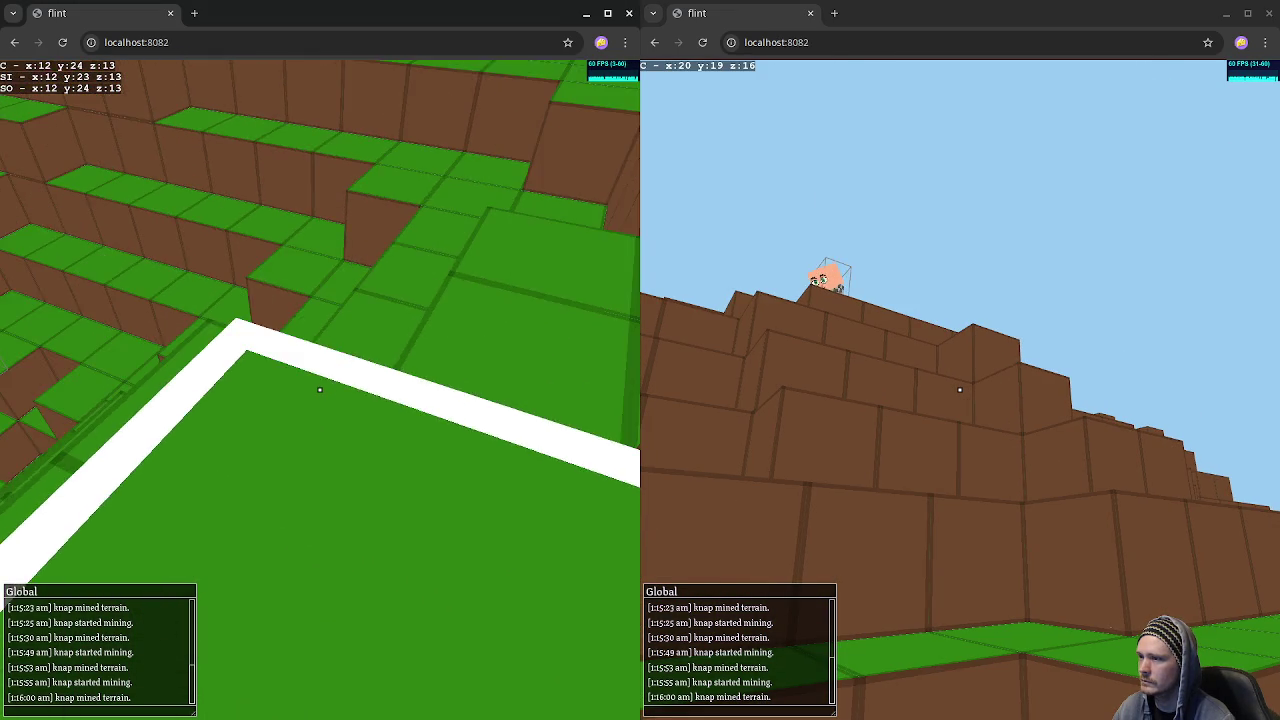
key("w")
key("w")
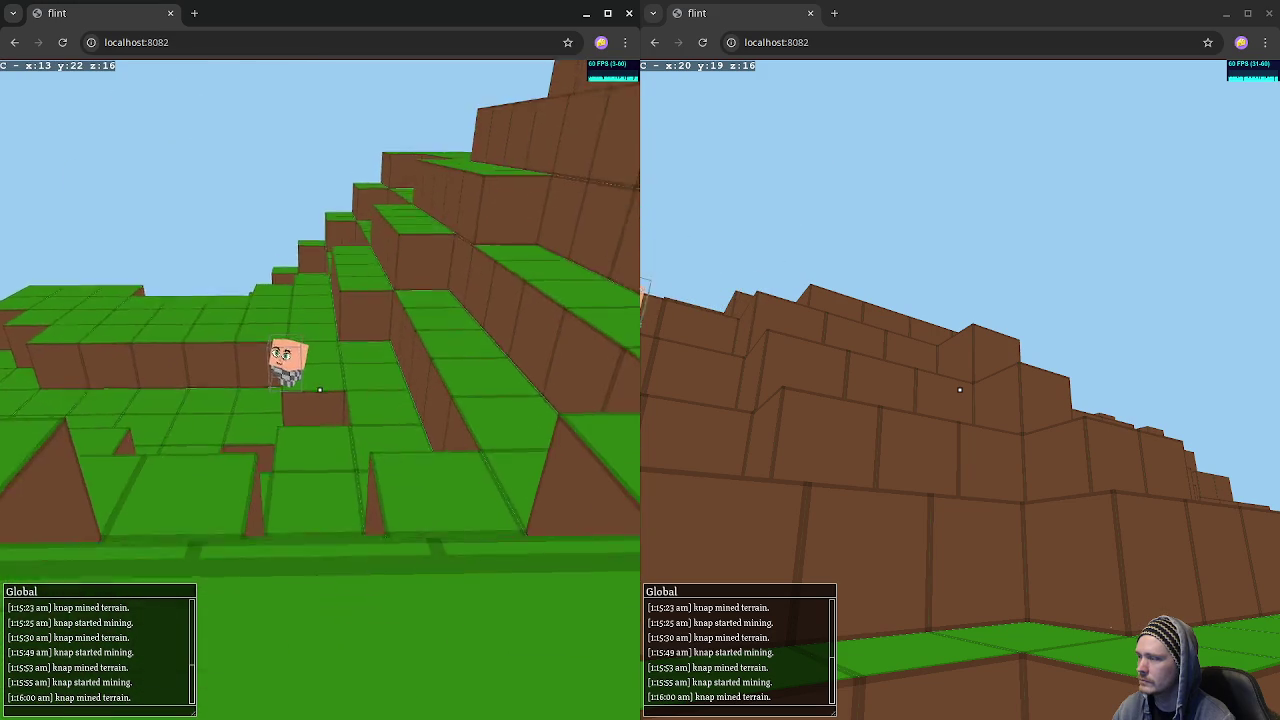
key("w")
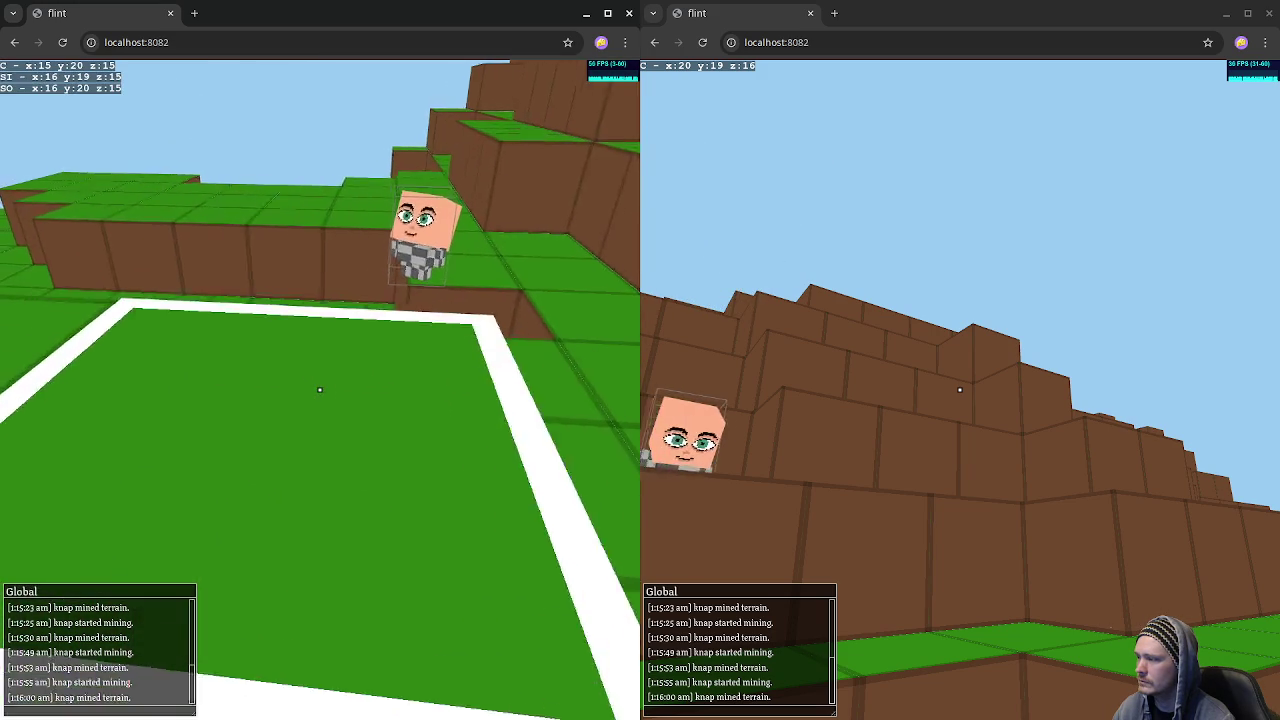
key("w")
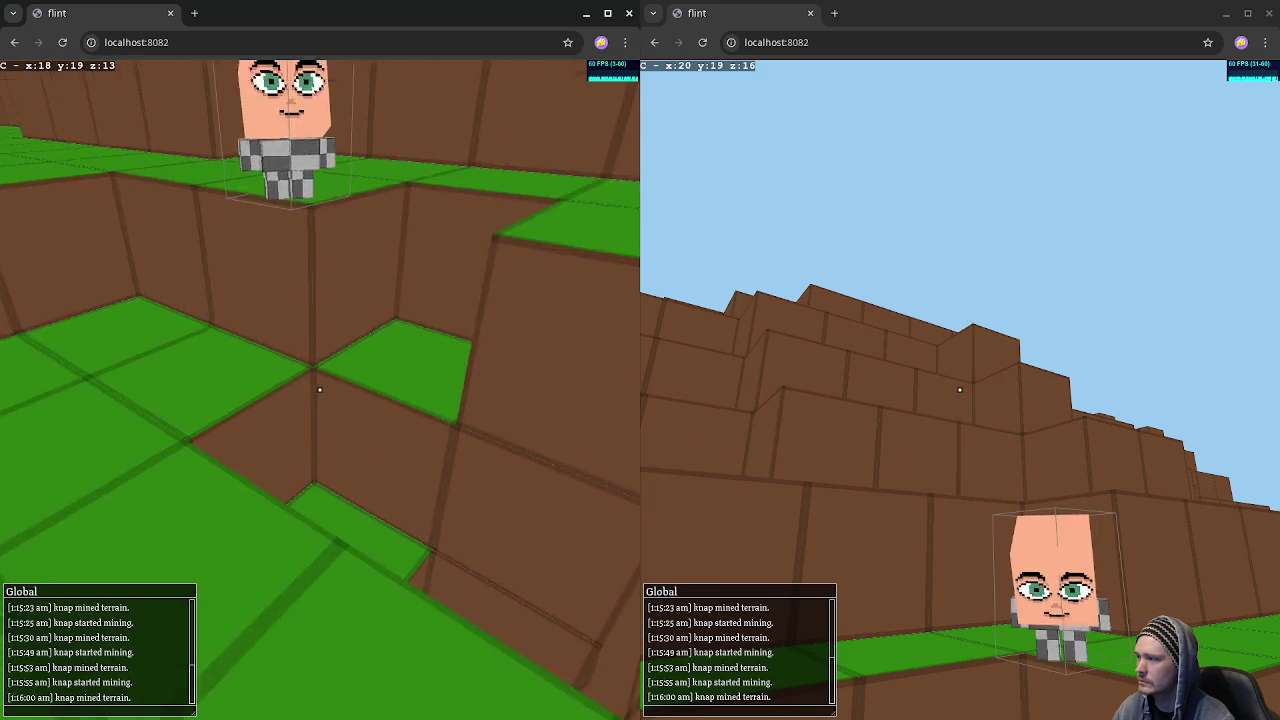
left_click_drag(532, 415, 617, 415)
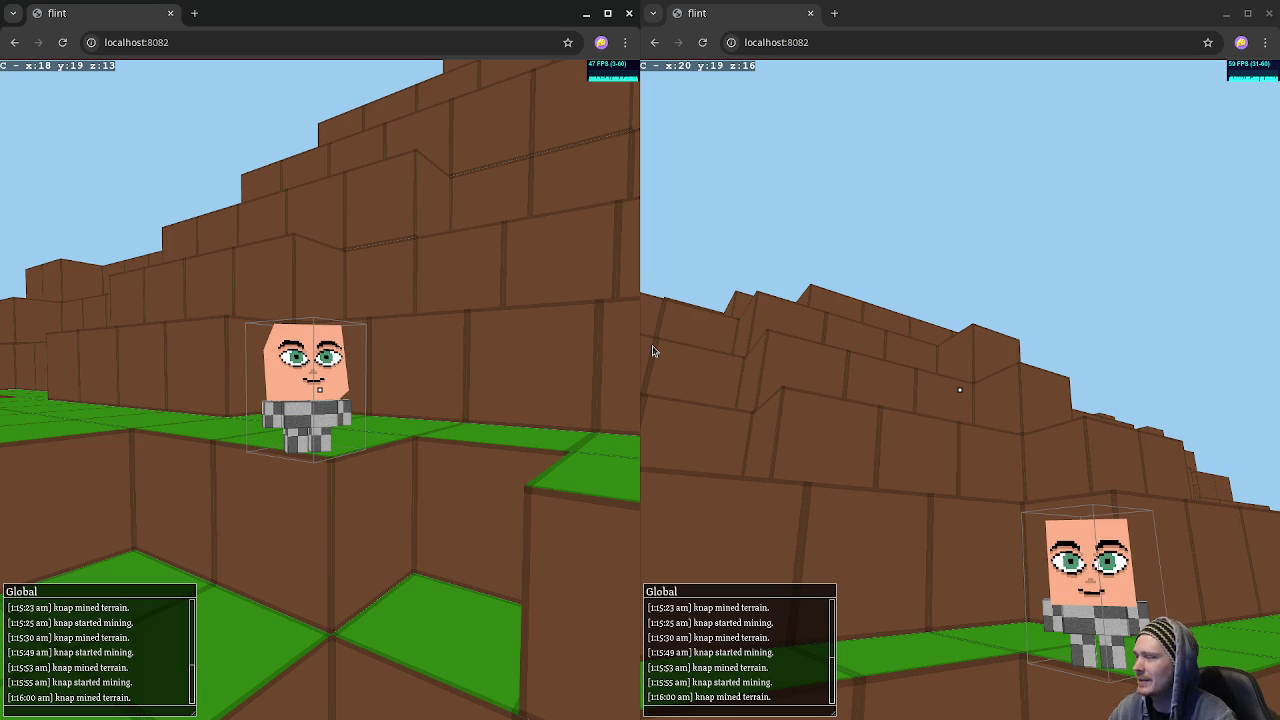
left_click(432, 164)
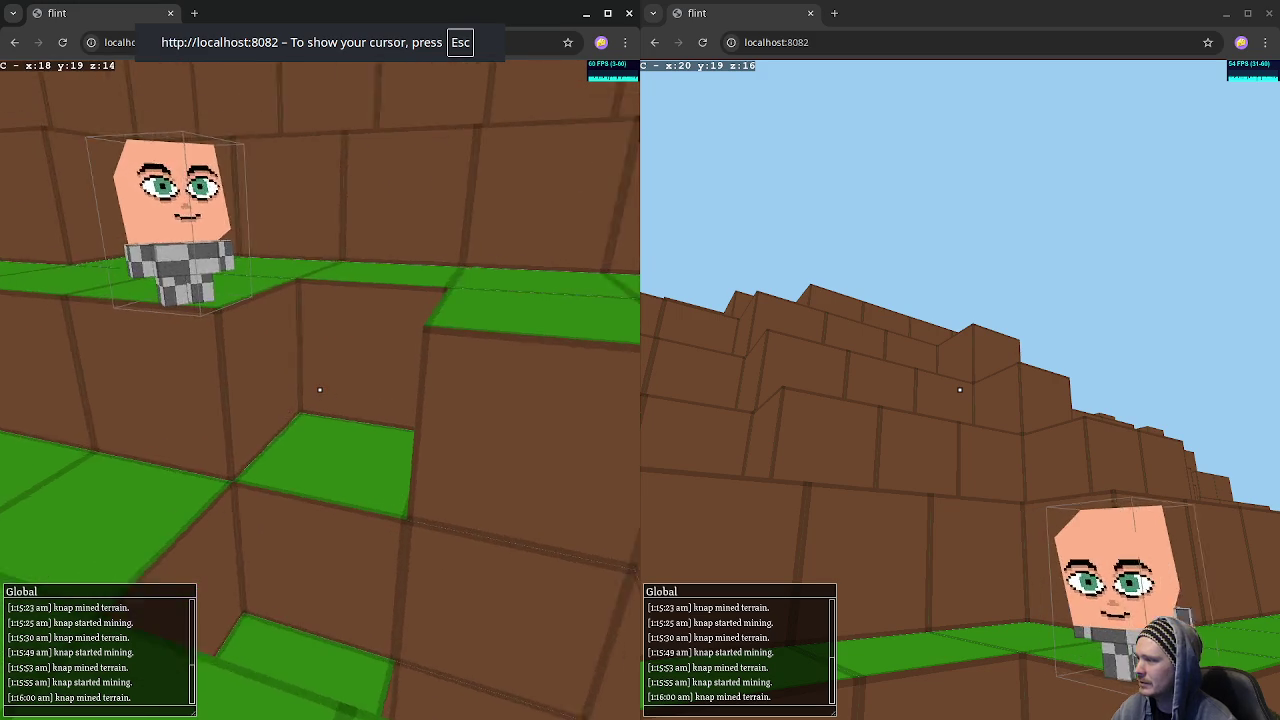
- Alternate control between both windows, moving the players face to face at x 20, y 19, z 16
key("w")
key("w")
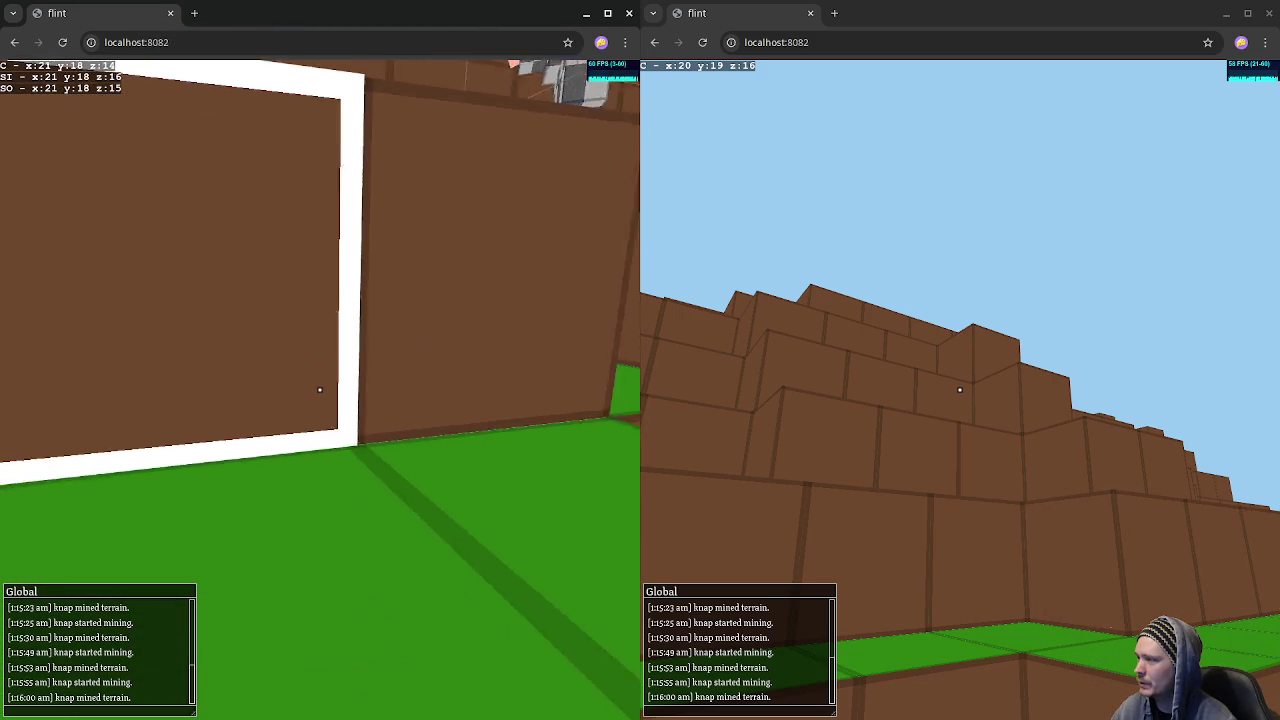
key("space")
left_click(748, 273)
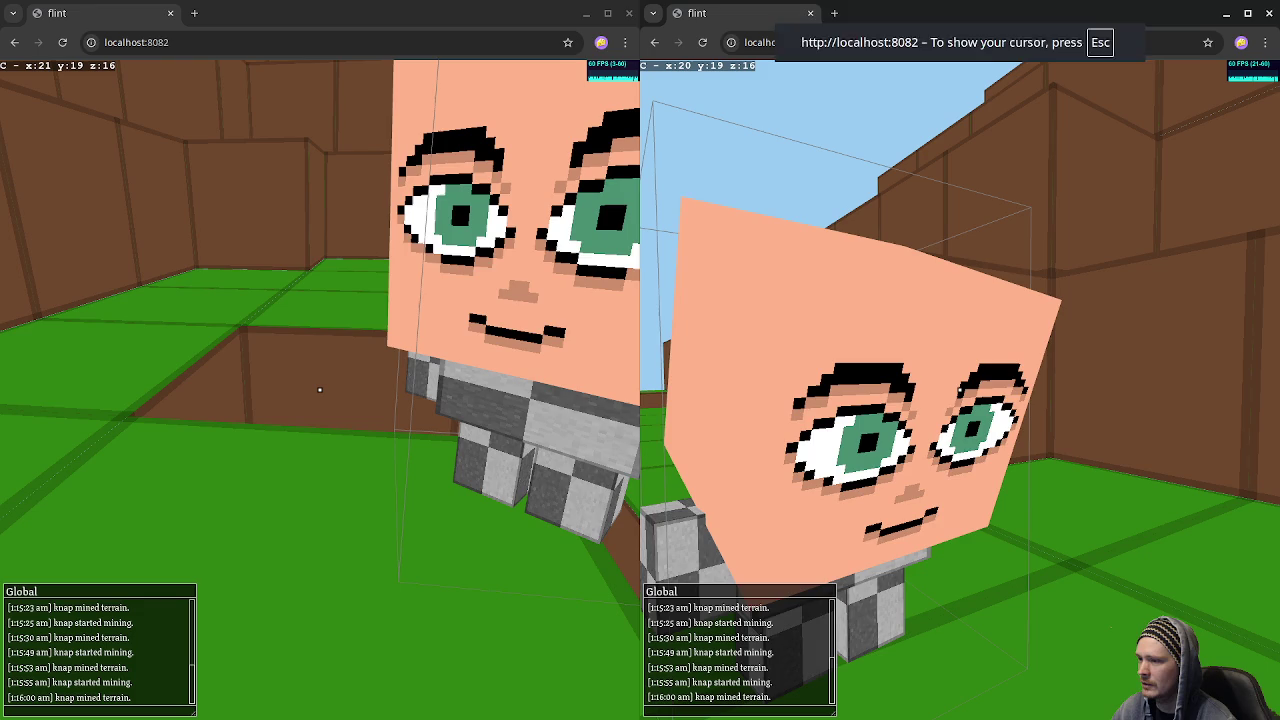
key("Escape")
left_click(320, 389)
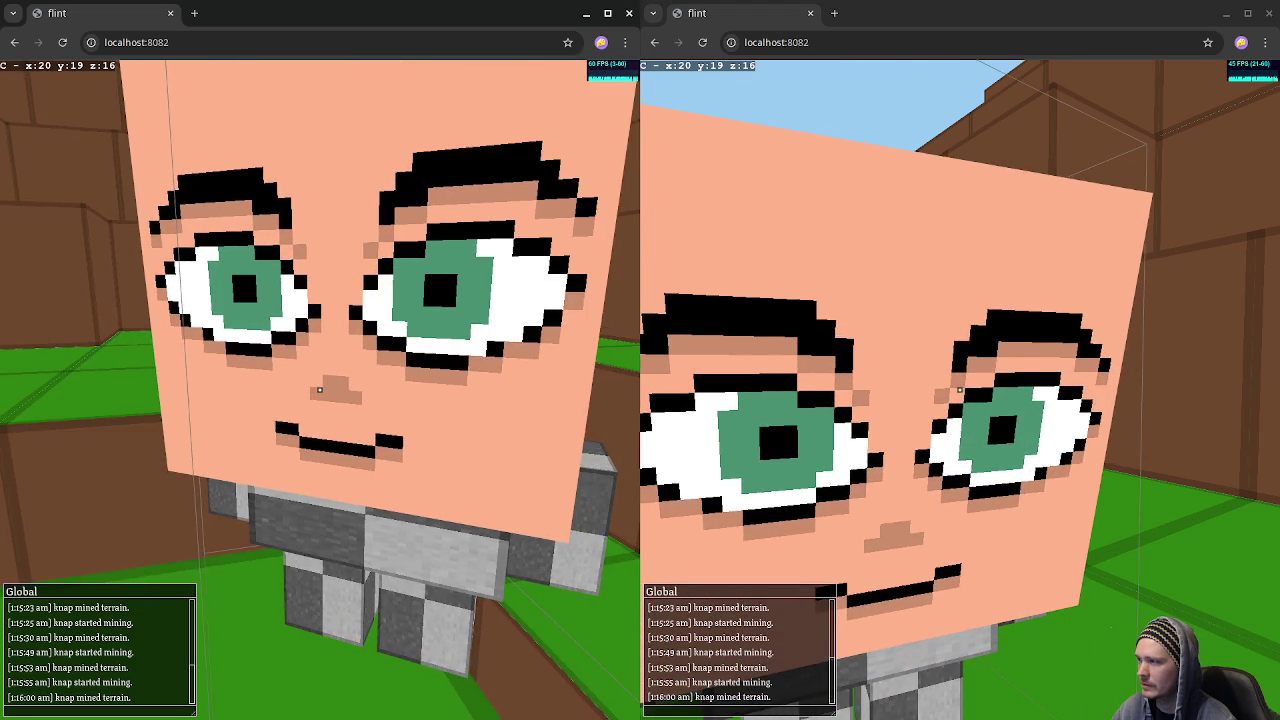
left_click(723, 343)
key("Escape")
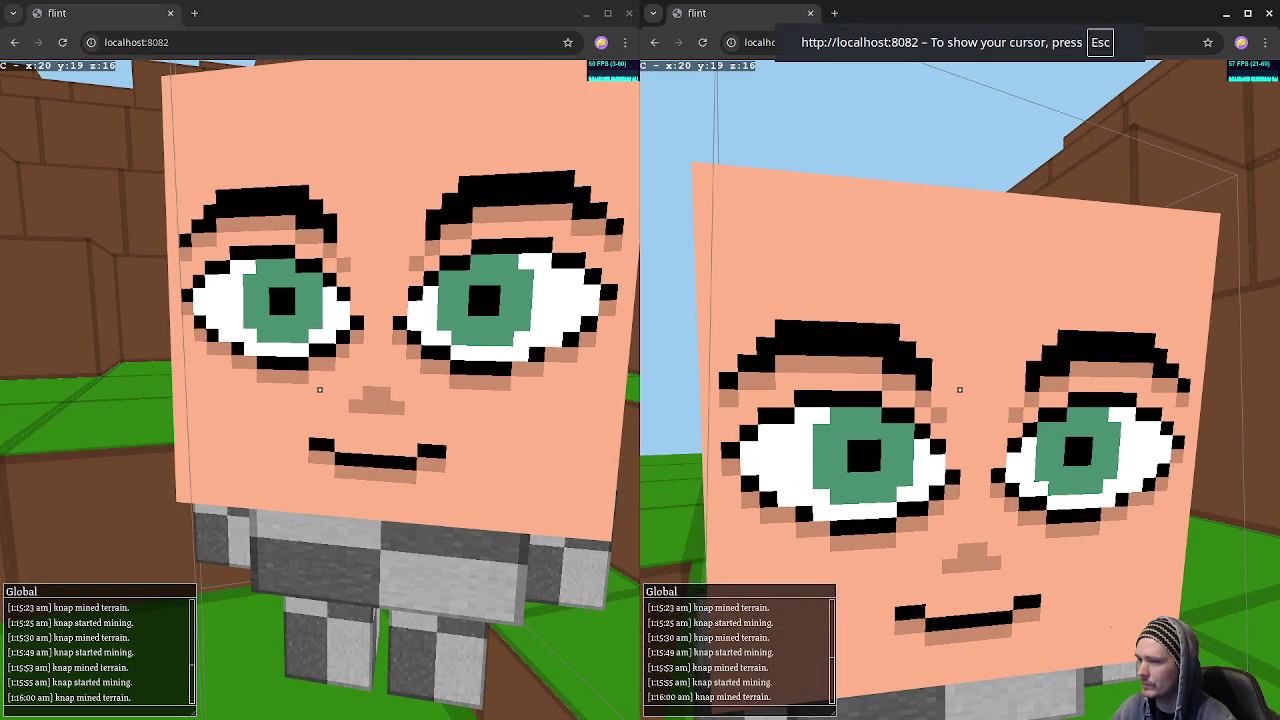
left_click(279, 279)
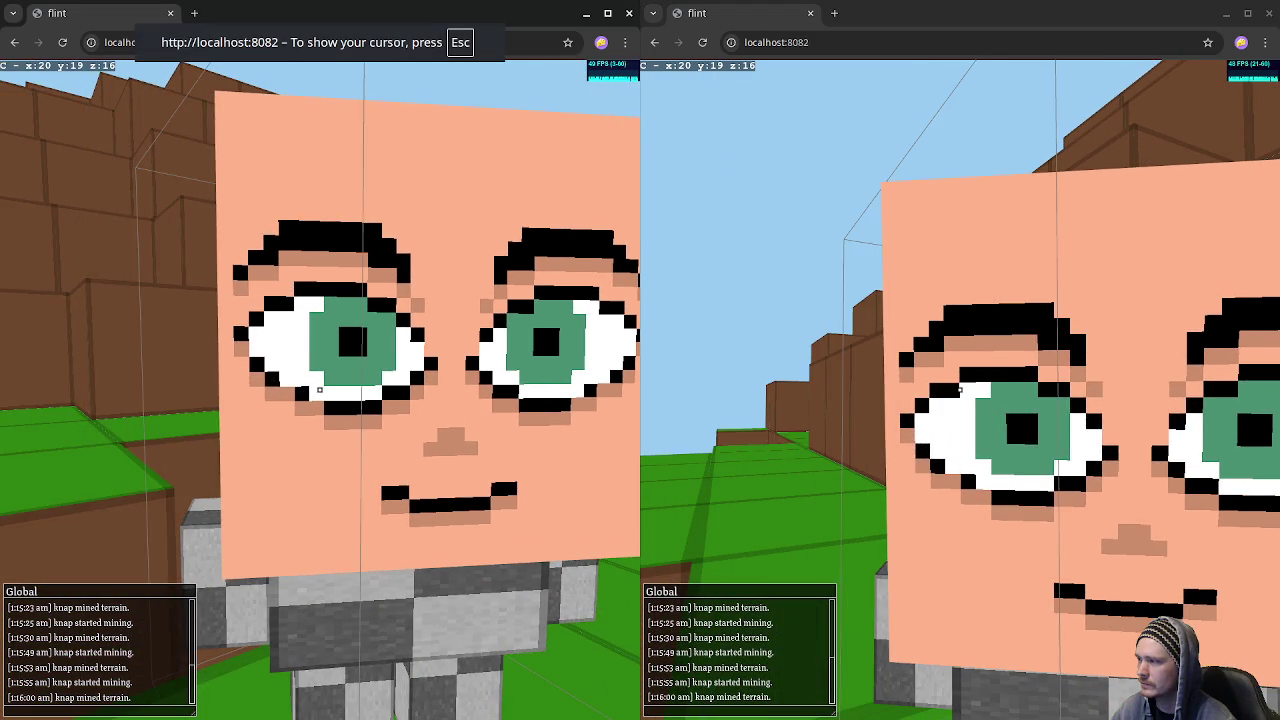
key("Escape")
left_click(1021, 421)
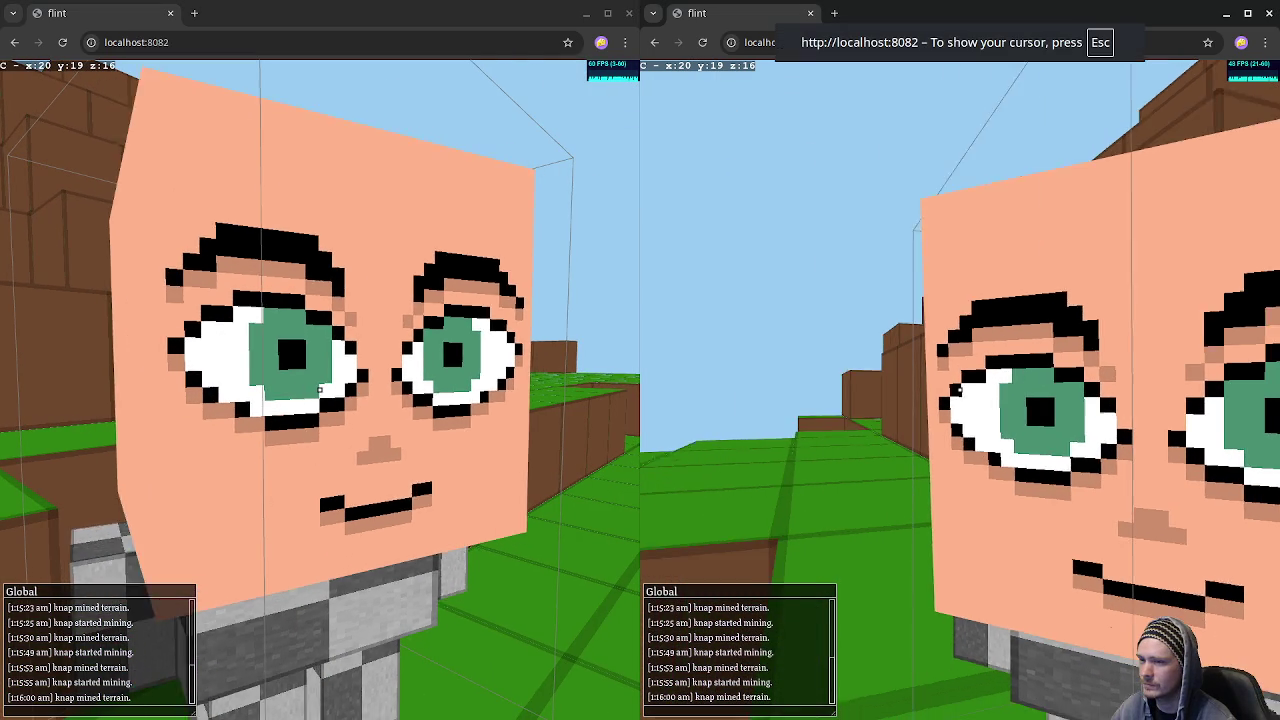
key("Escape")
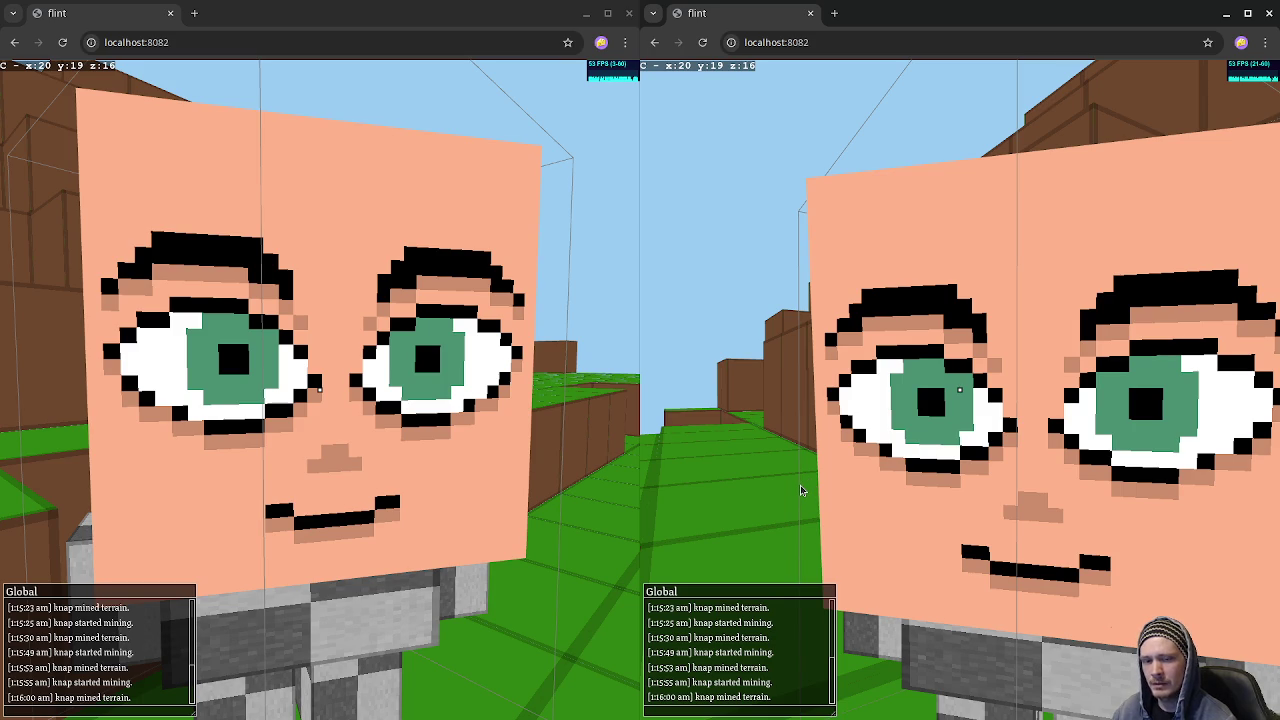
- Walk the left player up to the other avatar's face, step back, then close in again
left_click(563, 463)
key("Escape")
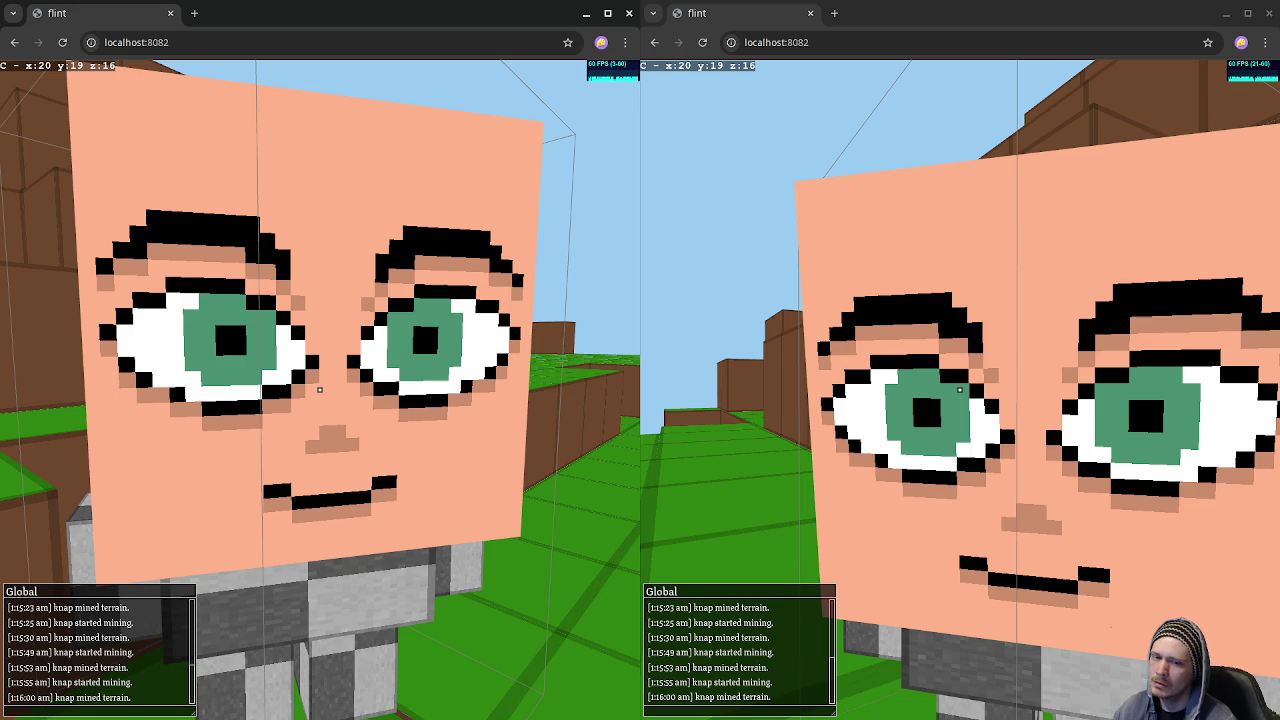
left_click(505, 409)
key("w")
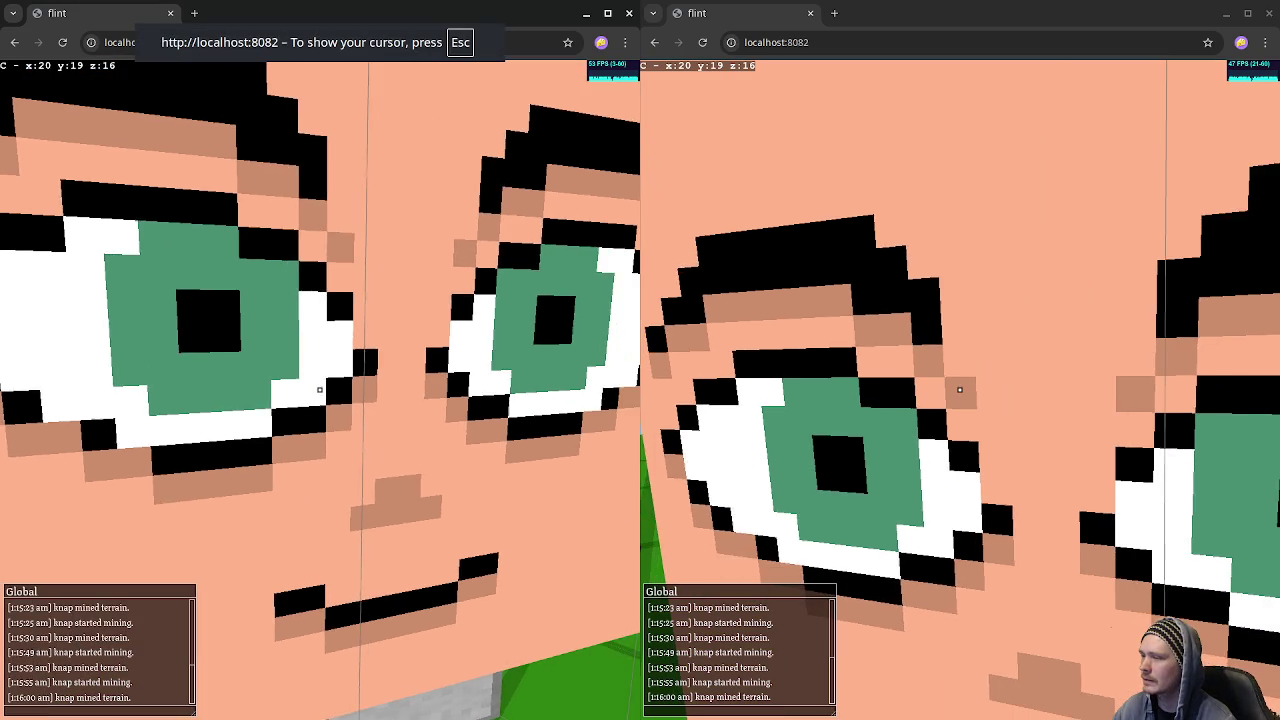
key("w")
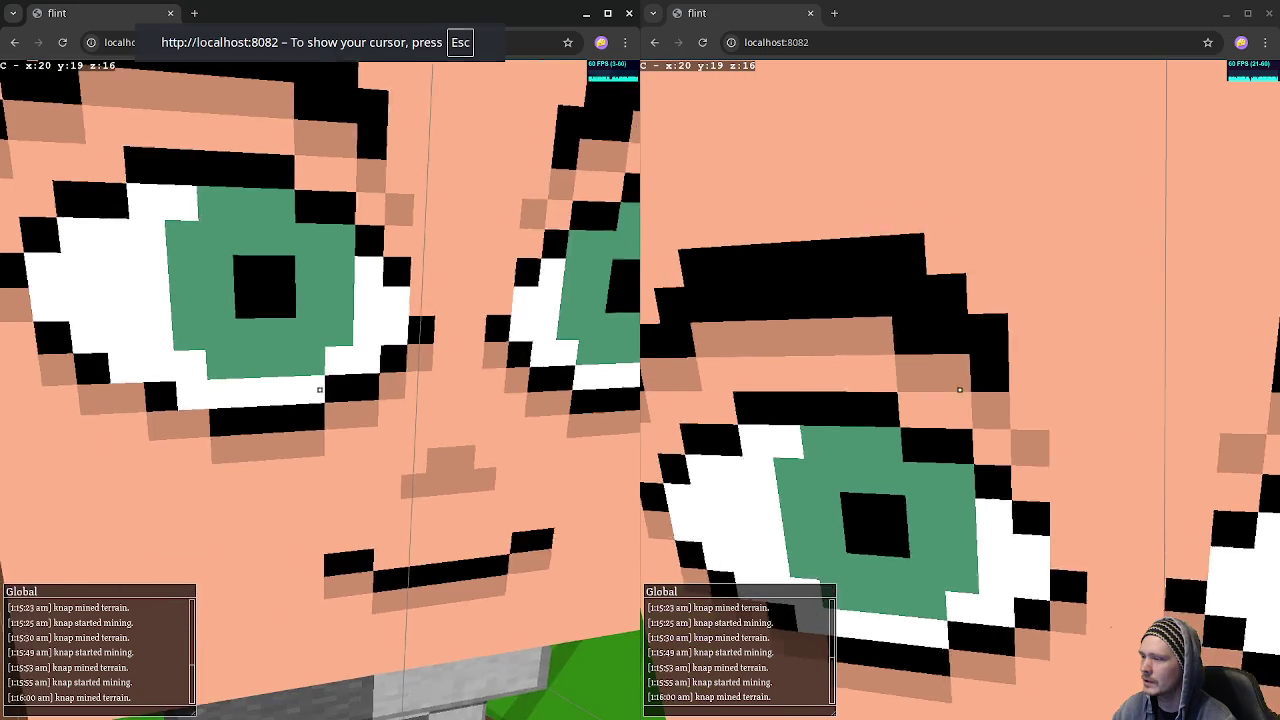
key("s")
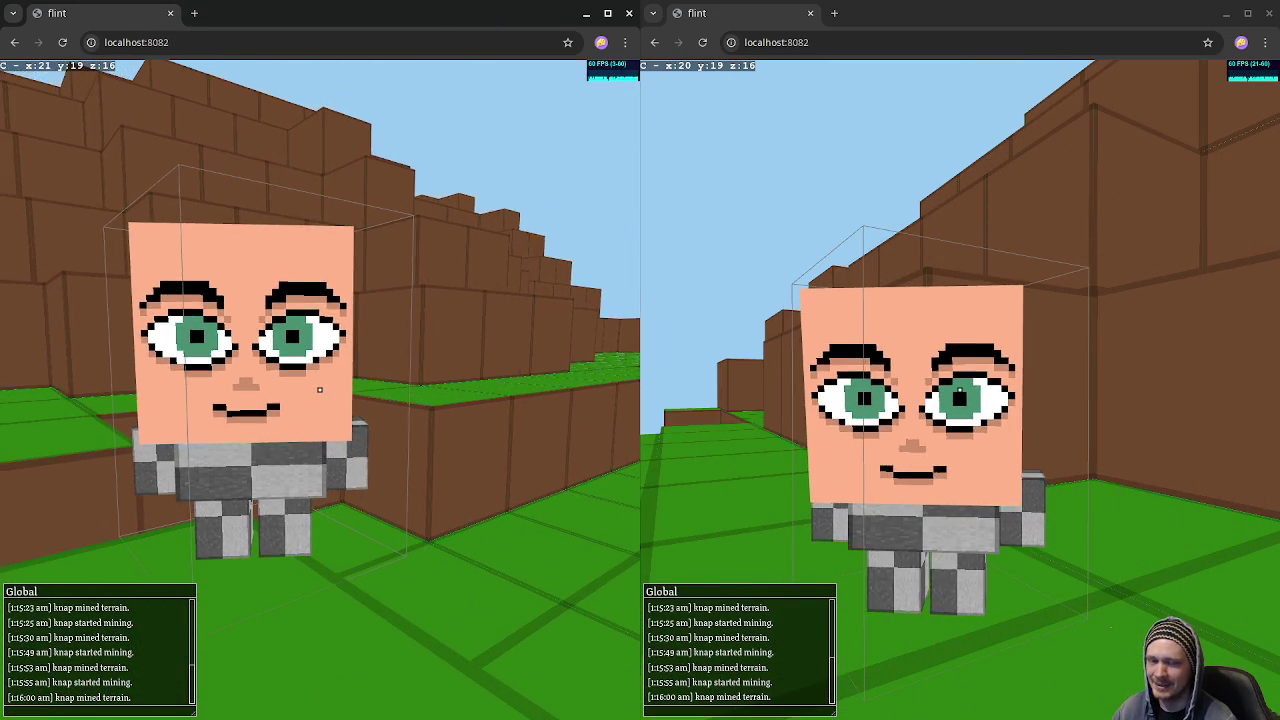
key("w")
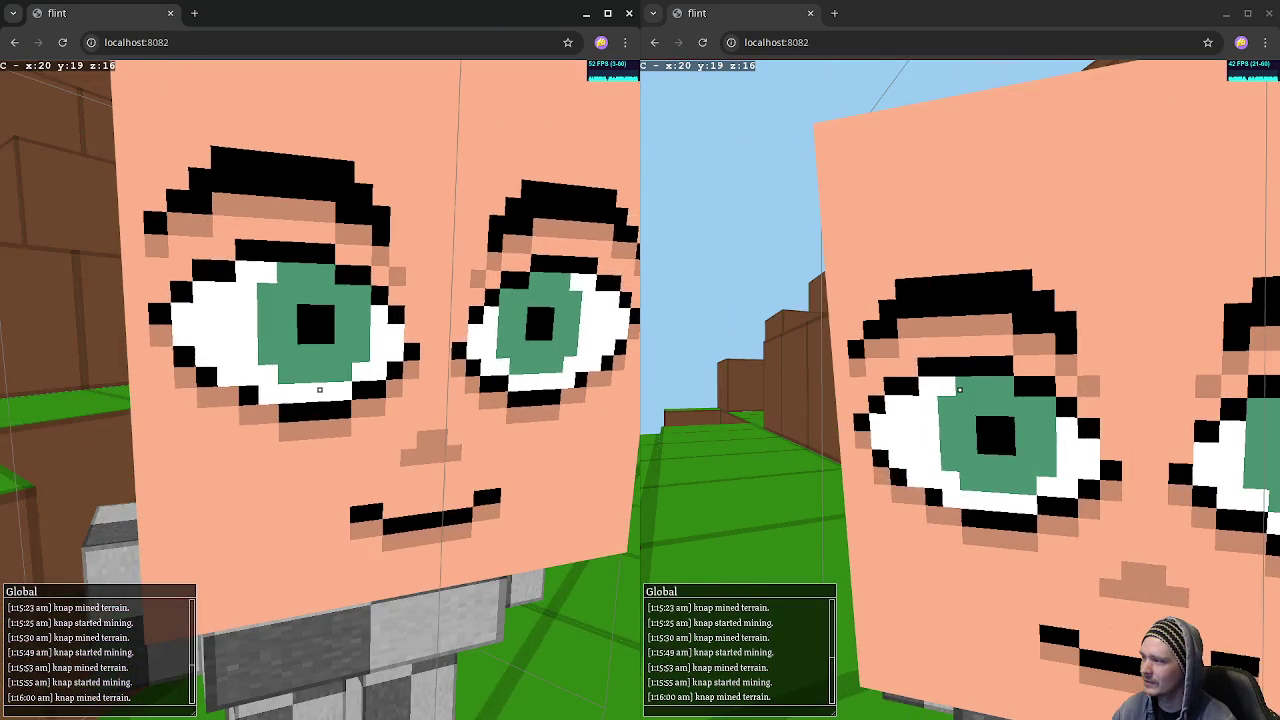
- Walk the right player toward the other avatar, then away toward a brown wall block
mouse_move(320, 390)
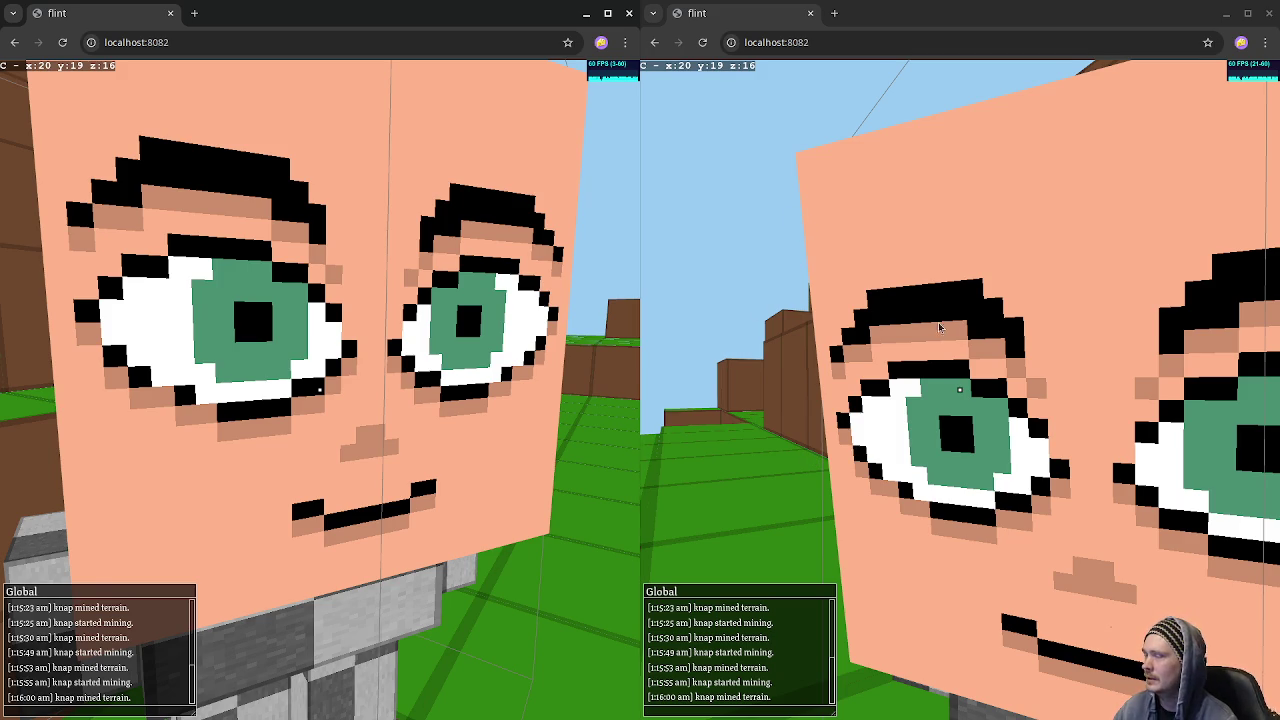
left_click(890, 337)
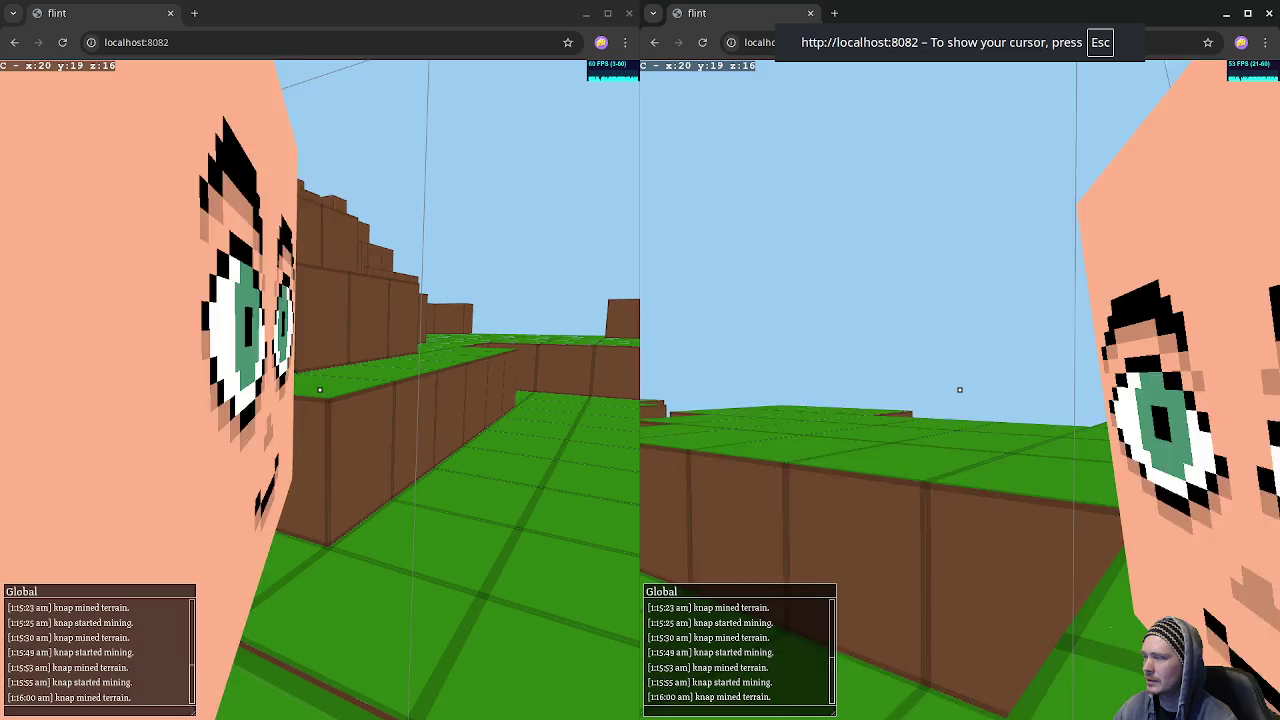
key("w")
key("s")
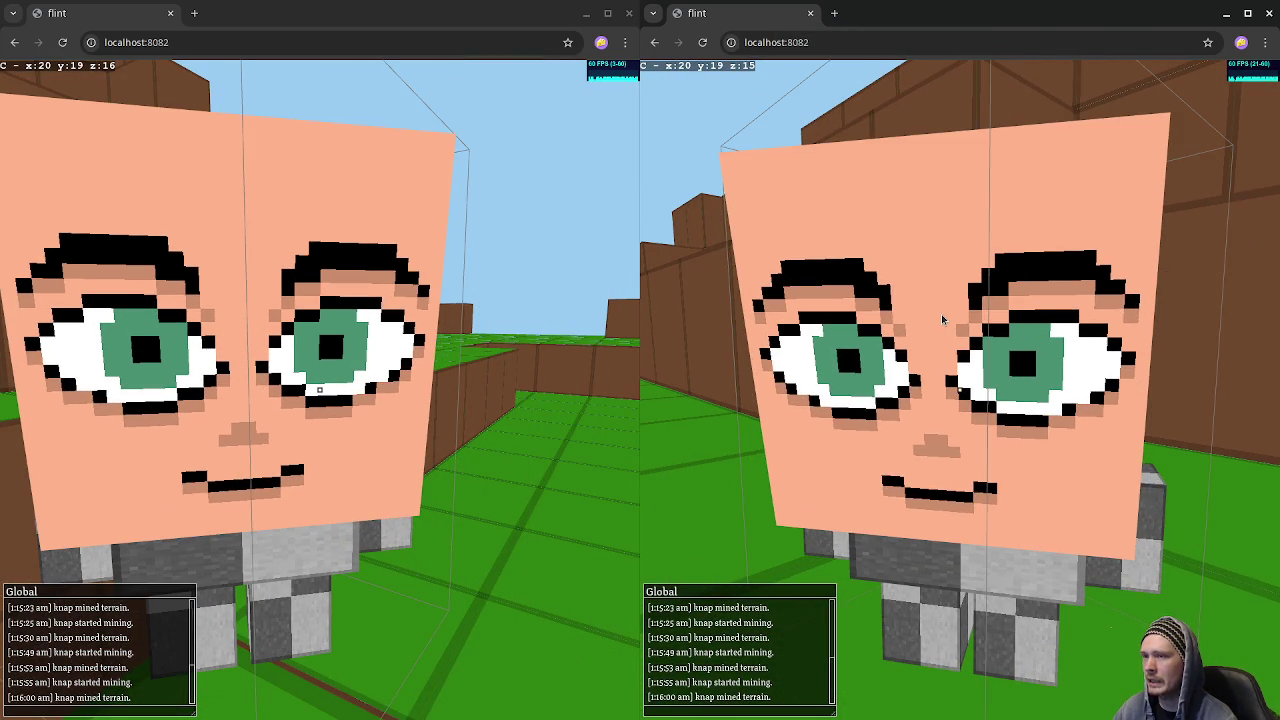
left_click(970, 299)
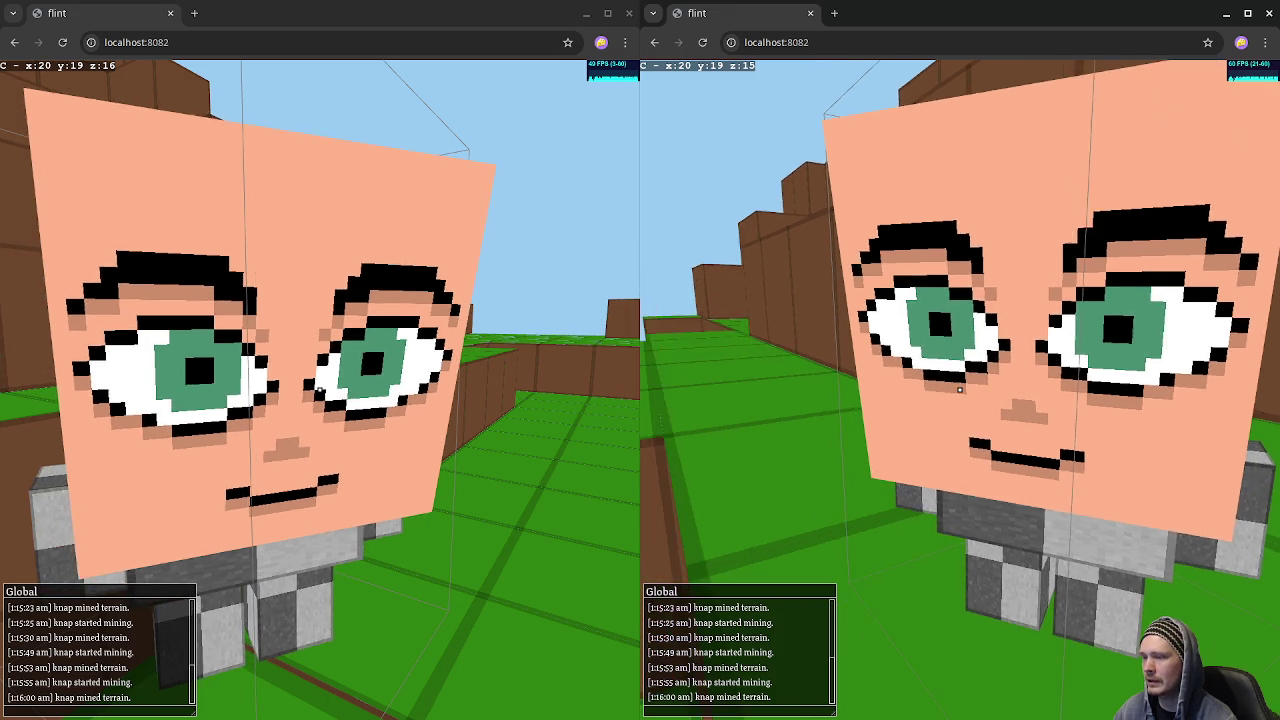
key("w")
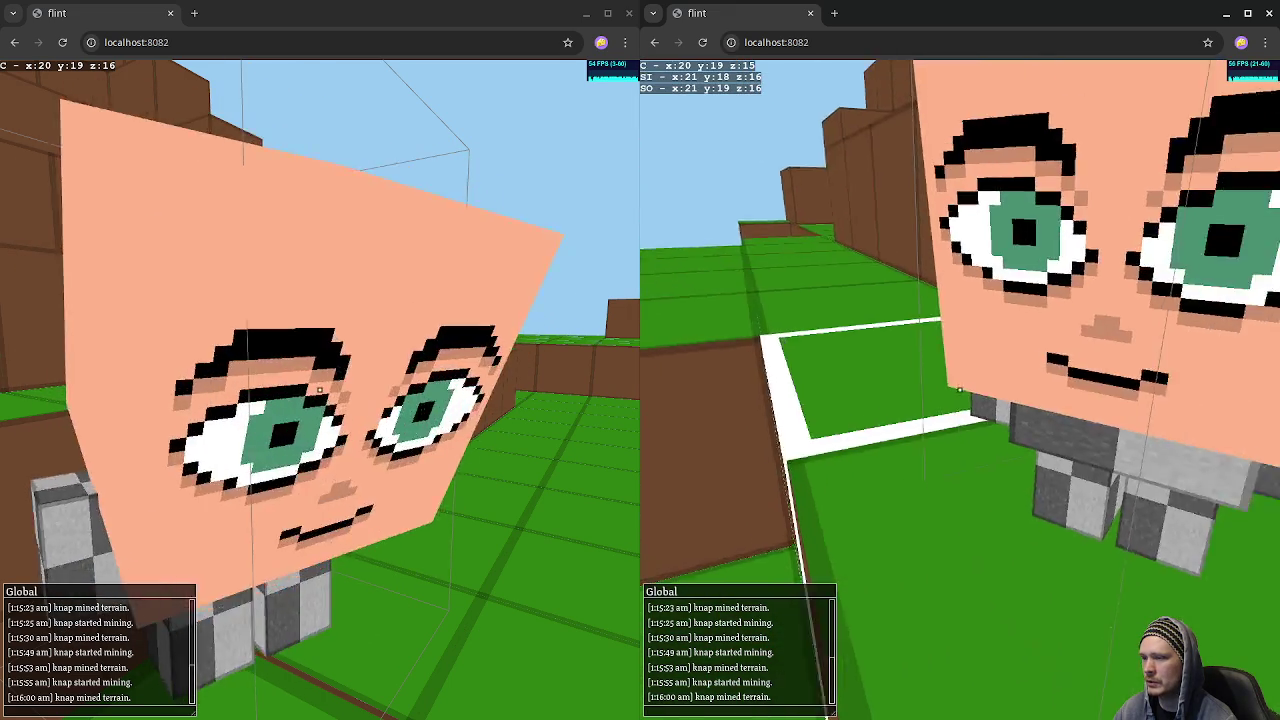
key("Escape")
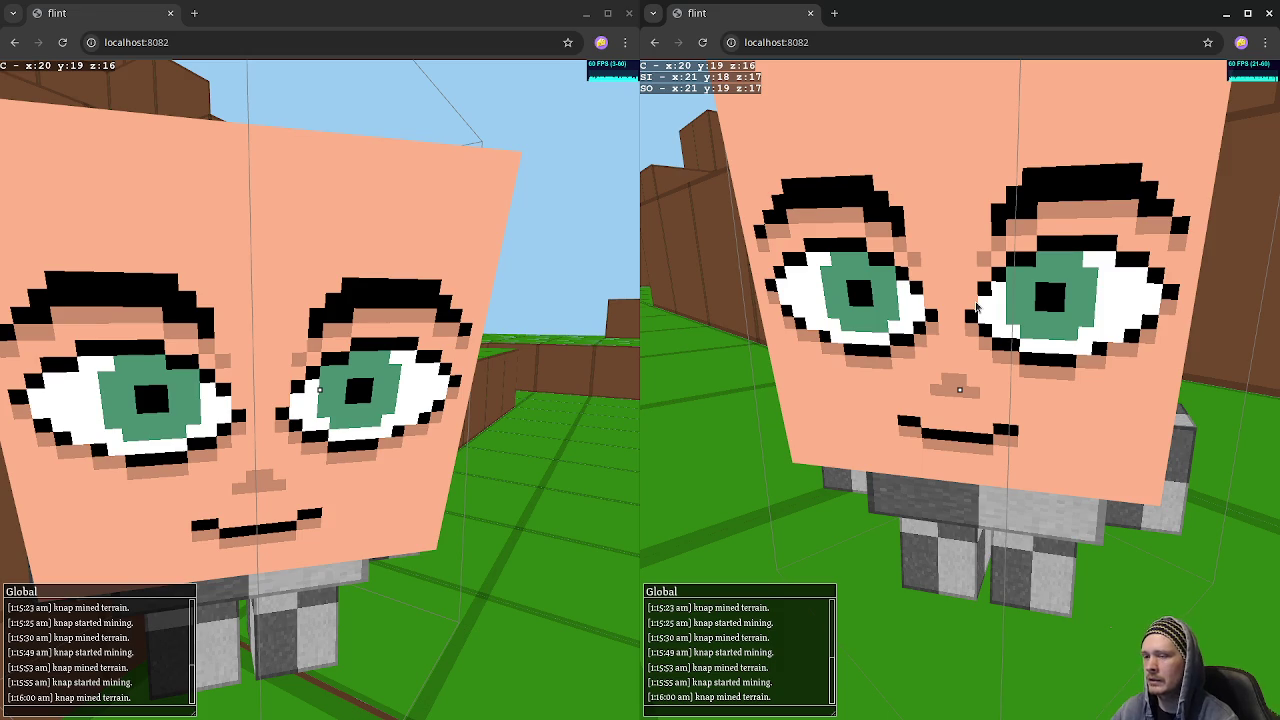
left_click(960, 390)
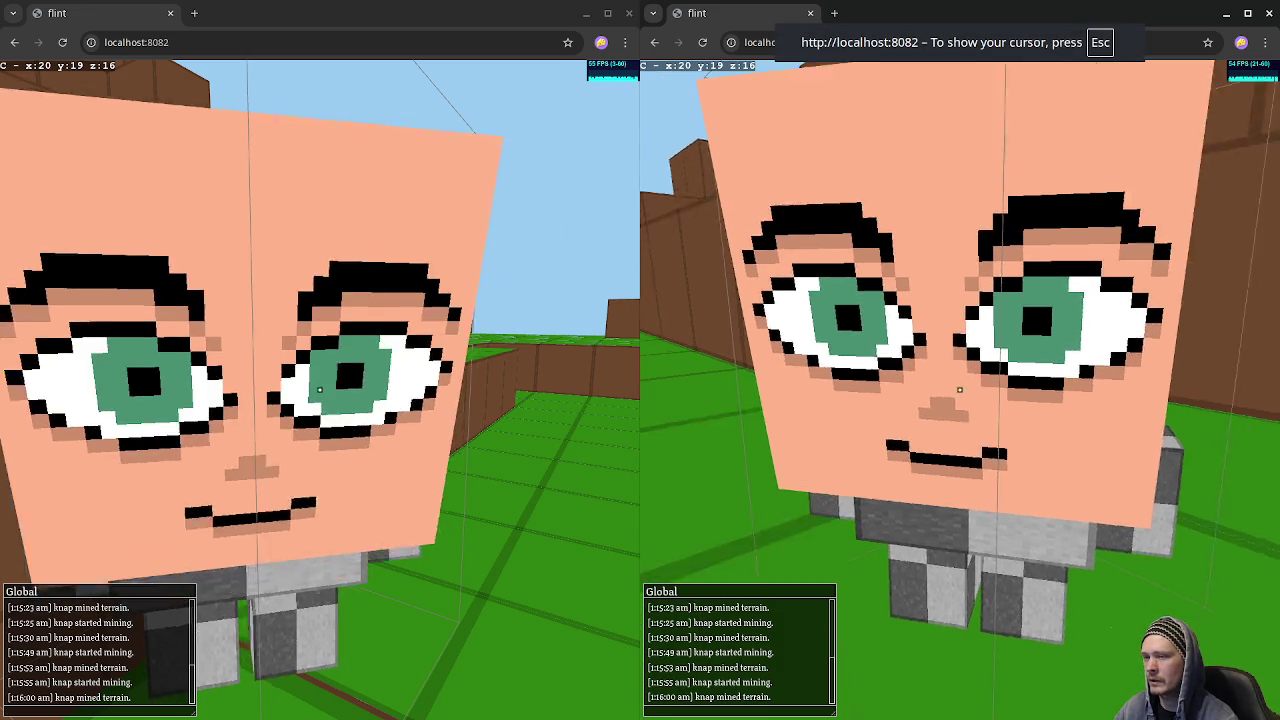
- Walk the right player past the other, up onto the grass terraces and along the ridge
key("w")
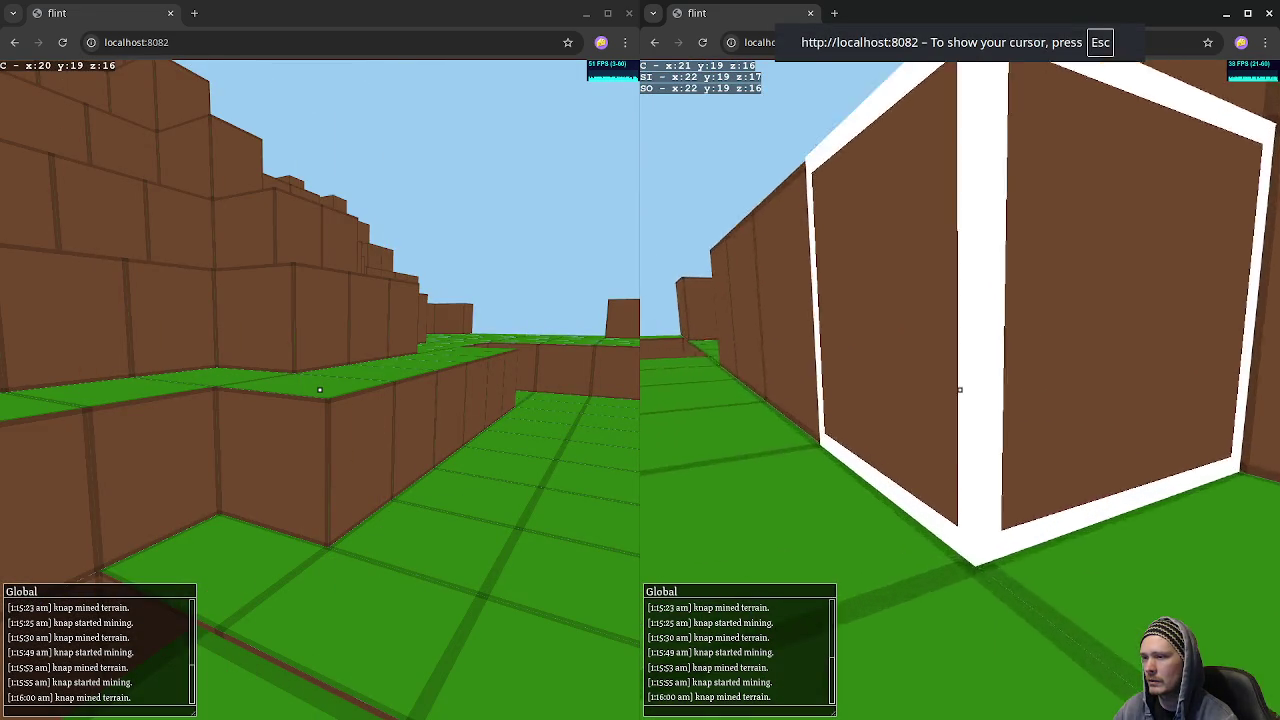
key("w")
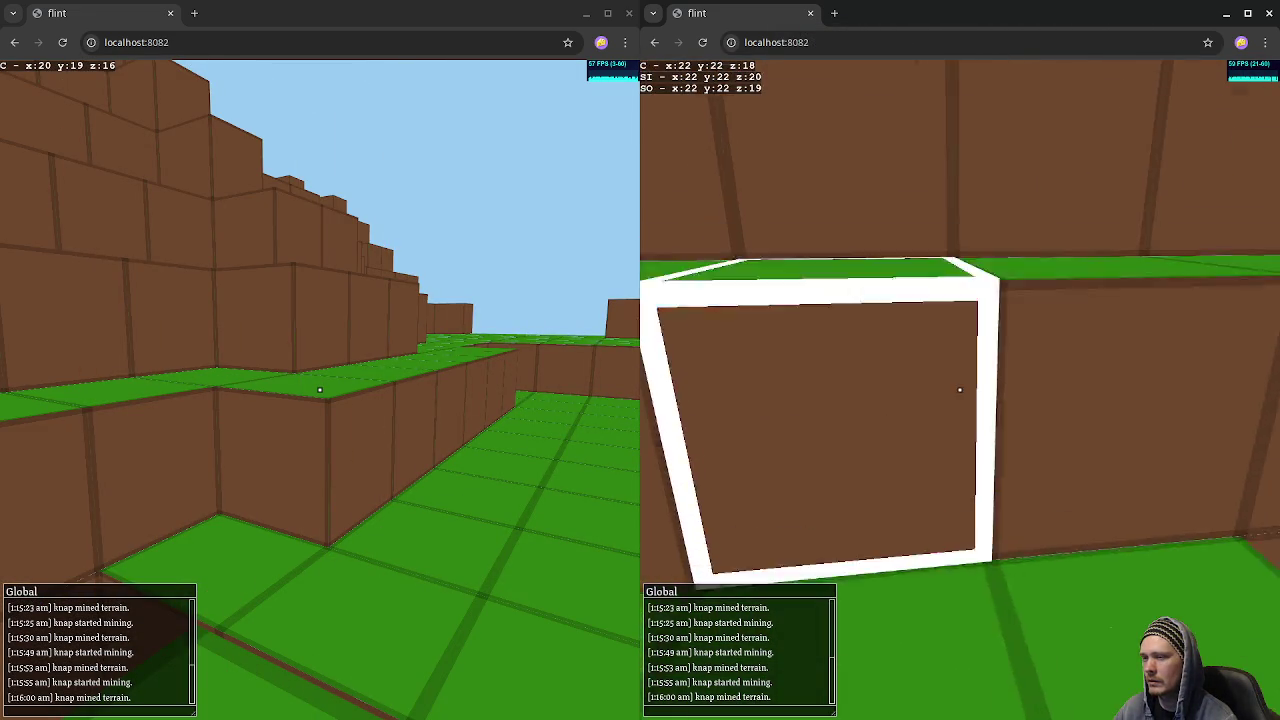
key("w")
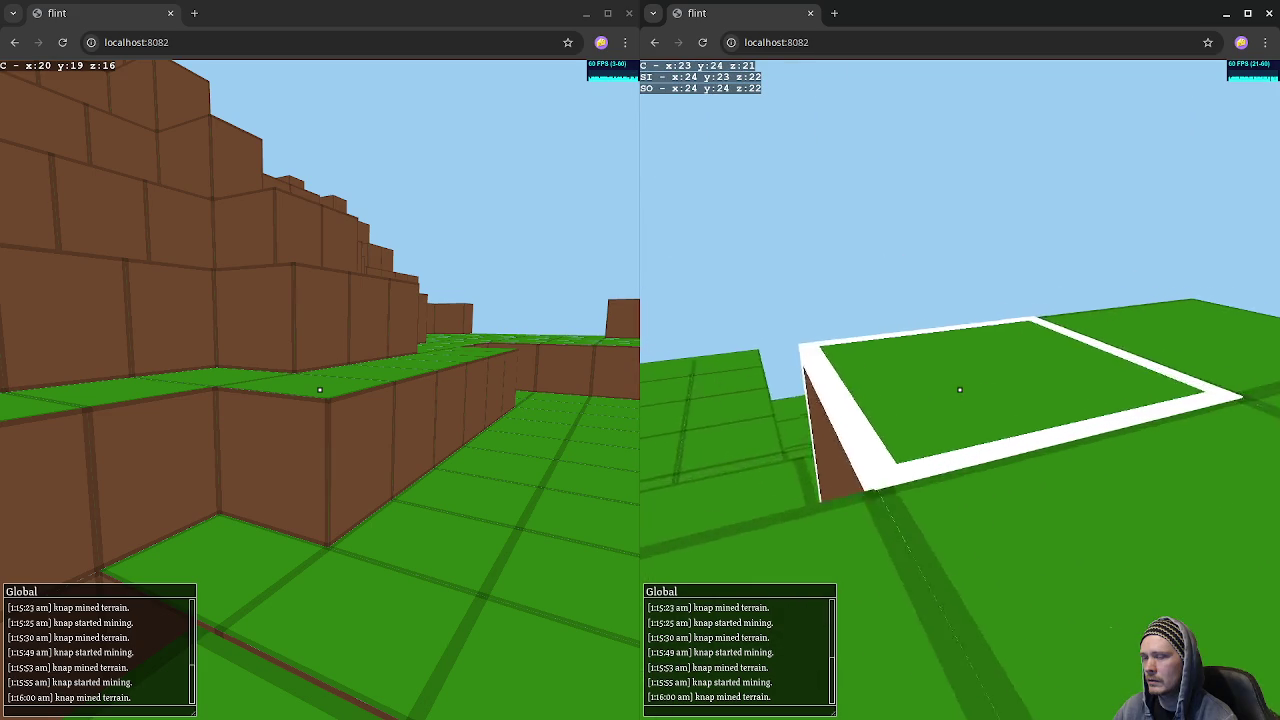
mouse_move(959, 389)
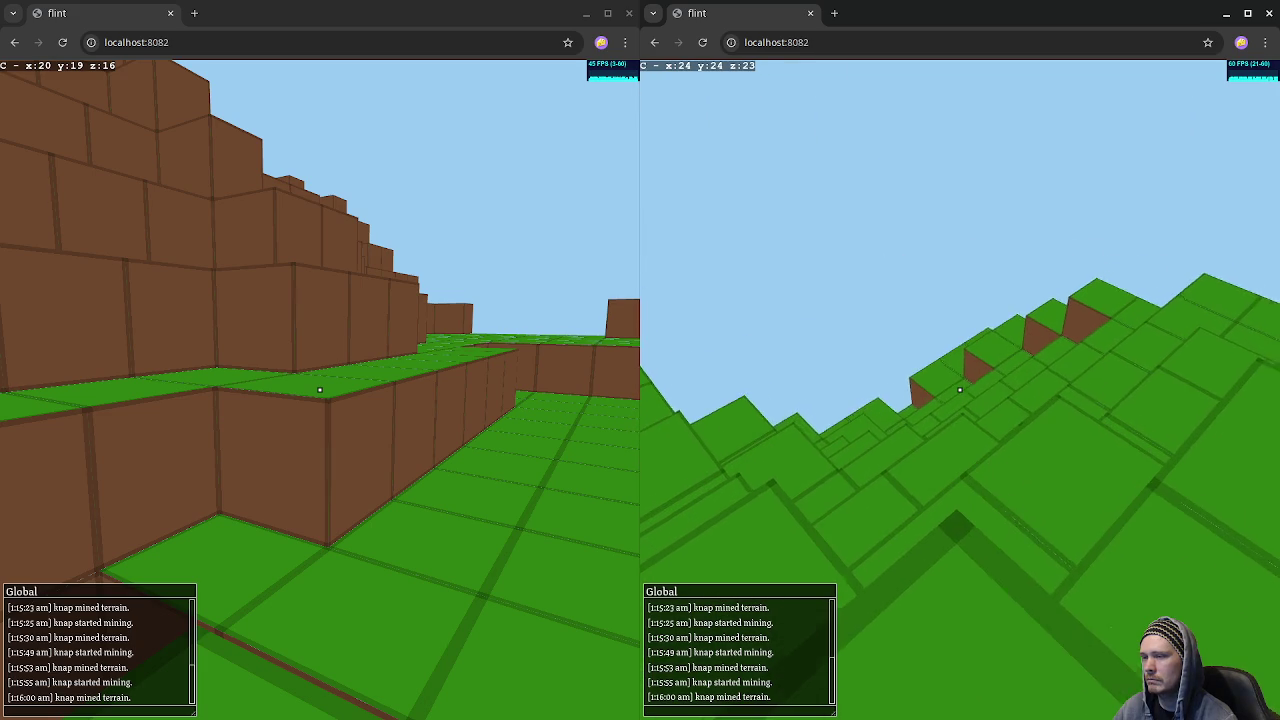
key("w")
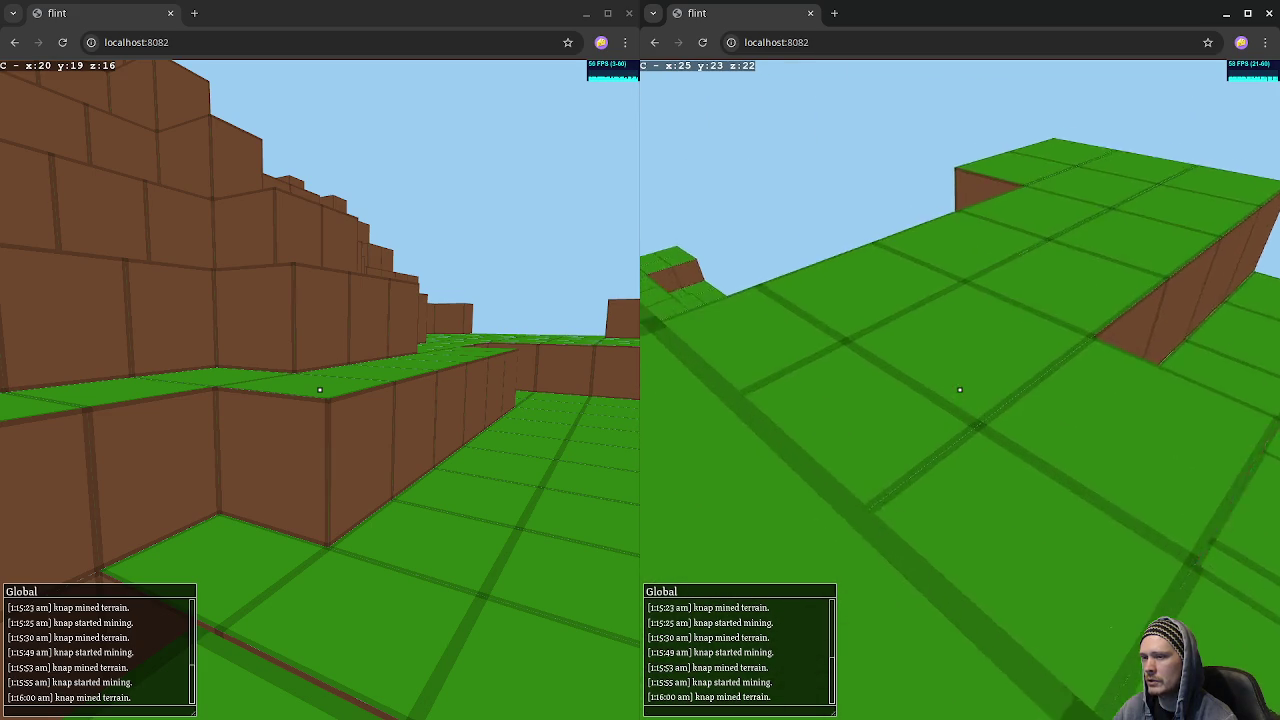
key("w")
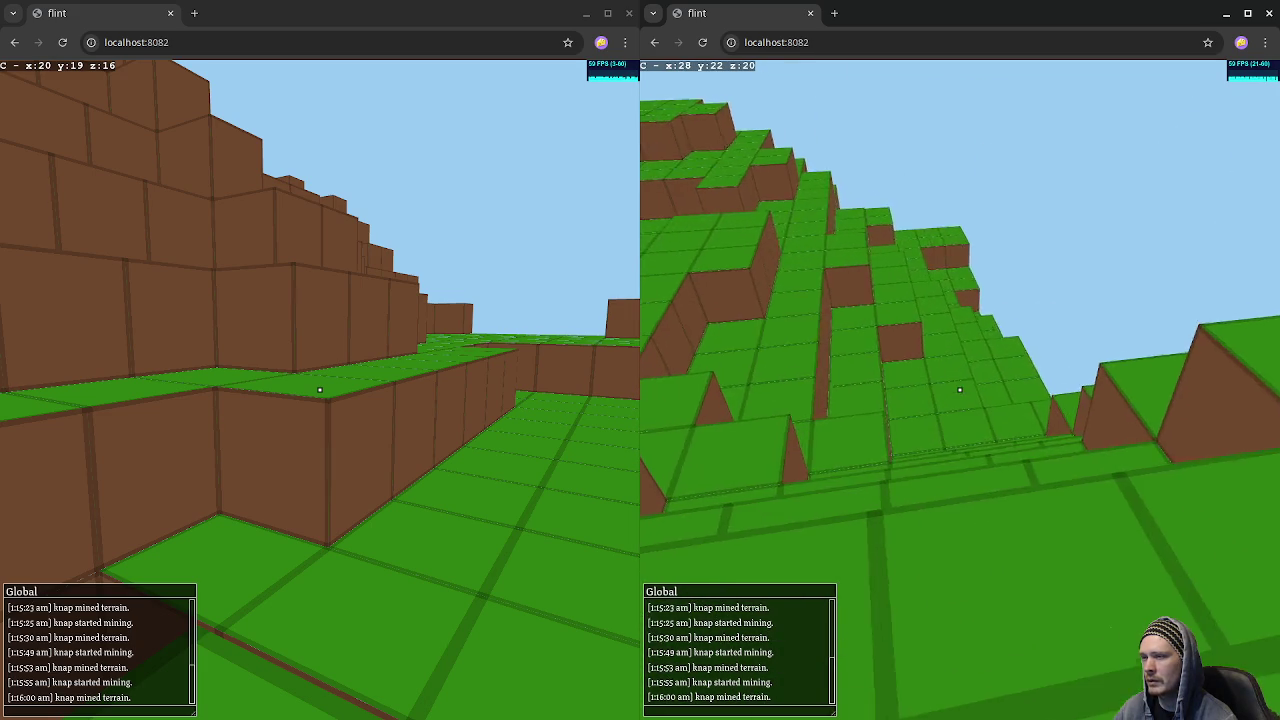
key("w")
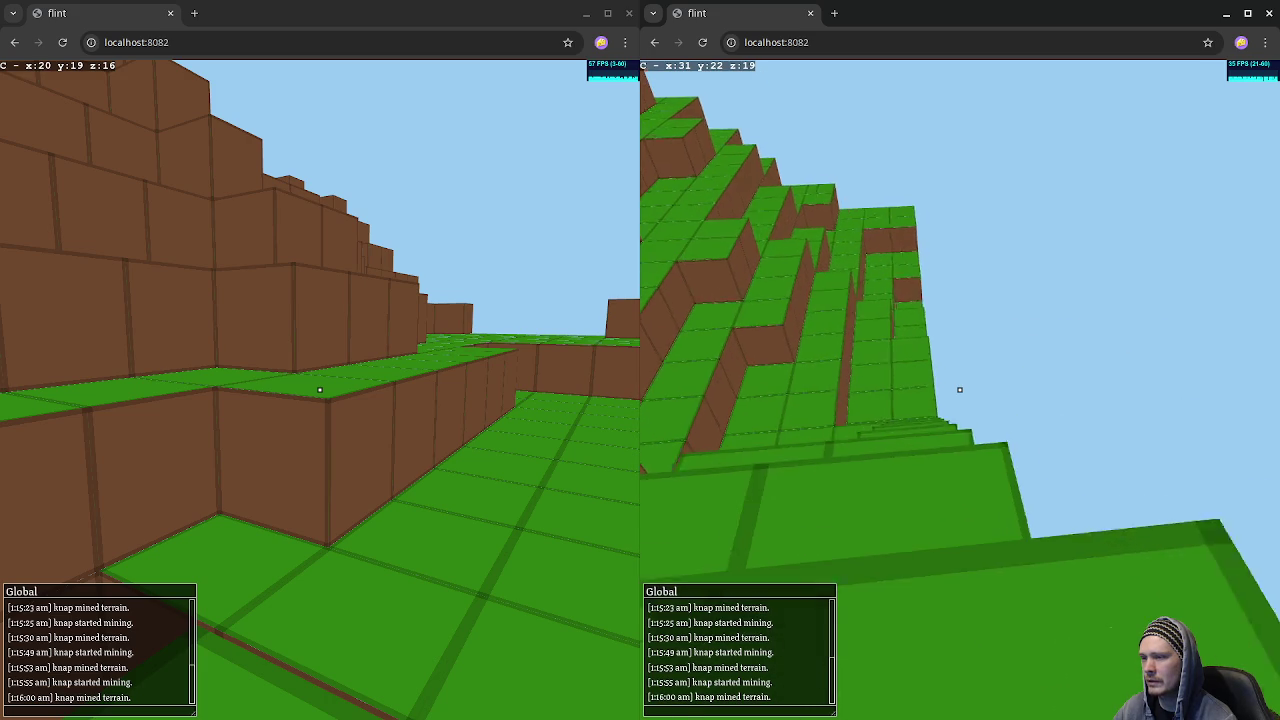
- Bring the right player back near the other avatar, then close the left game window
key("w")
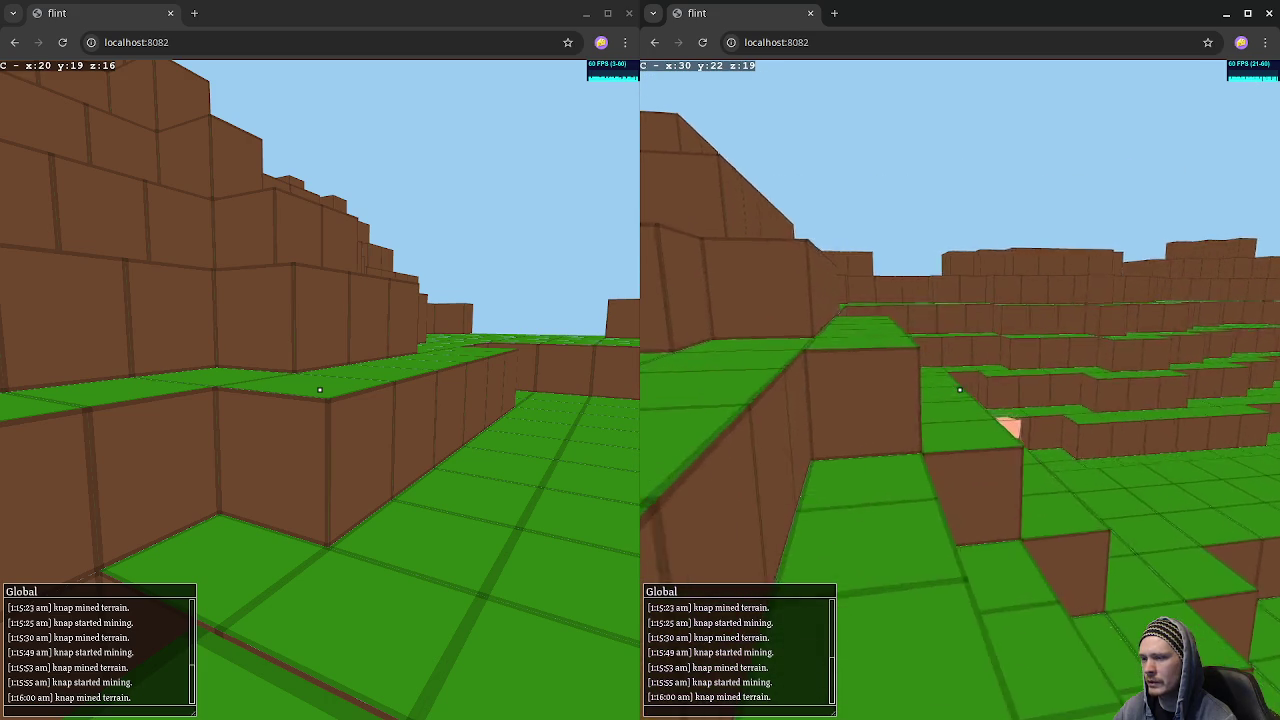
key("w")
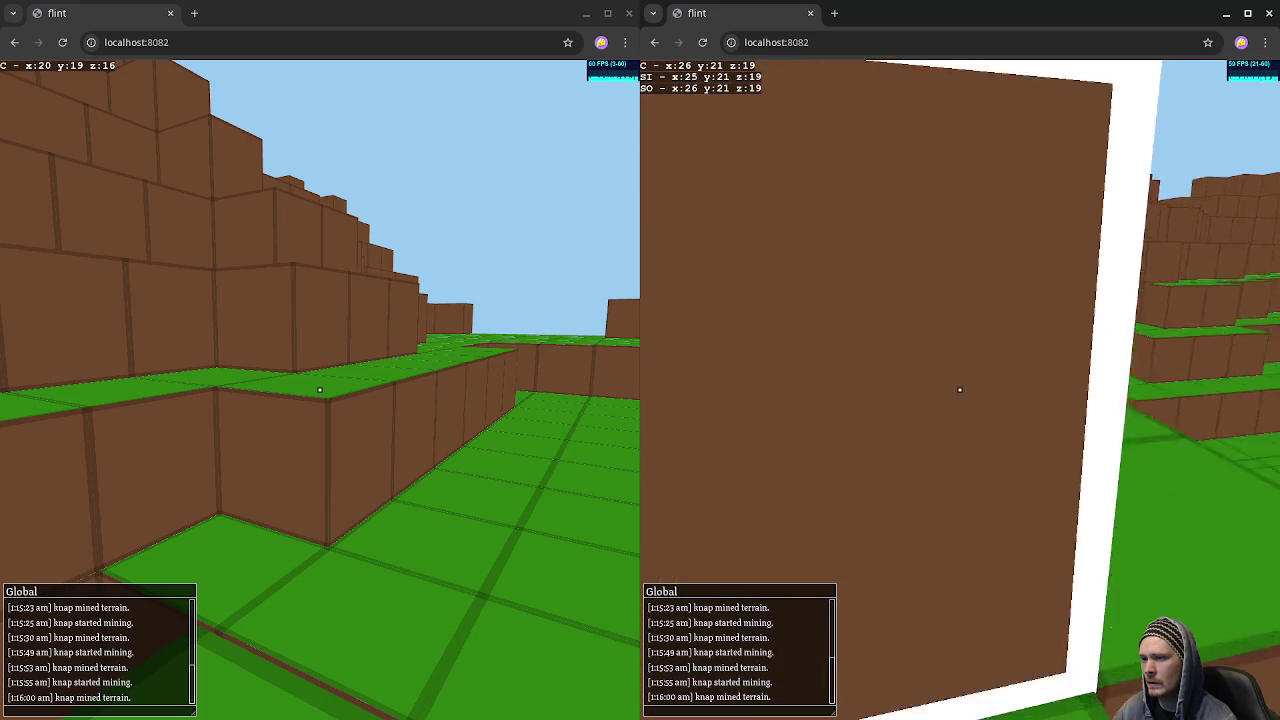
key("w")
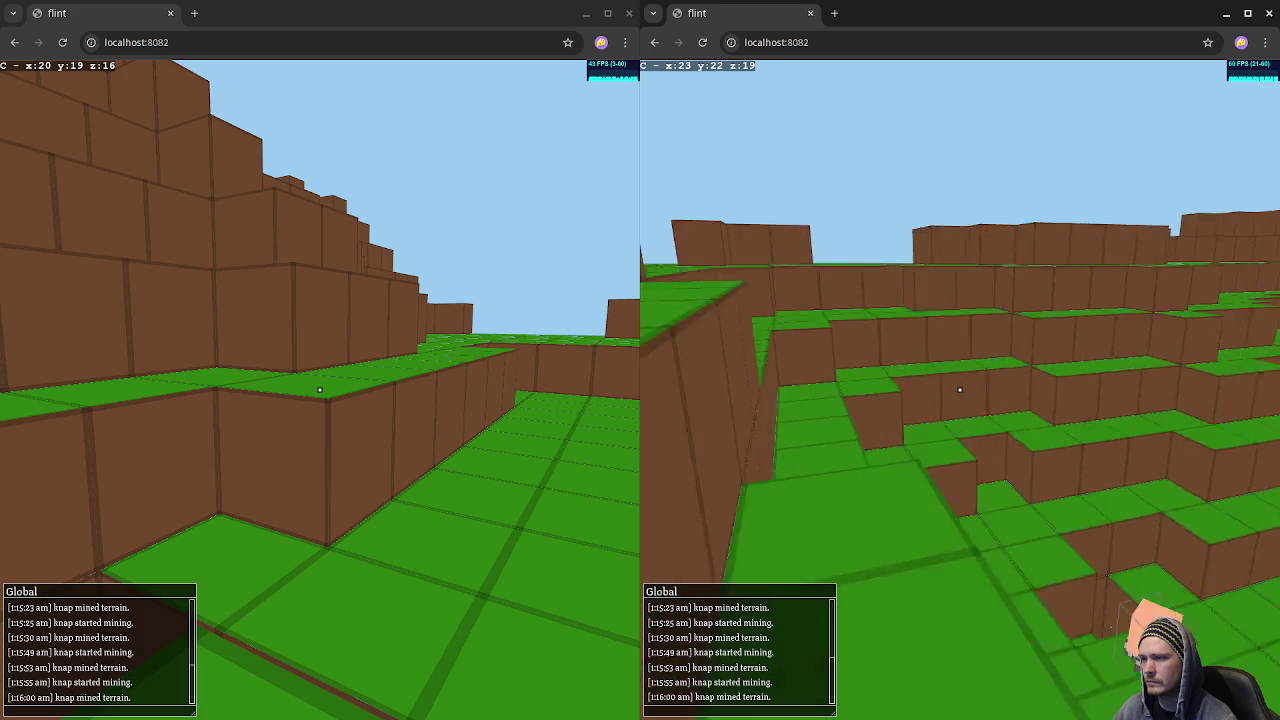
key("w")
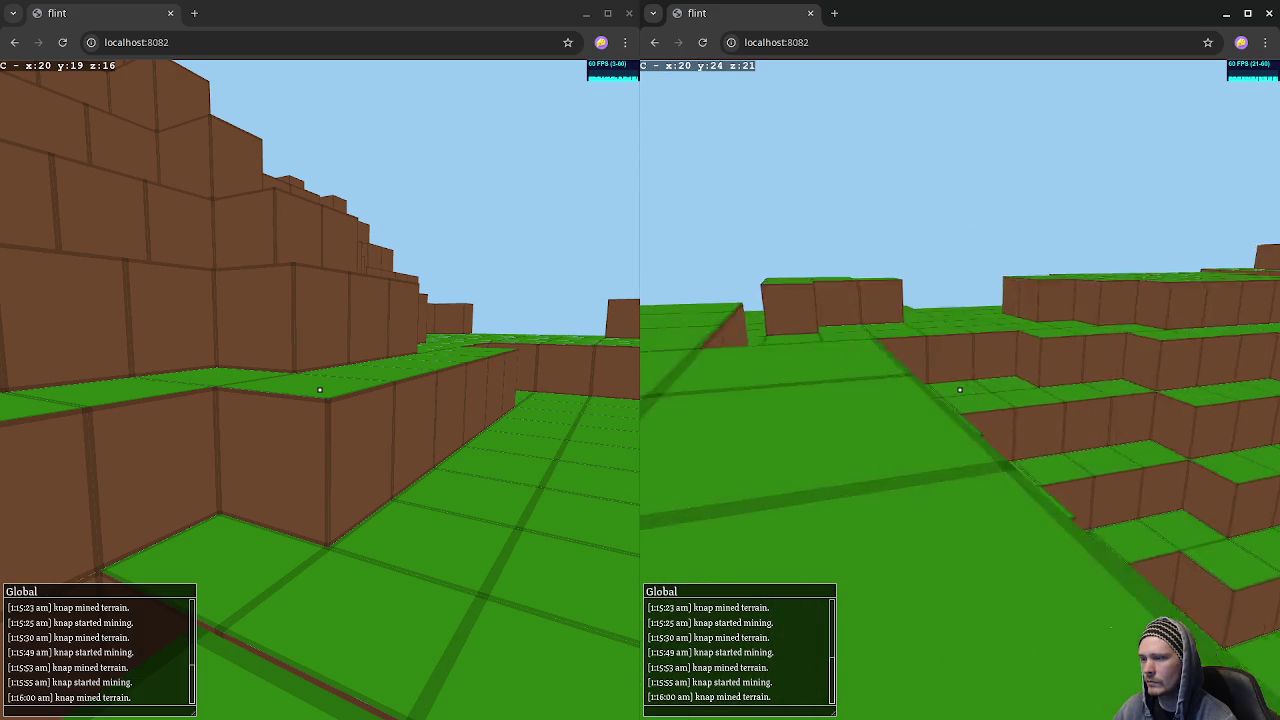
left_click(600, 270)
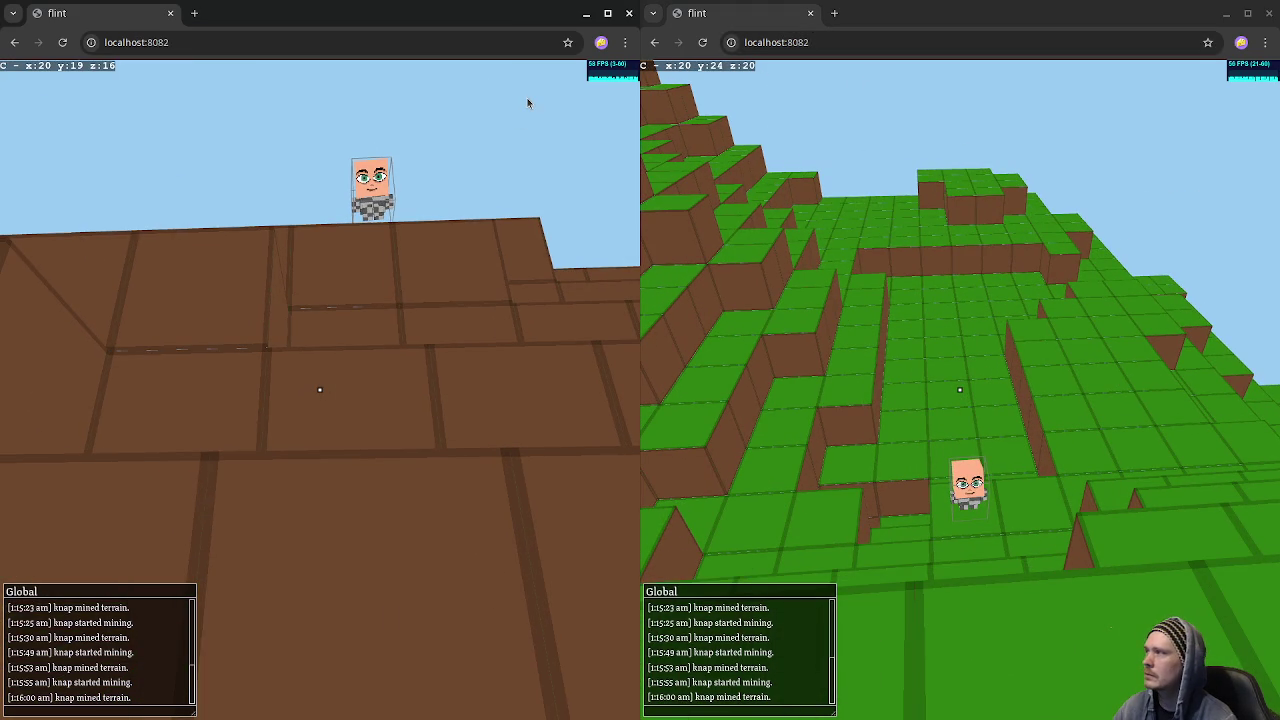
left_click(629, 14)
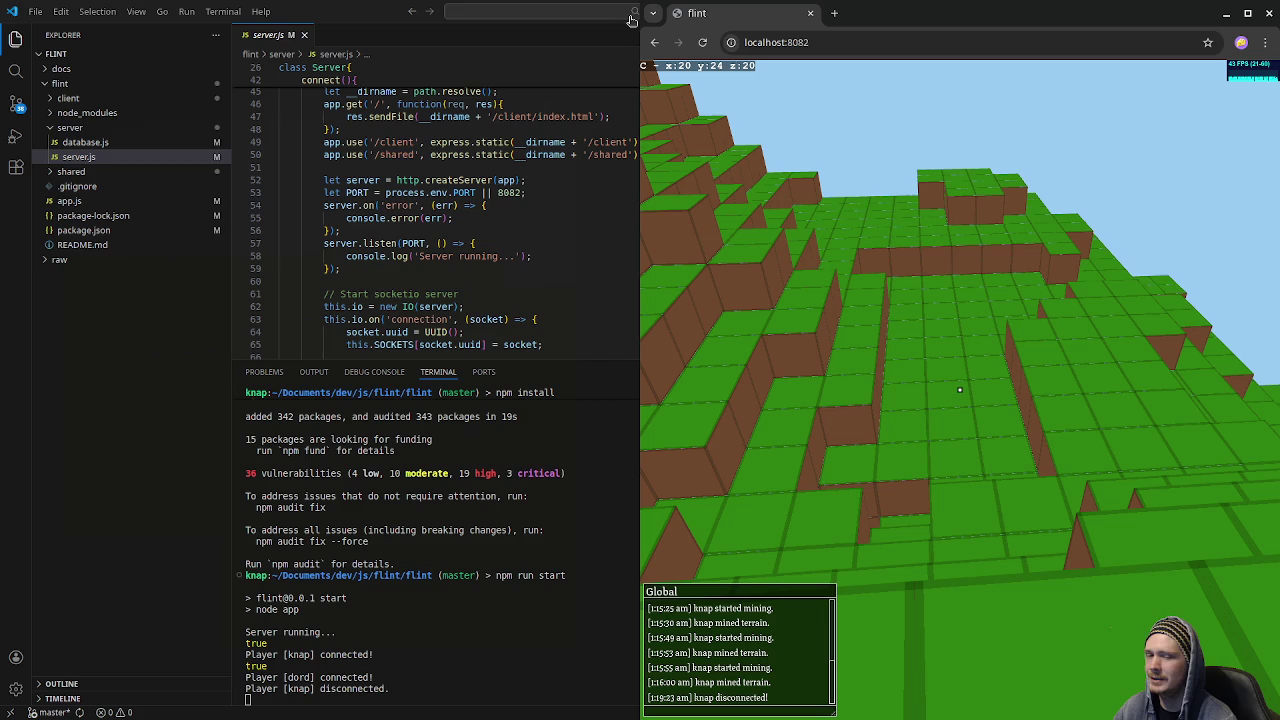
- Close the remaining game window, stop the node server with Ctrl+C, and close VS Code
left_click(1270, 13)
left_click(652, 580)
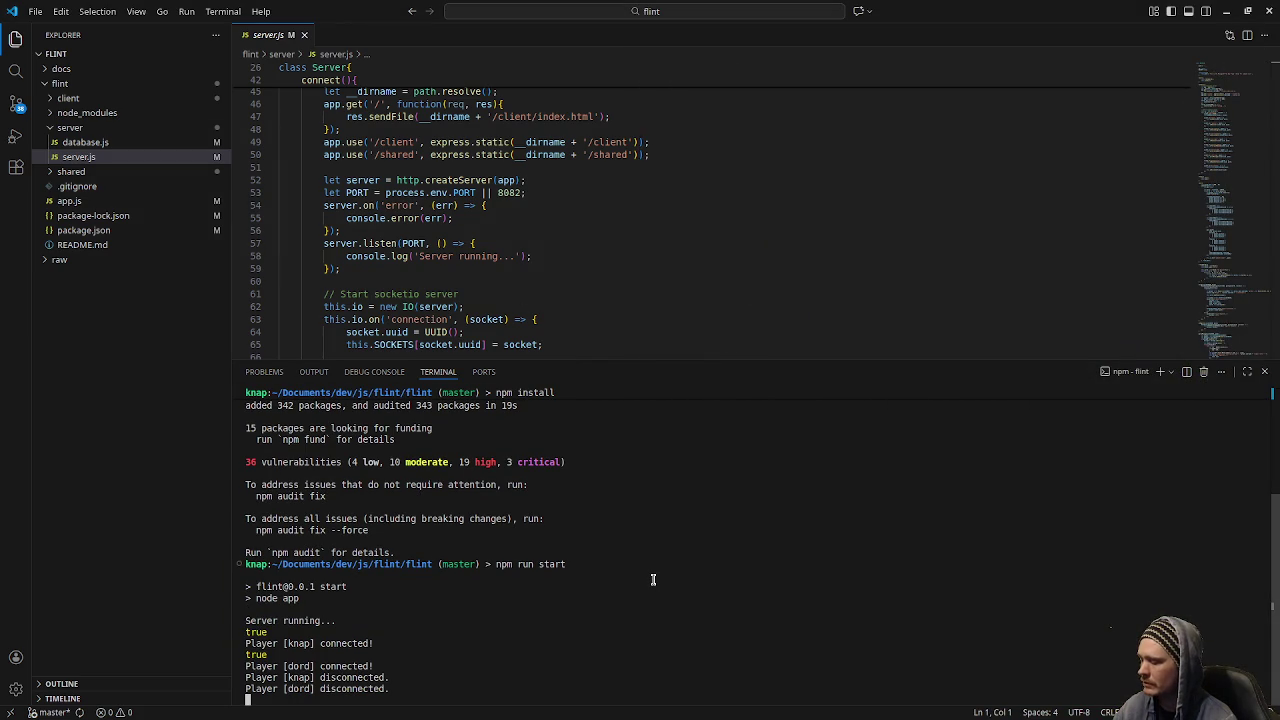
key("ctrl+c")
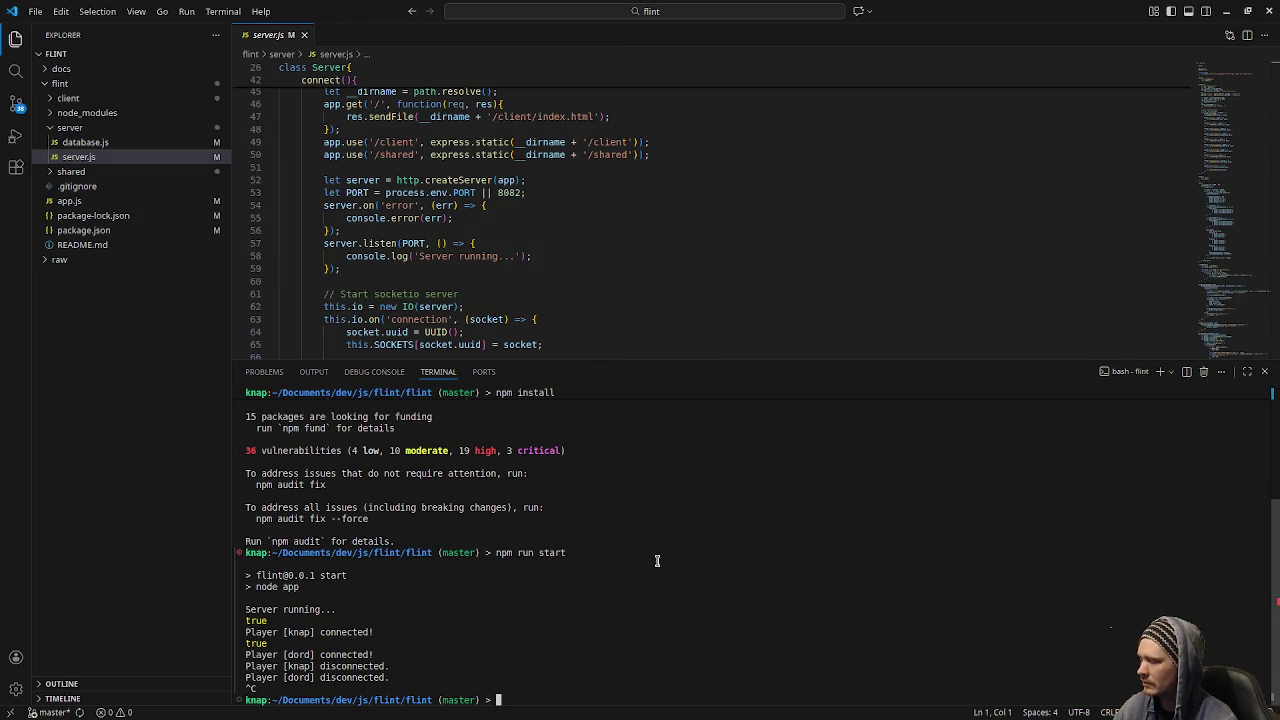
left_click(1270, 11)
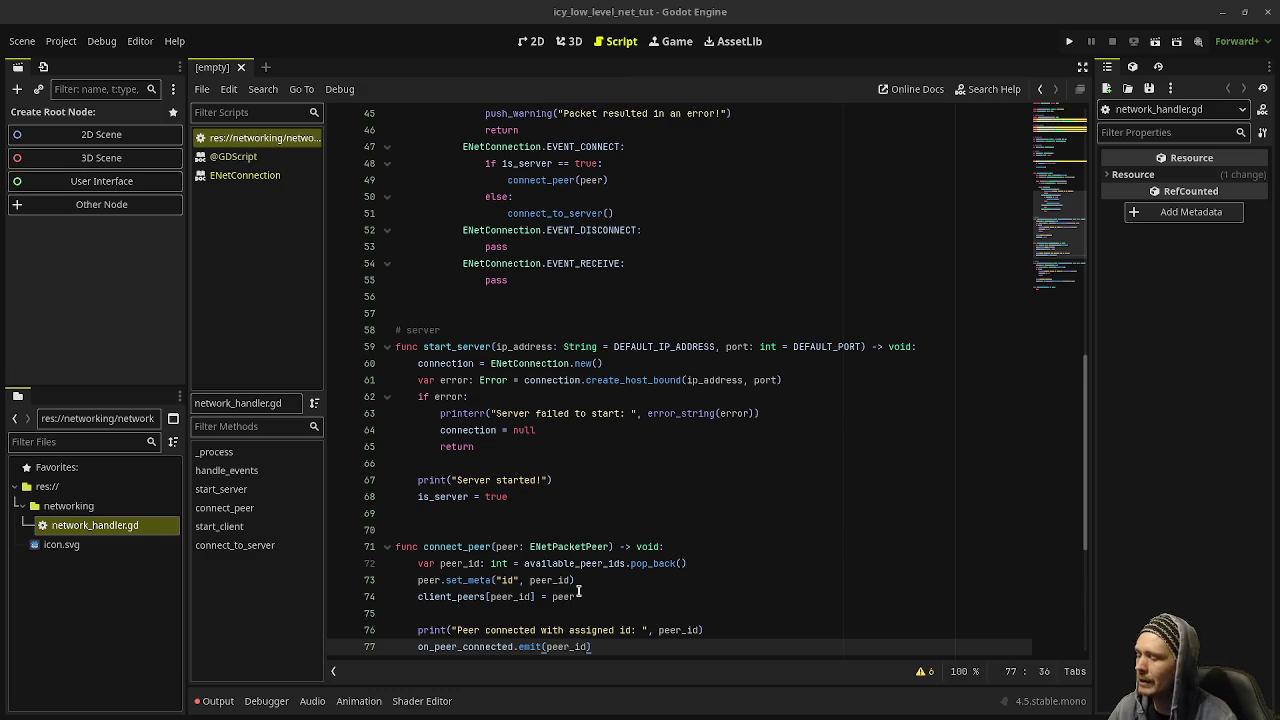
- Scroll network_handler.gd down toward the client section
scroll(474, 577, "down", 2)
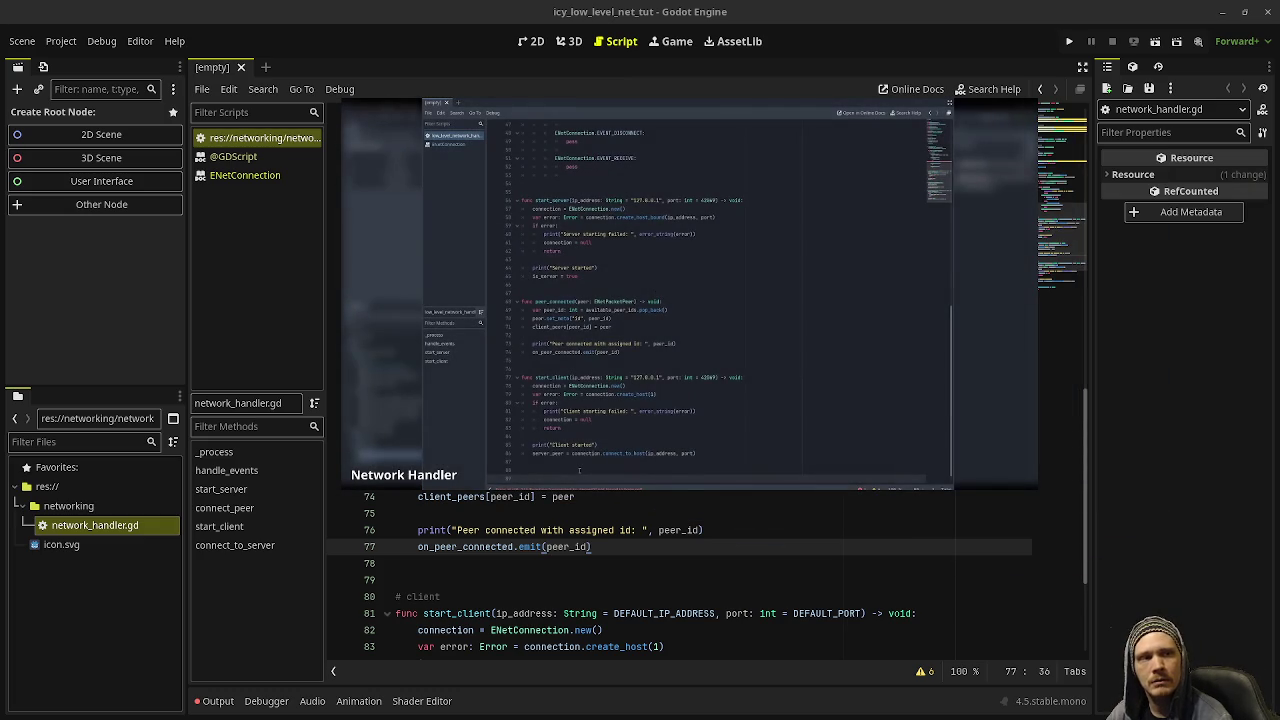
mouse_move(688, 472)
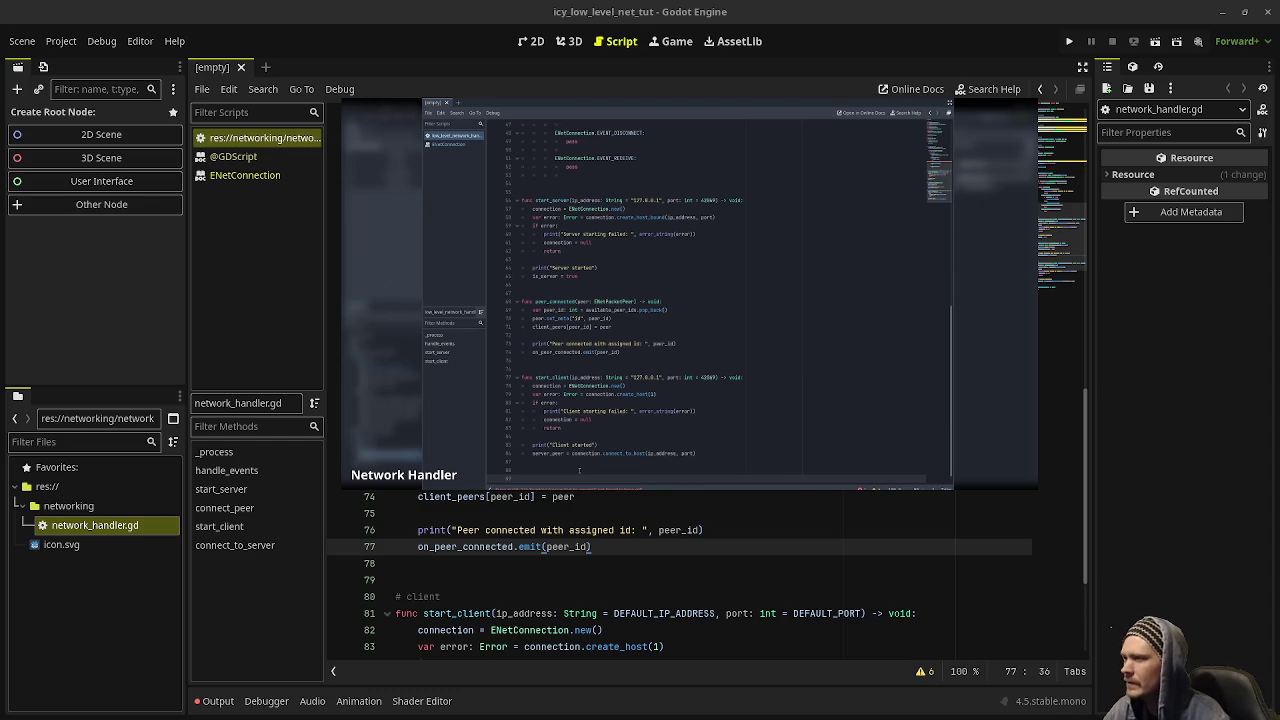
mouse_move(871, 476)
left_mouse_down()
mouse_move(685, 410)
mouse_move(729, 531)
mouse_move(771, 429)
mouse_move(801, 424)
left_mouse_up()
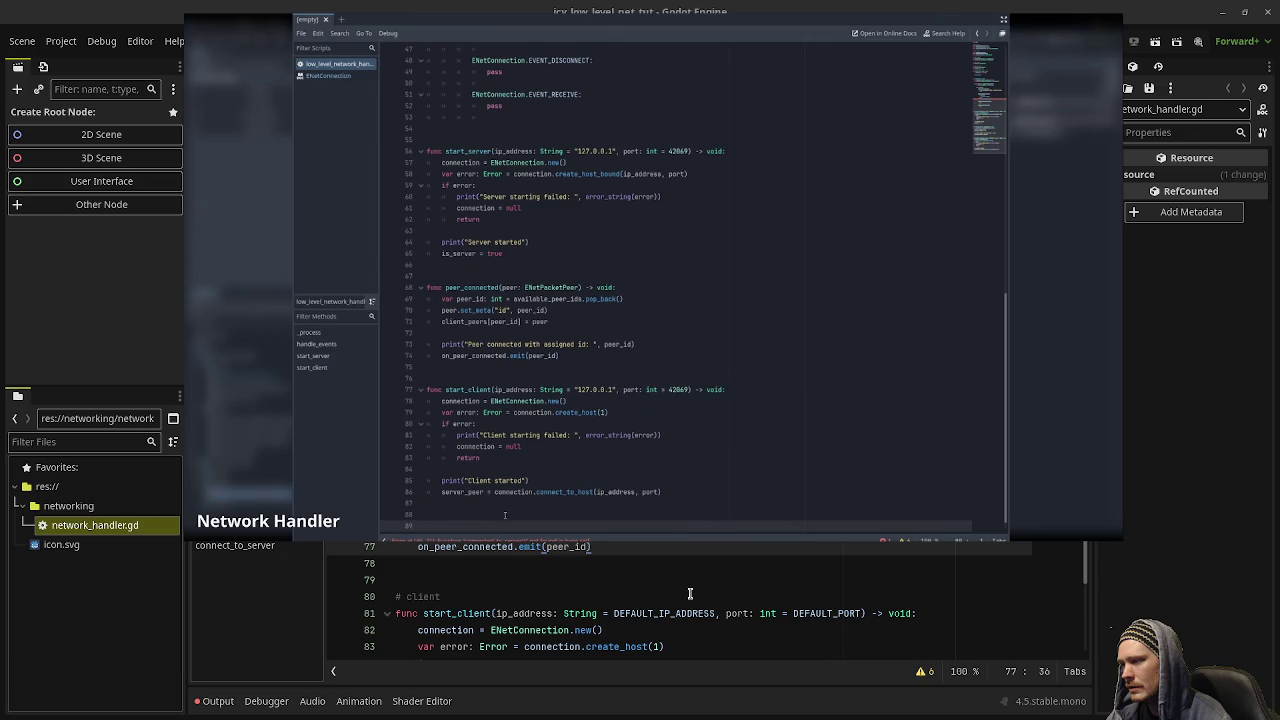
- Scroll to connect_to_server() and replace its pass placeholder by starting to type 'pr' for print
mouse_move(640, 514)
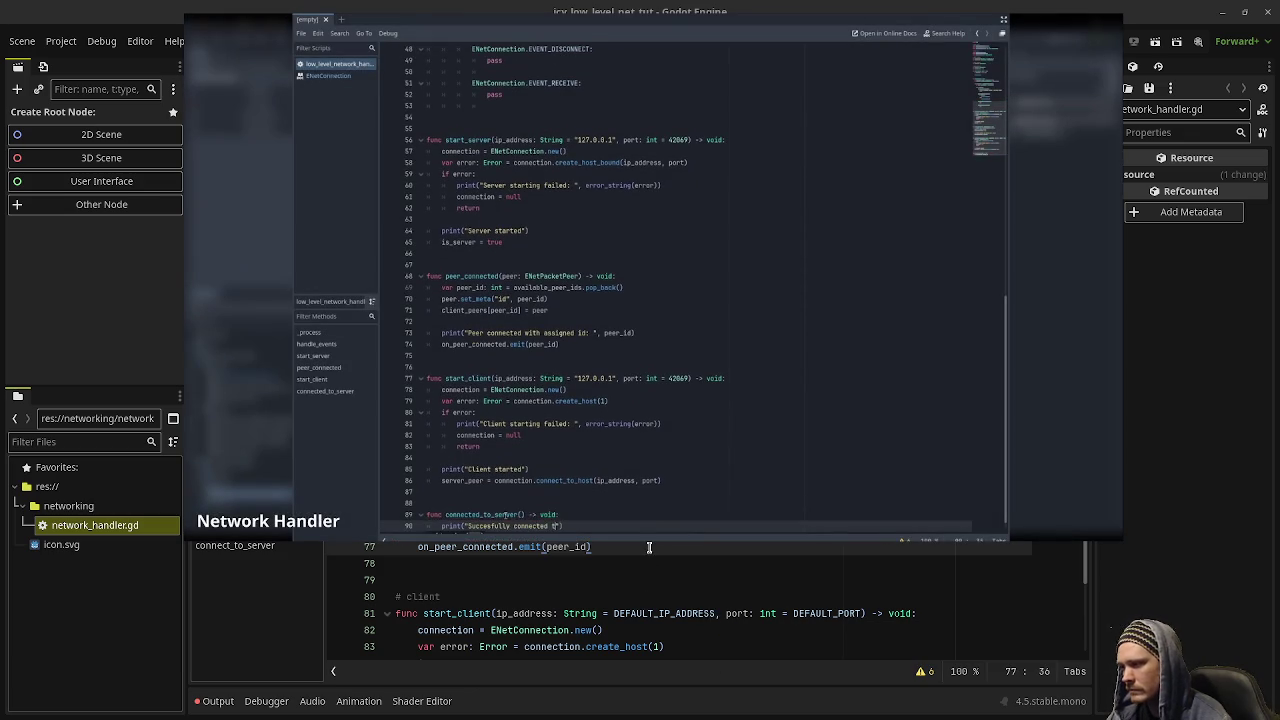
scroll(651, 591, "down", 3)
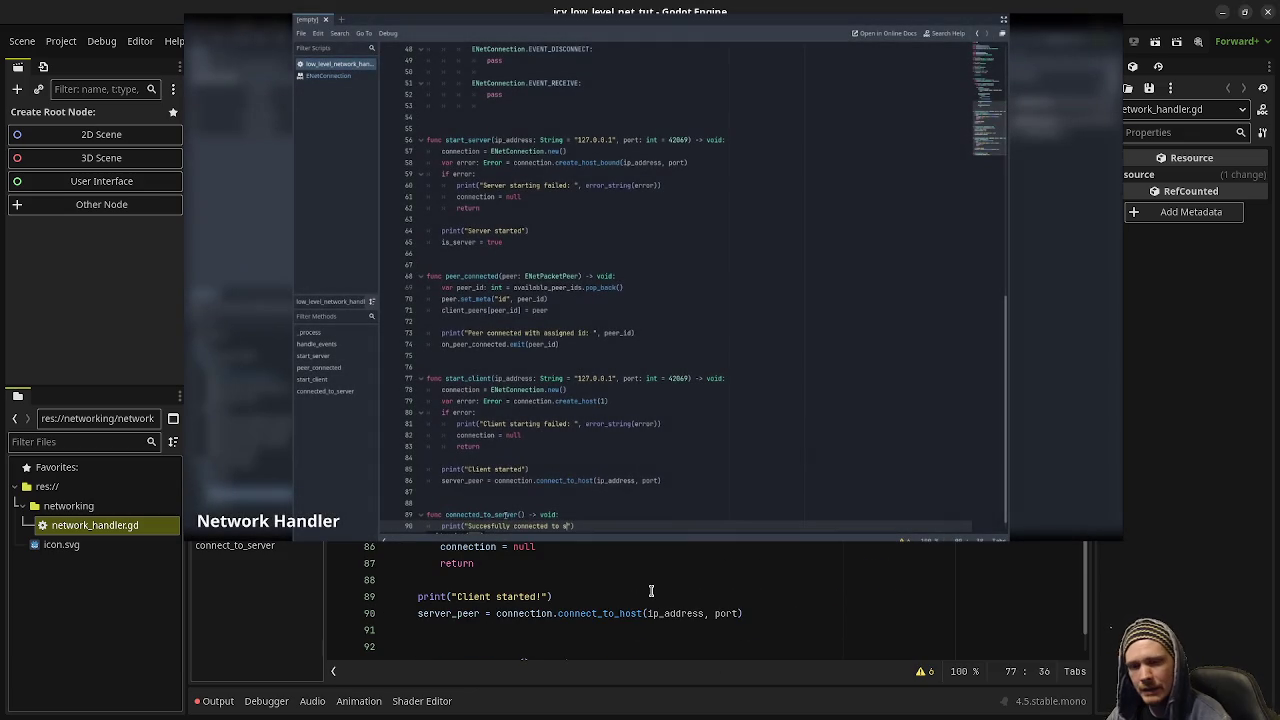
scroll(651, 591, "down", 1)
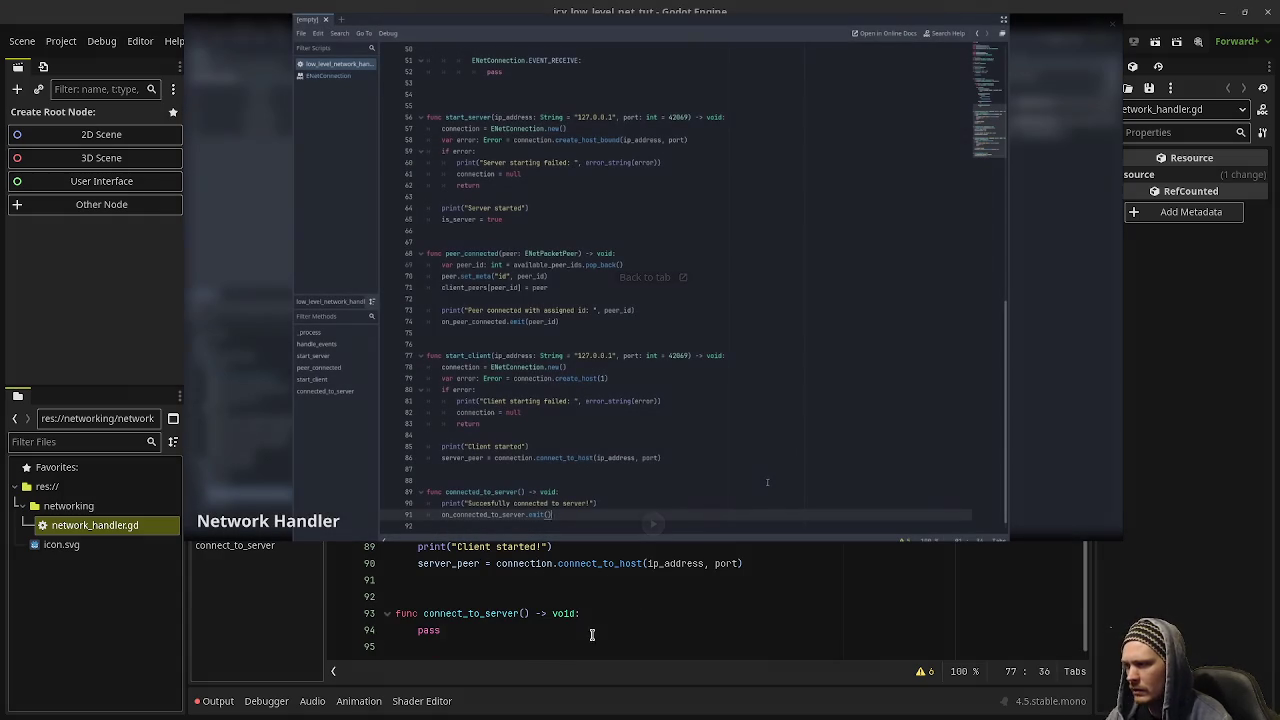
double_click(430, 630)
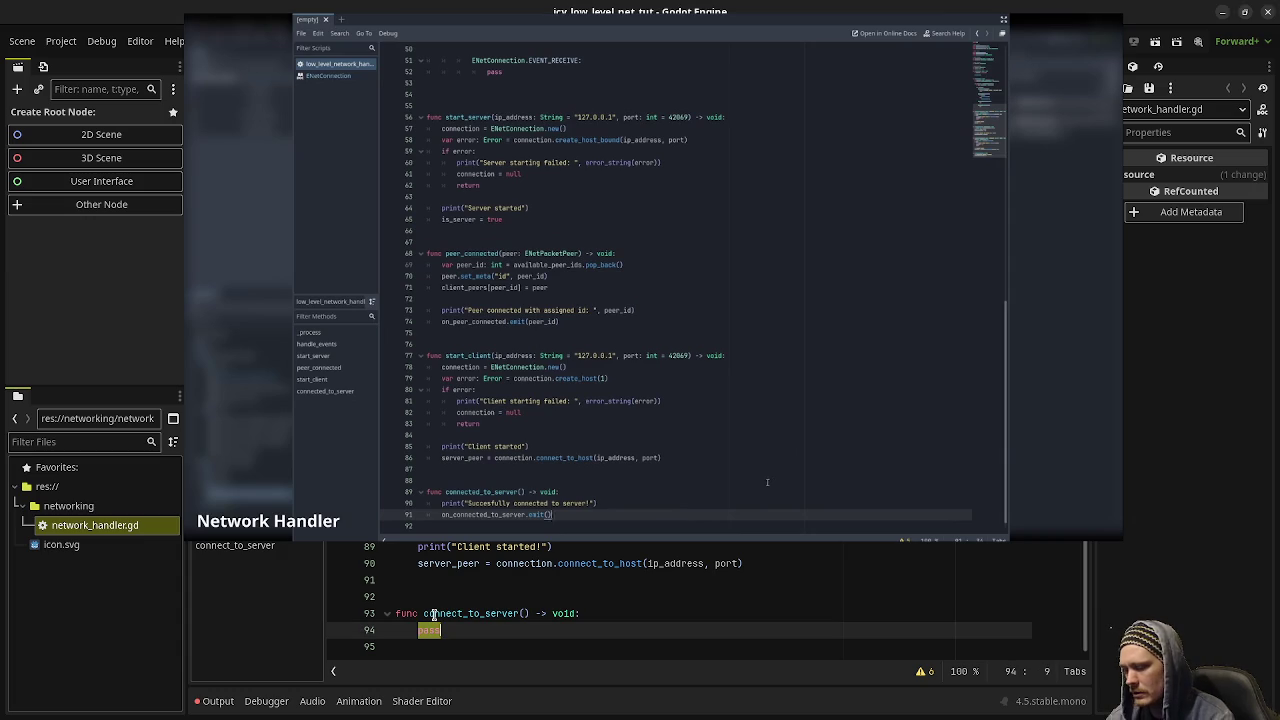
type("pr")
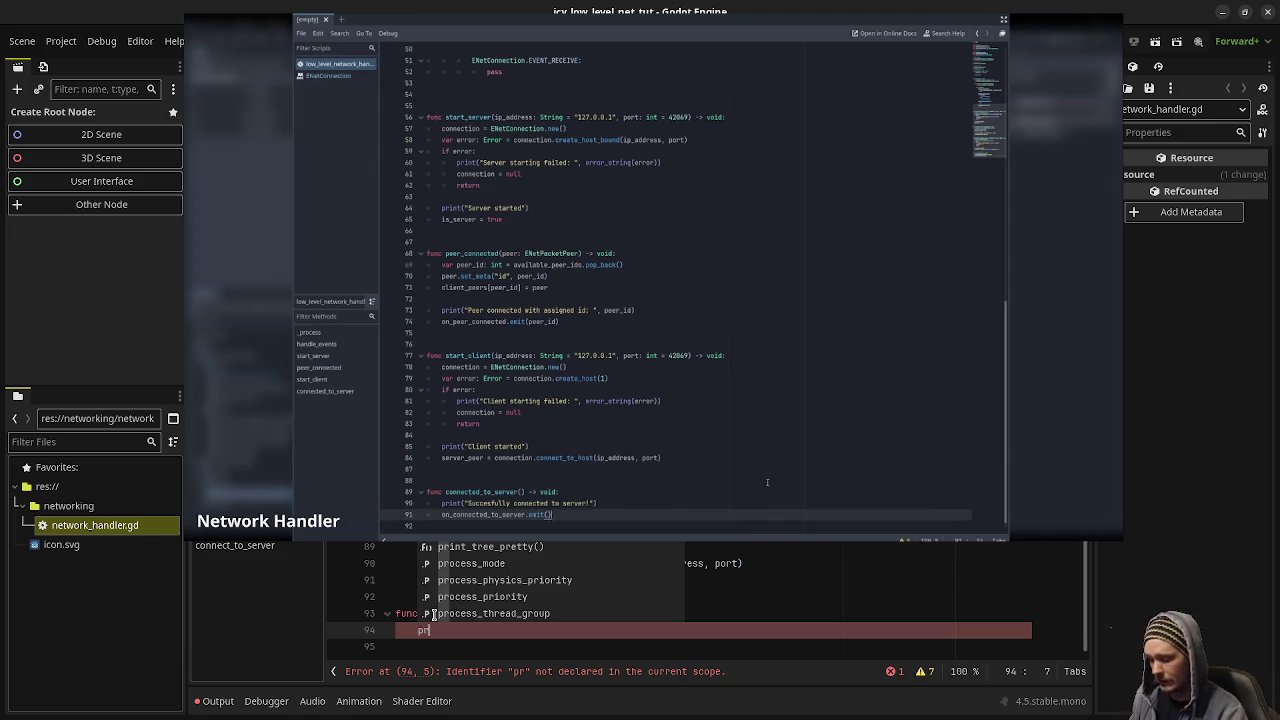
mouse_move(530, 420)
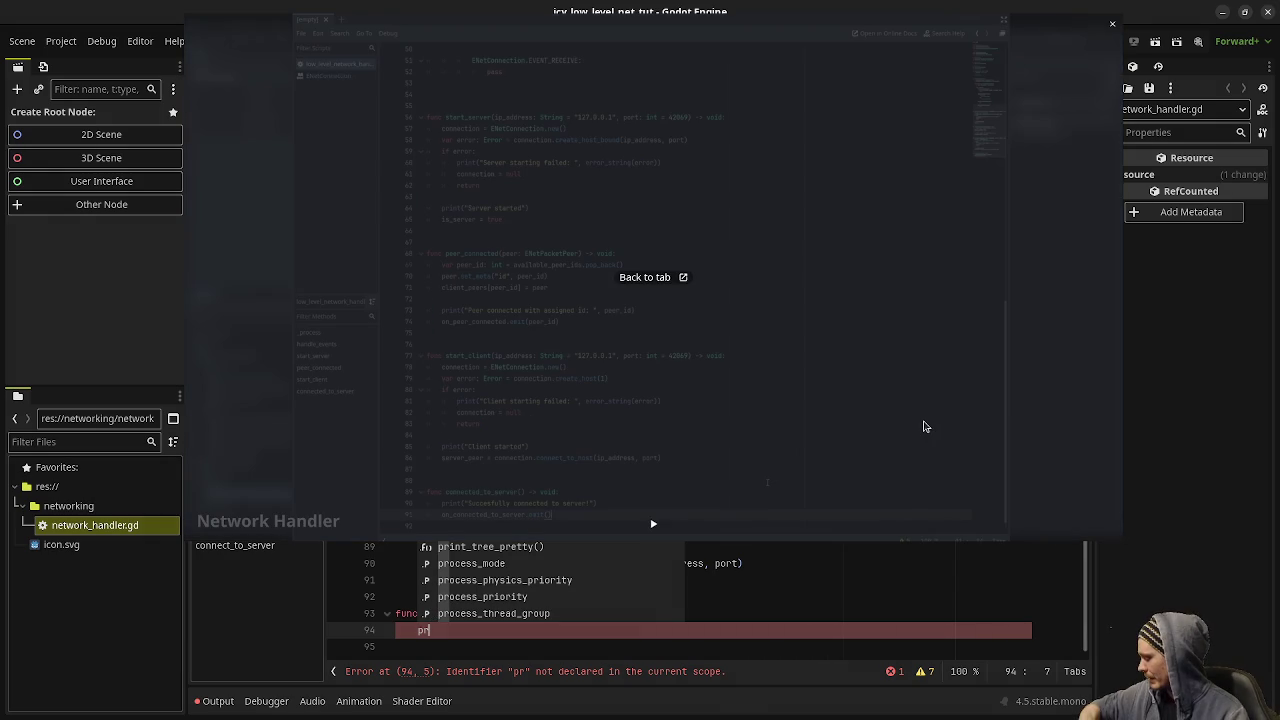
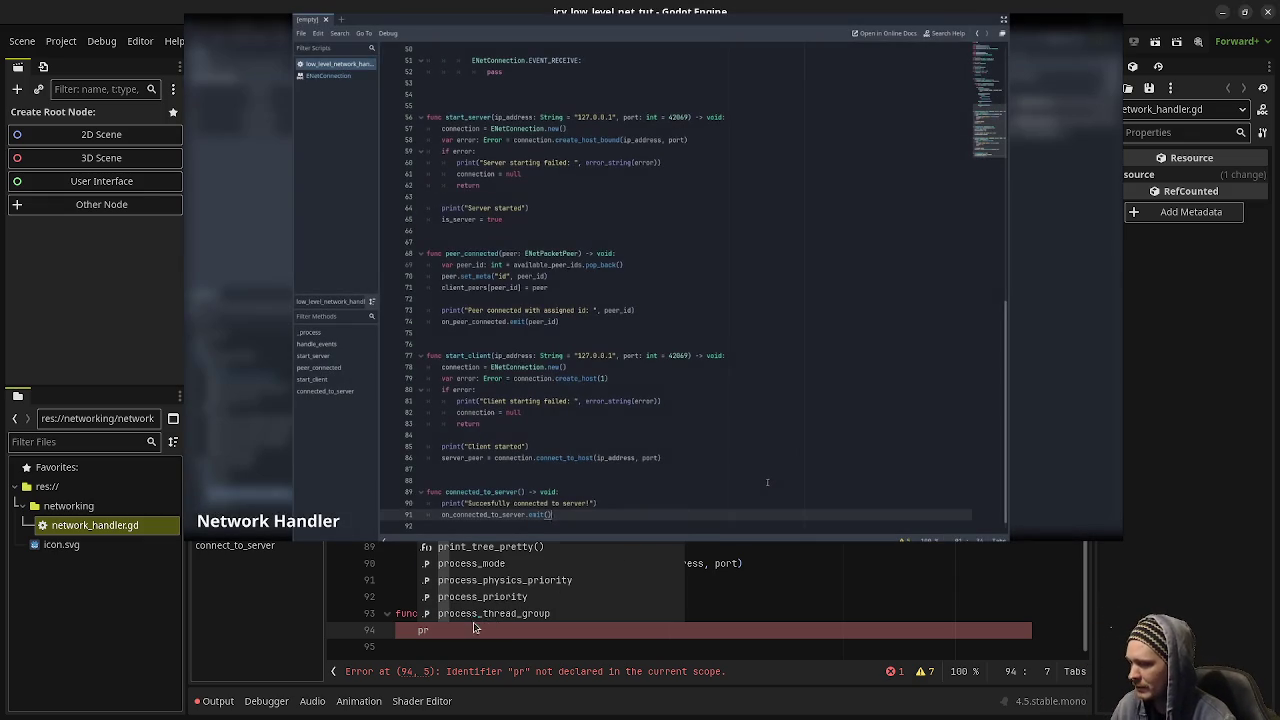
- In connect_to_server(), print "Successfully connected to server!" and then call on_connected_to_server.emit()
key("Escape")
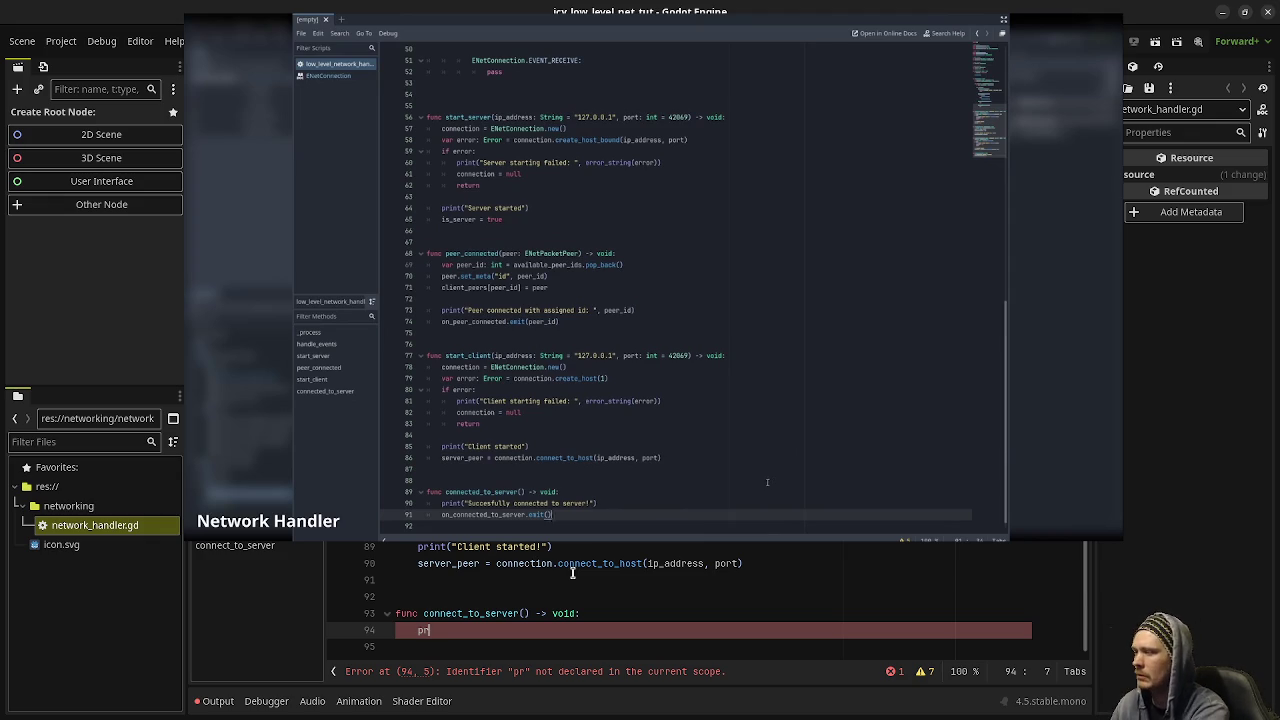
type("int(\"S")
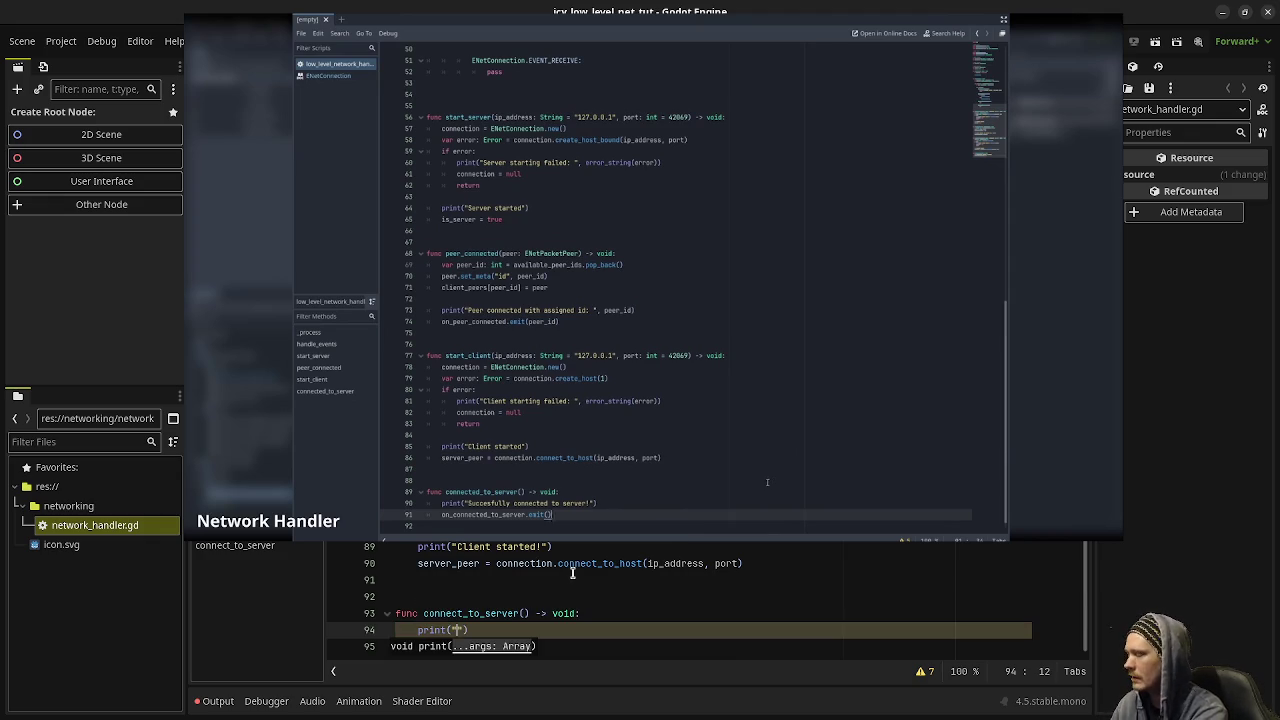
type("uccess")
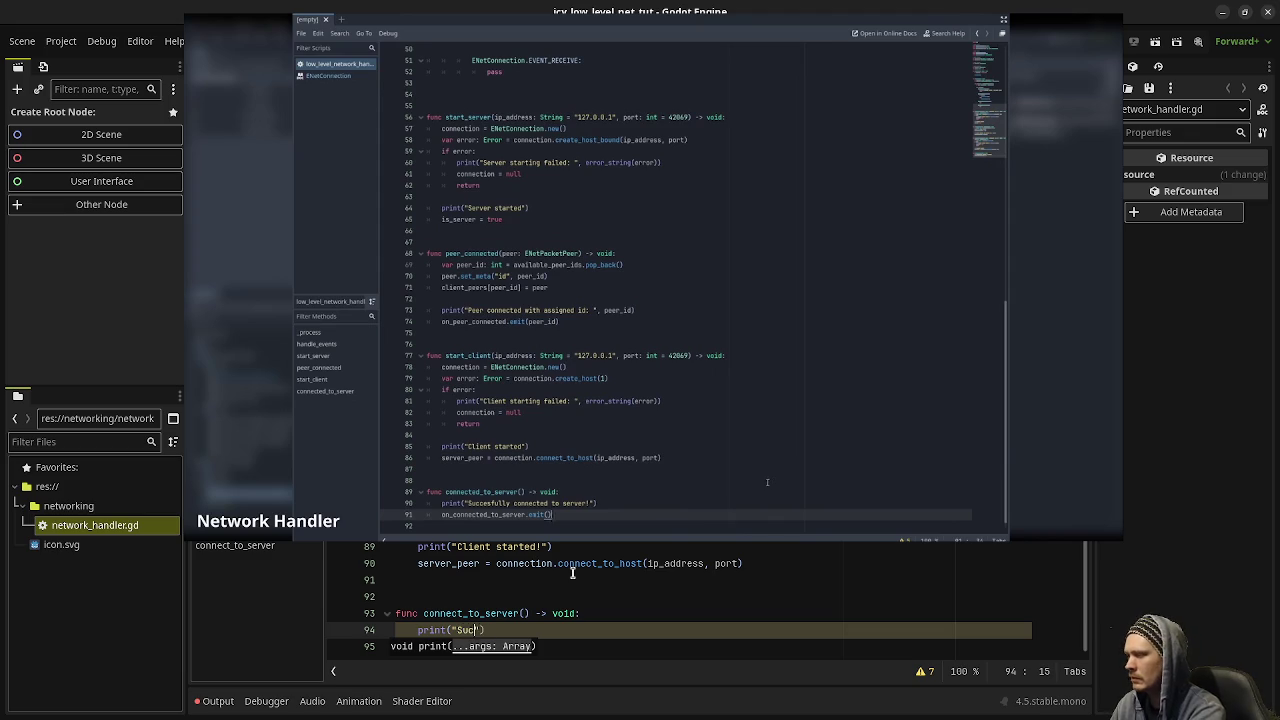
type("fully connecte")
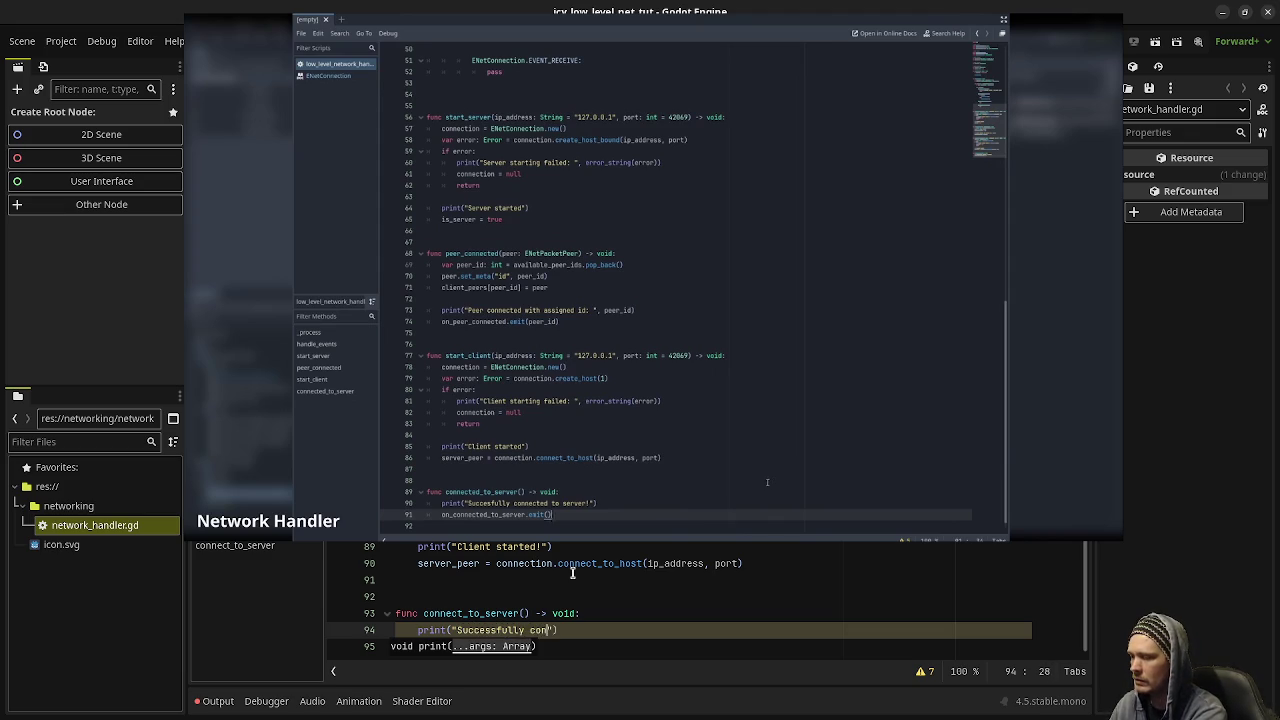
type("d to server!")
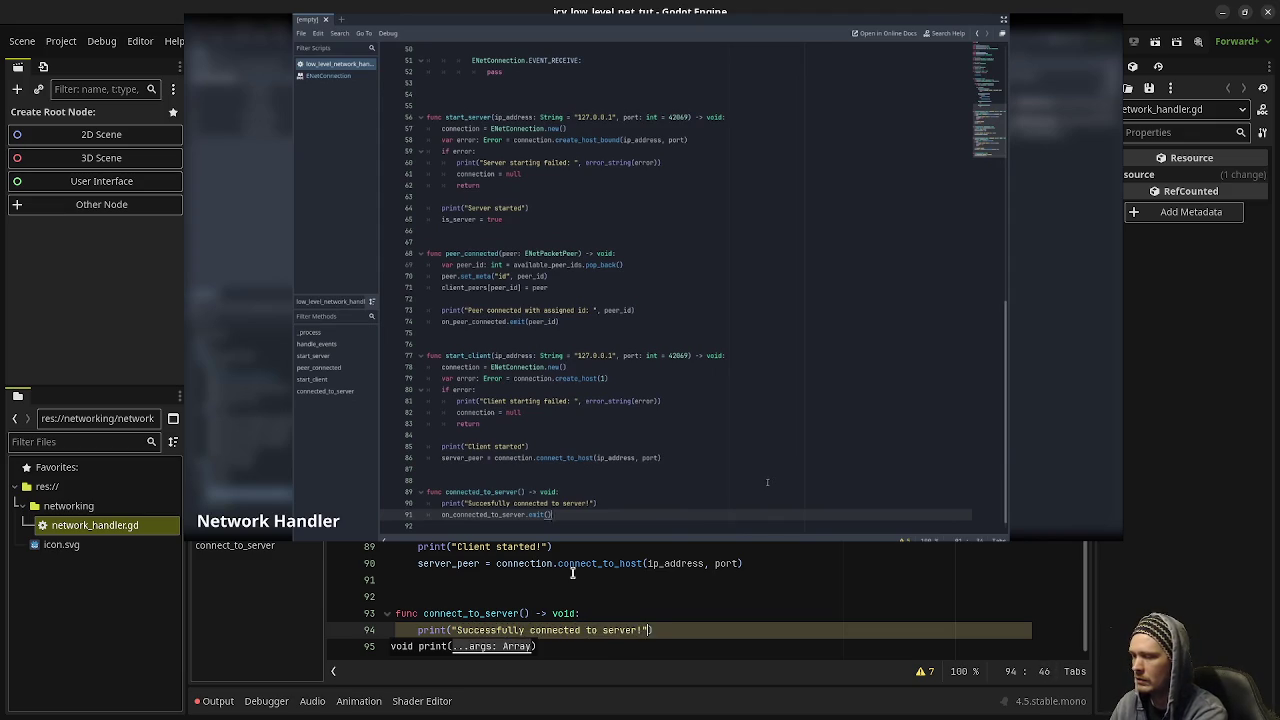
key("Return")
type("on_conne")
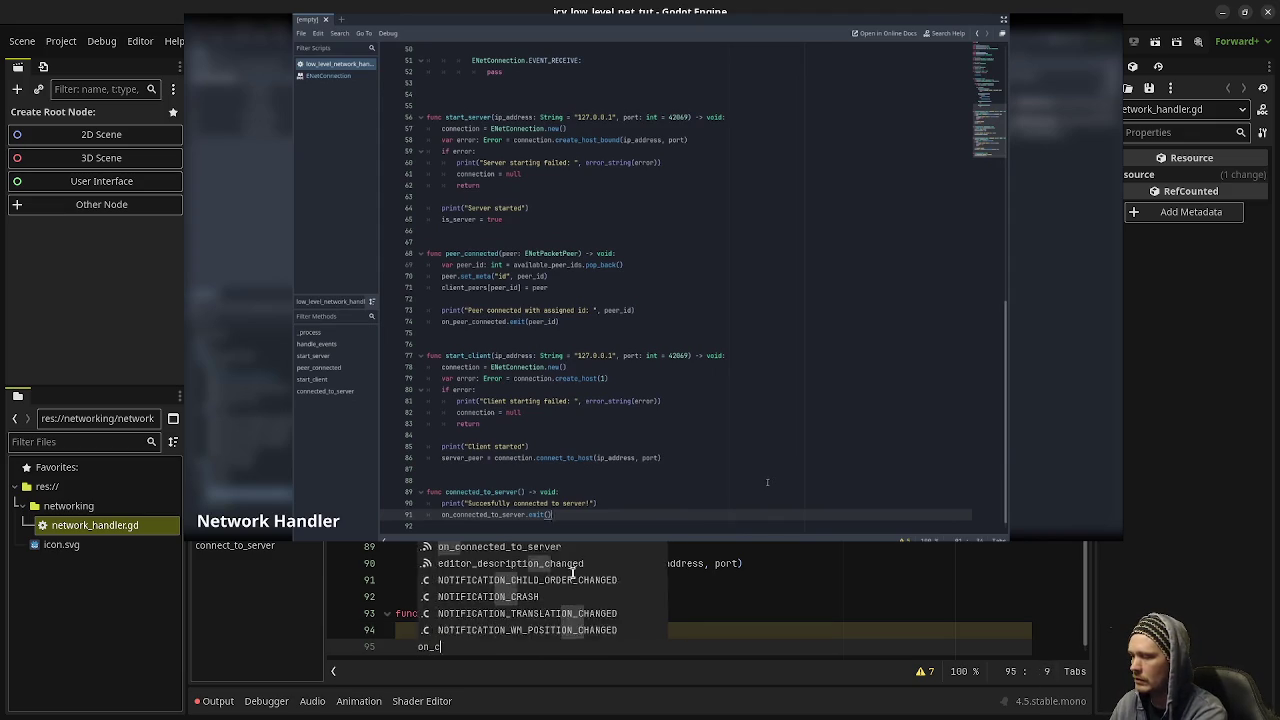
key("Return")
type(".emit(")
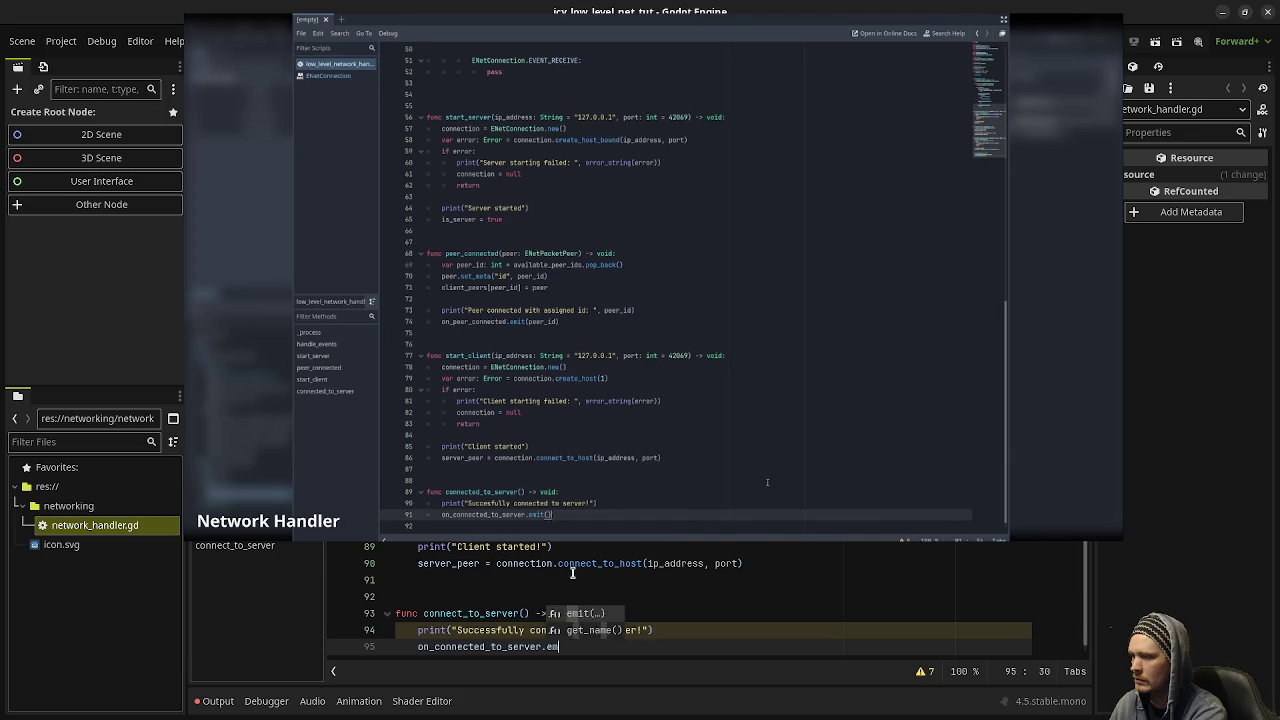
type(")")
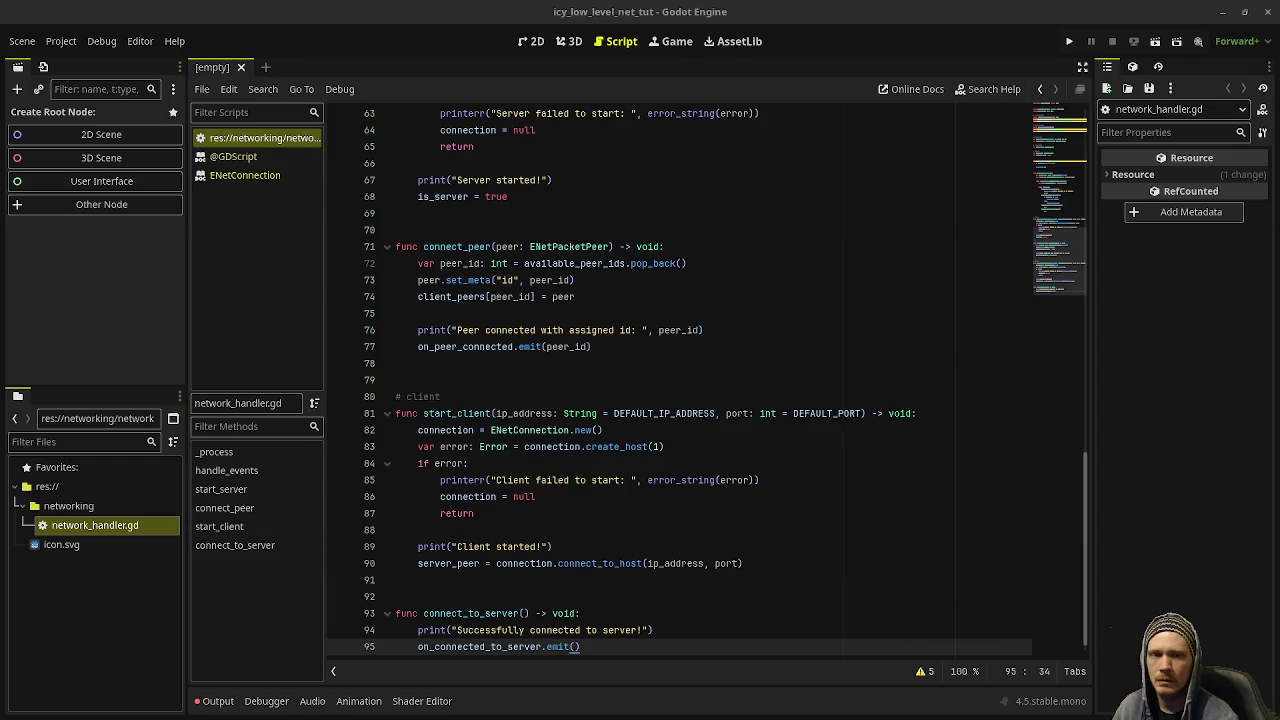
- Copy EVENT_CONNECT's is_server if/else block over the pass under EVENT_DISCONNECT
scroll(596, 428, "up", 5)
scroll(594, 428, "up", 4)
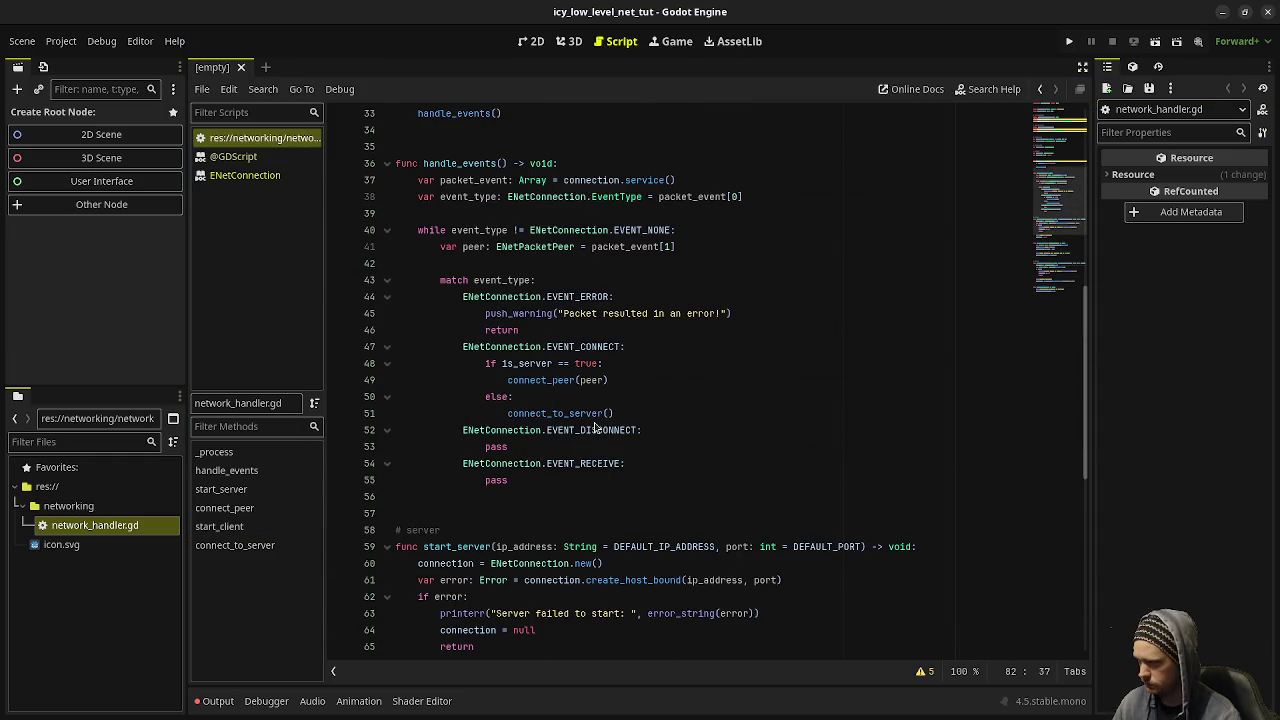
mouse_move(614, 413)
left_mouse_down()
mouse_move(583, 413)
mouse_move(483, 363)
left_mouse_up()
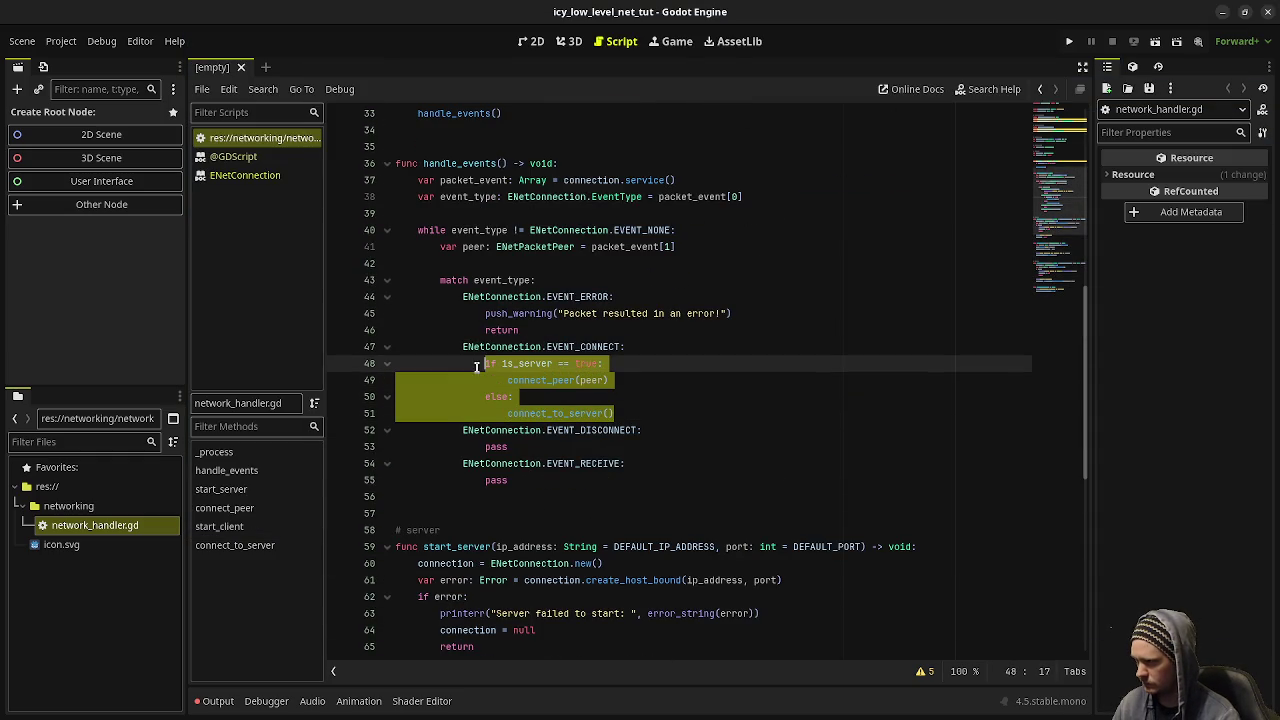
key("ctrl+c")
double_click(495, 446)
key("ctrl+v")
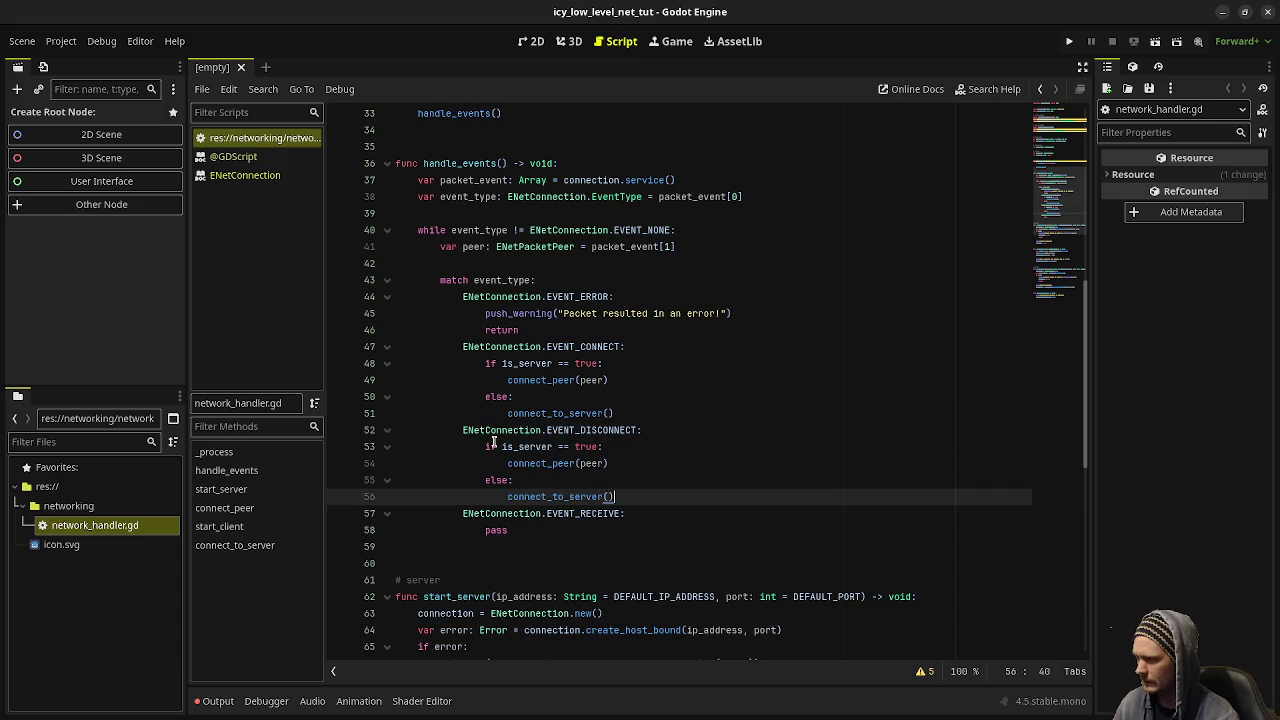
- Rename the pasted calls to disconnect_peer(peer) and disconnect_from_server()
left_click(508, 463)
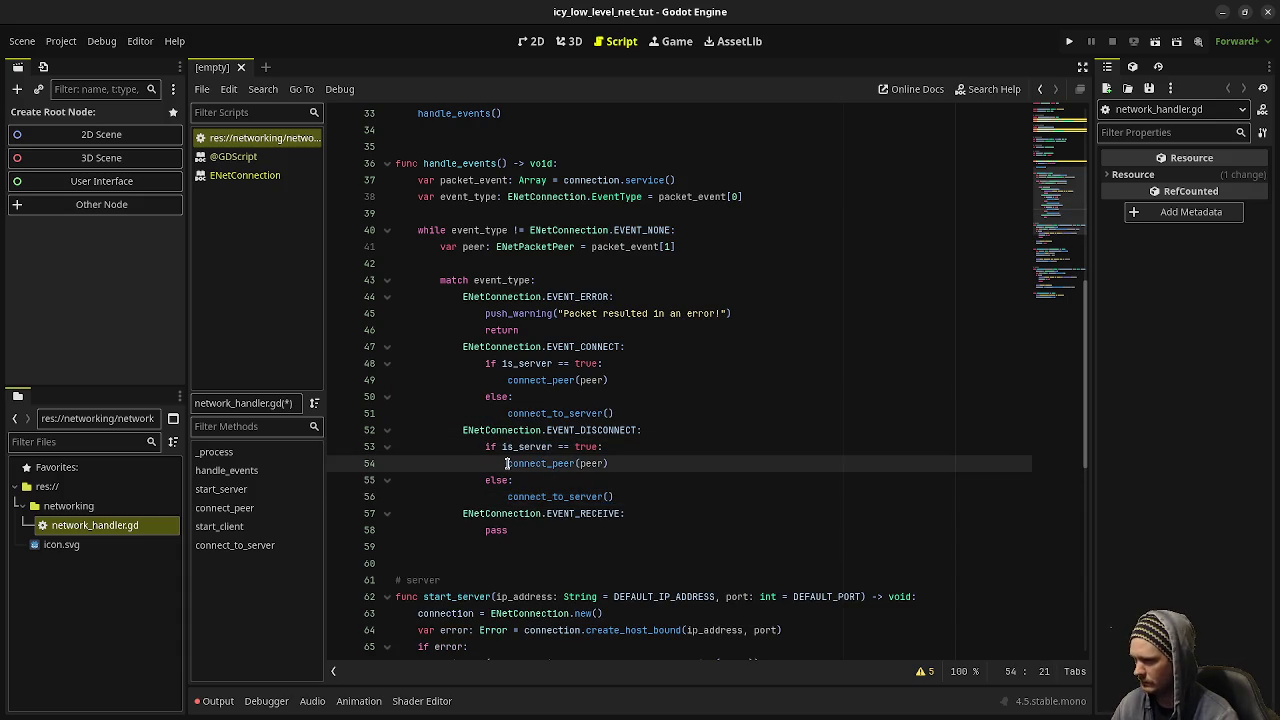
type("dis")
key("Escape")
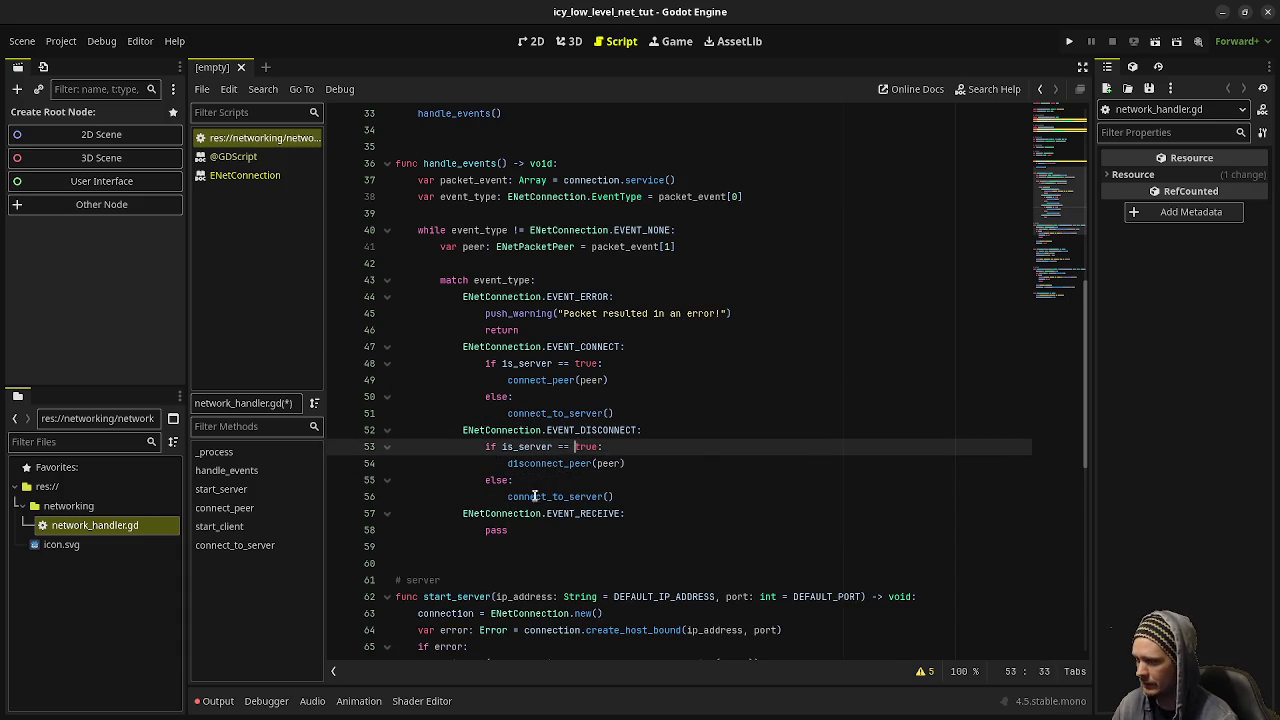
left_click(507, 496)
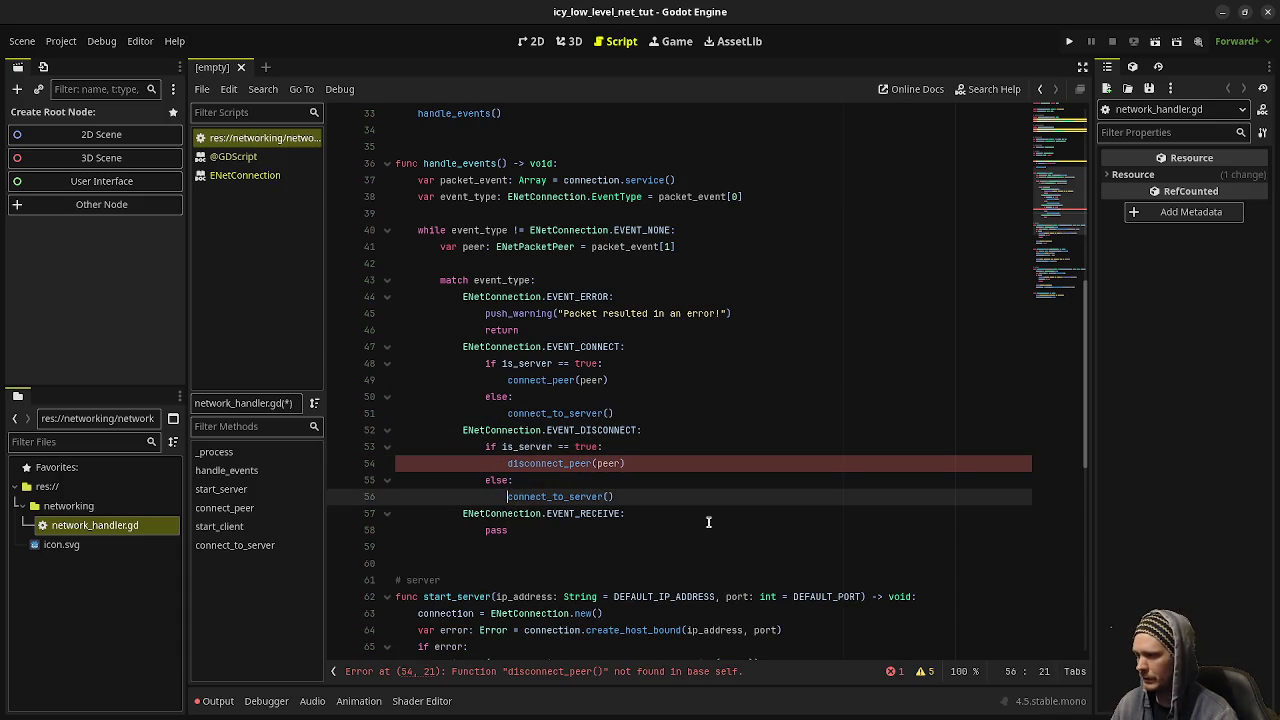
type("dis")
scroll(655, 434, "down", 3)
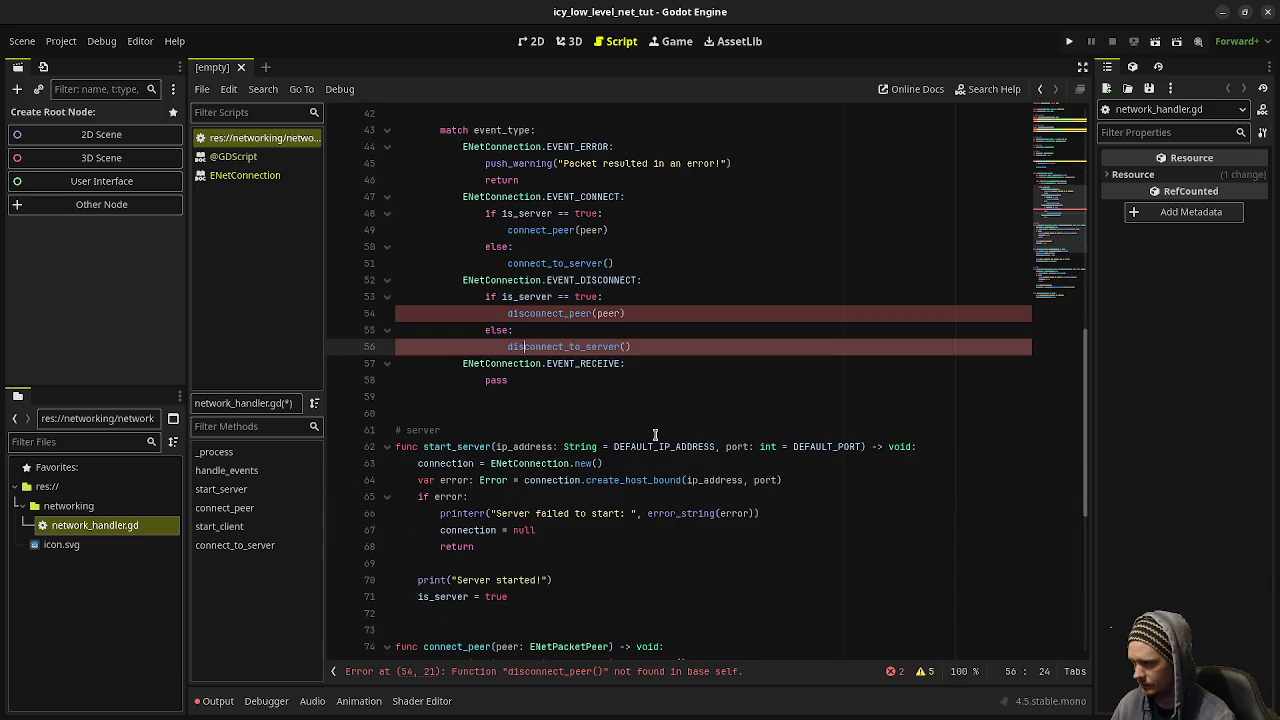
left_click(587, 348)
left_click(578, 347)
key("BackSpace")
key("BackSpace")
type("from")
- Begin a new func disconnect declaration below connect_peer
scroll(574, 346, "down", 4)
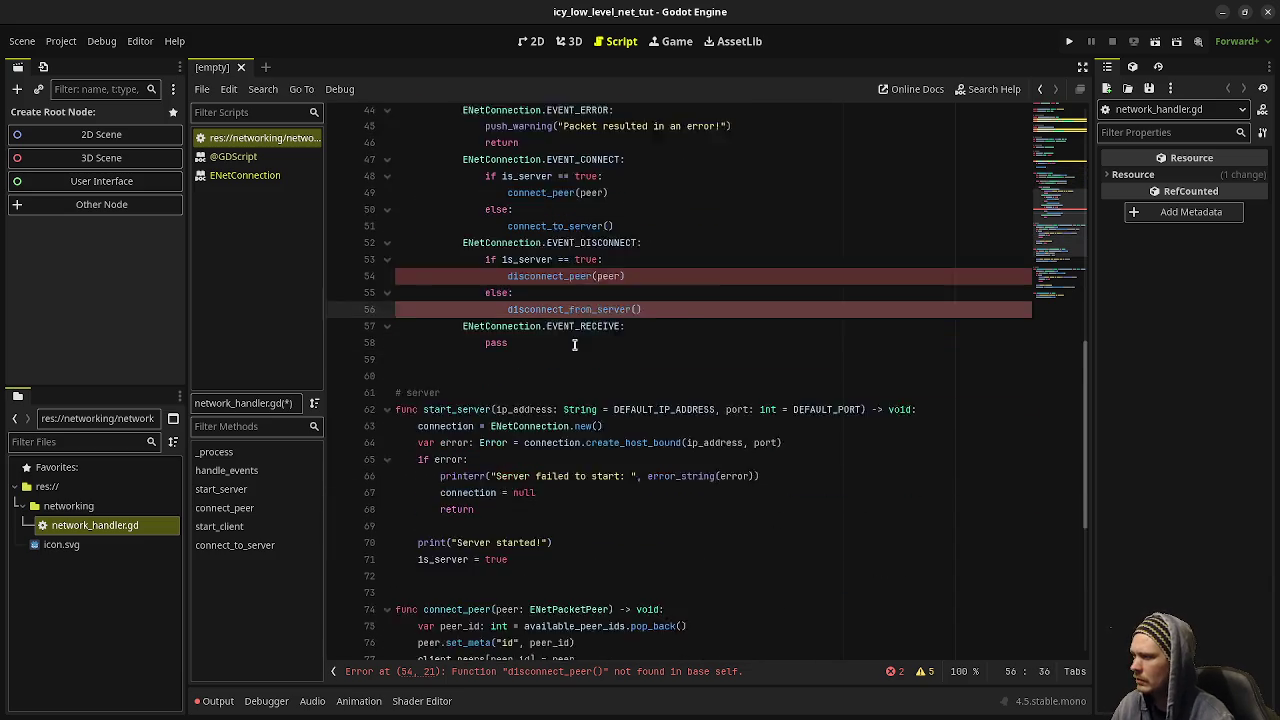
left_click(610, 541)
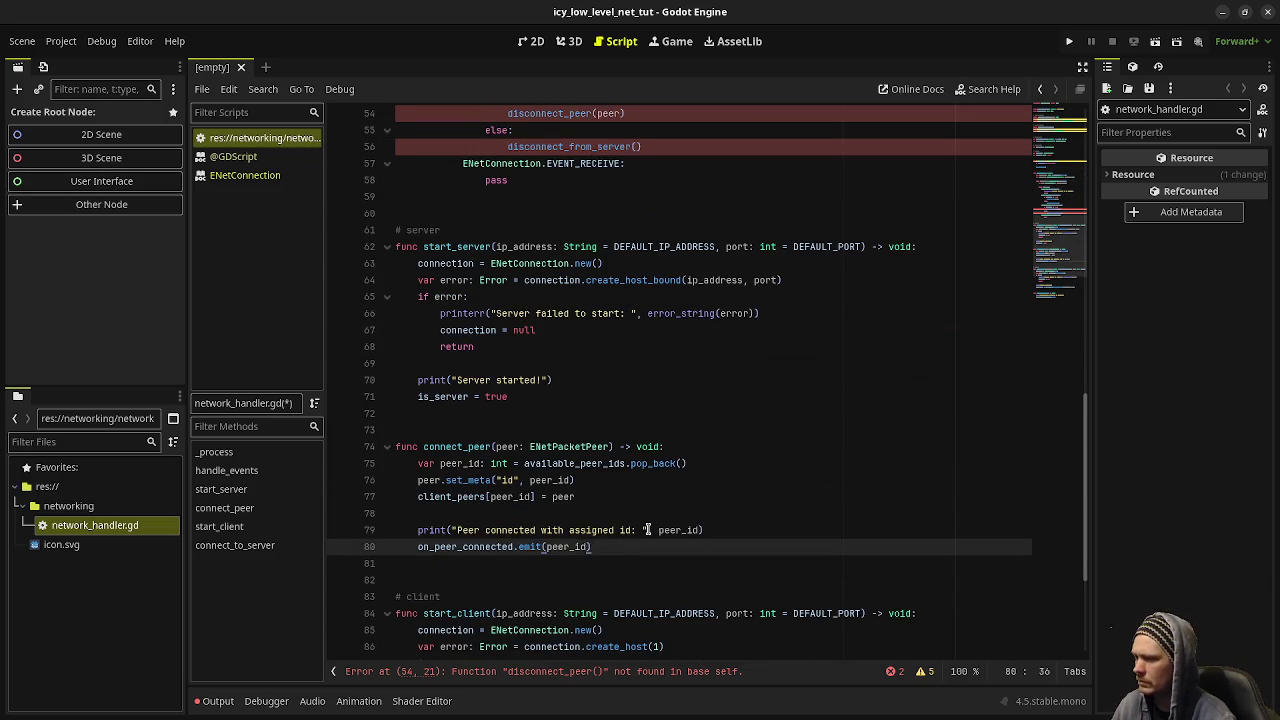
key("Return")
key("Return")
key("Return")
type("func disconnect")
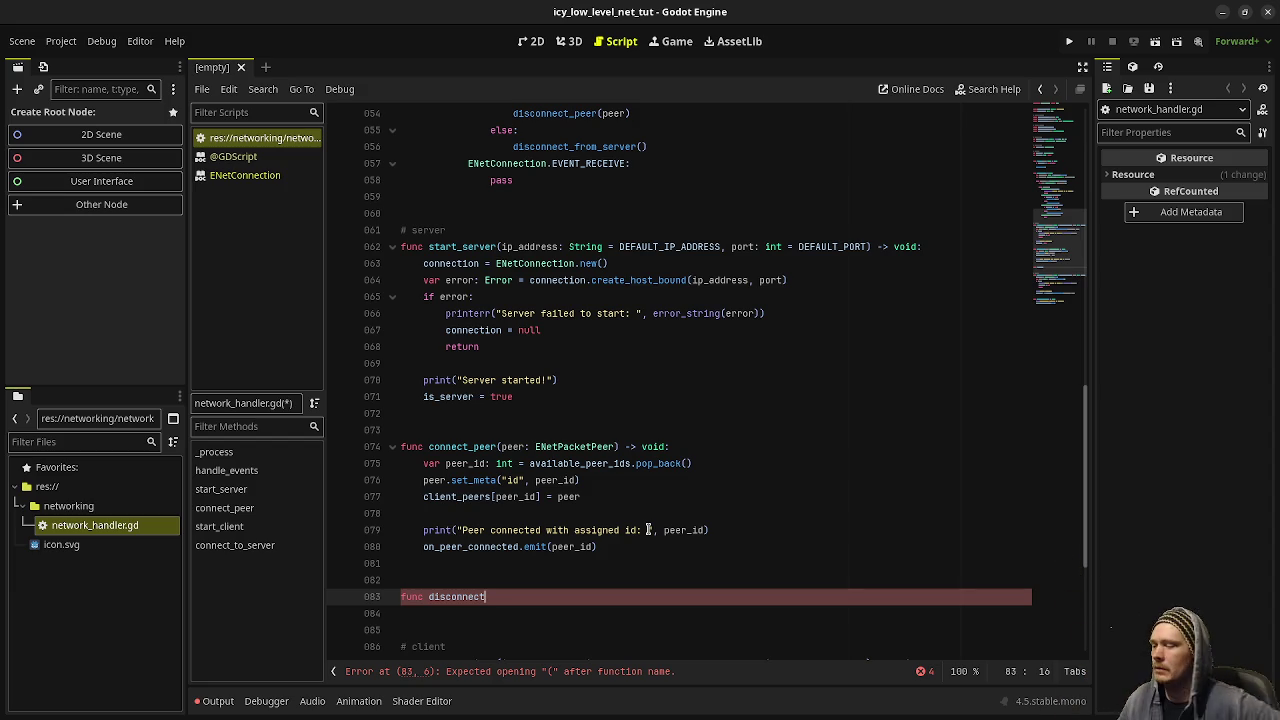
- Complete disconnect_peer(peer_id) -> void with a pass body and save the script
type("_peer(pee")
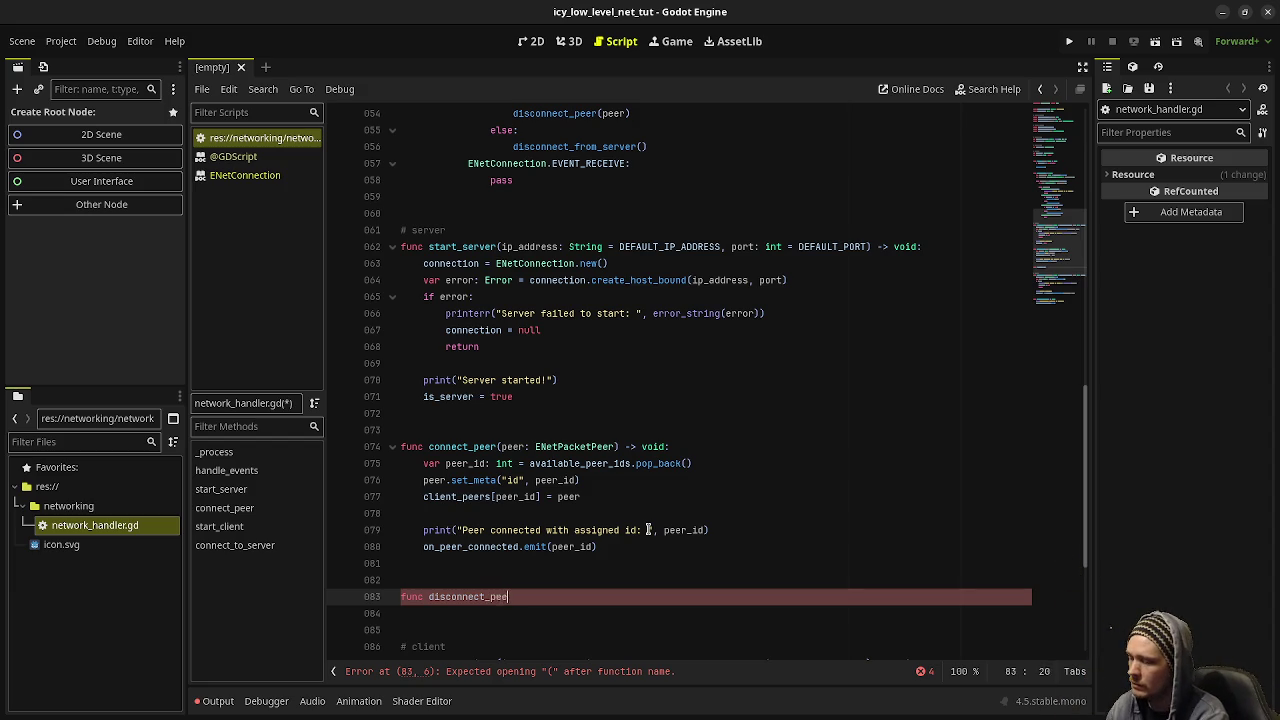
type("r_id")
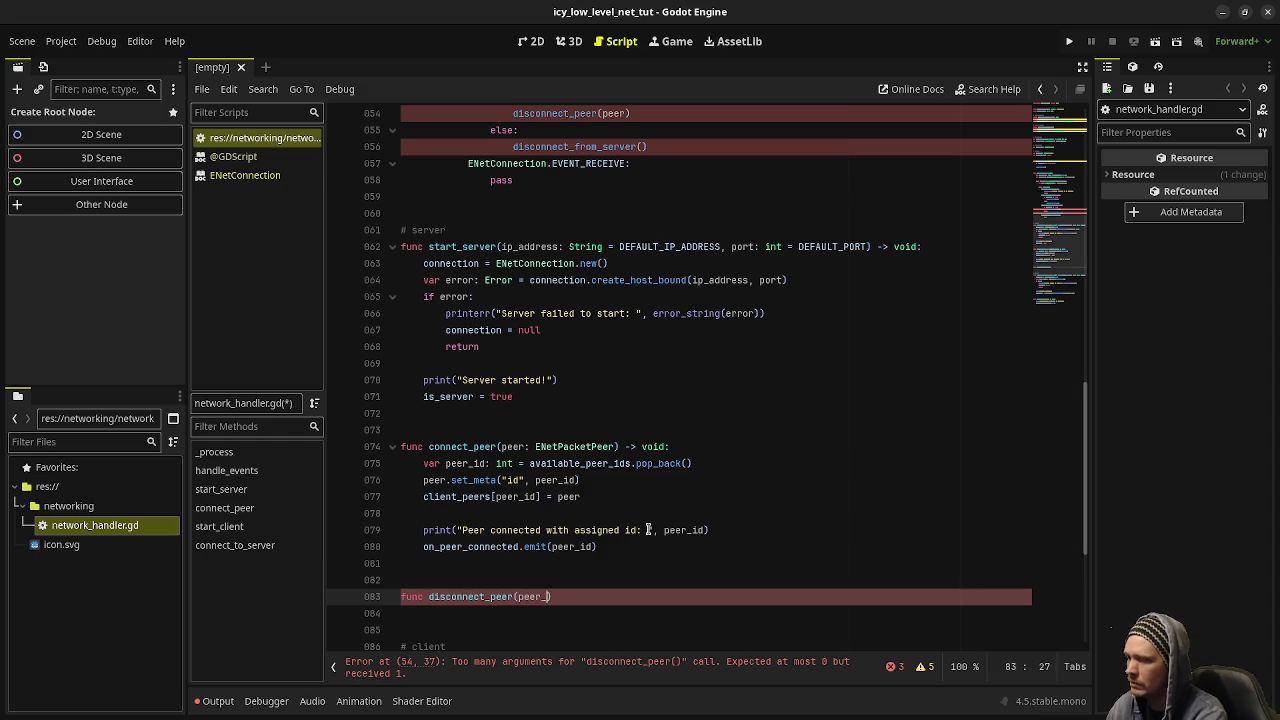
type(" -> void:")
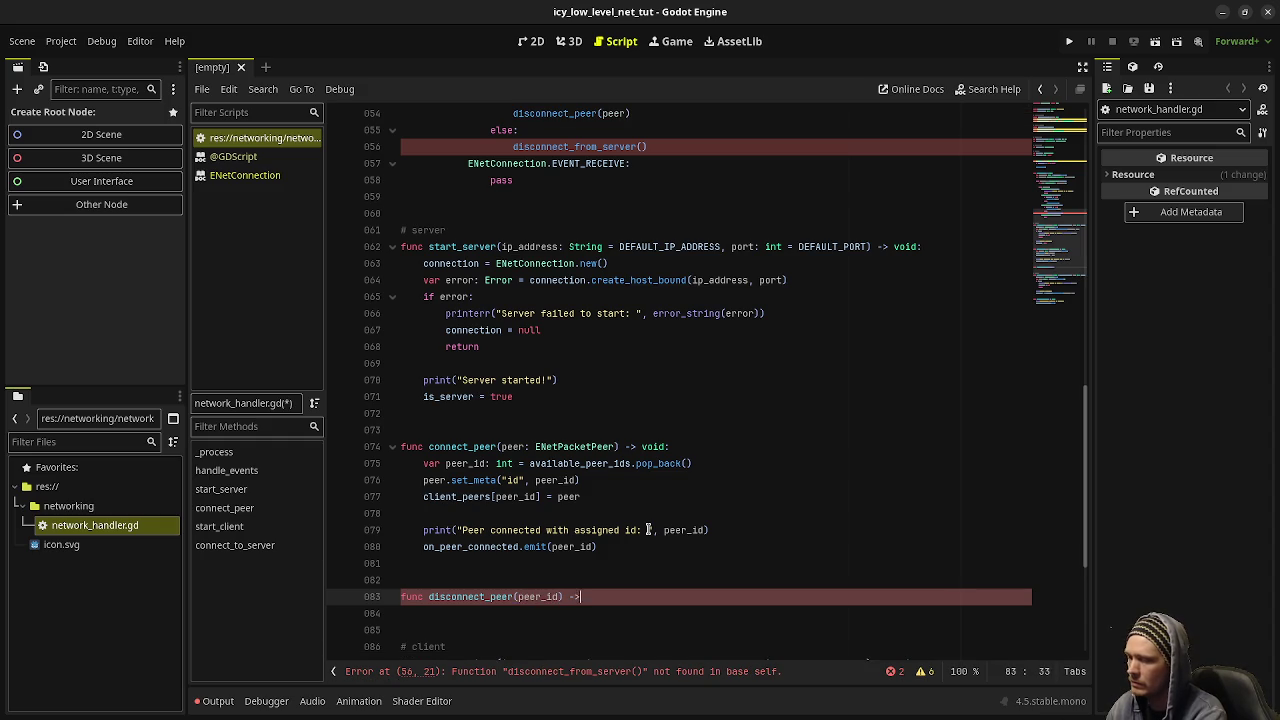
key("Return")
type("pass")
key("ctrl+s")
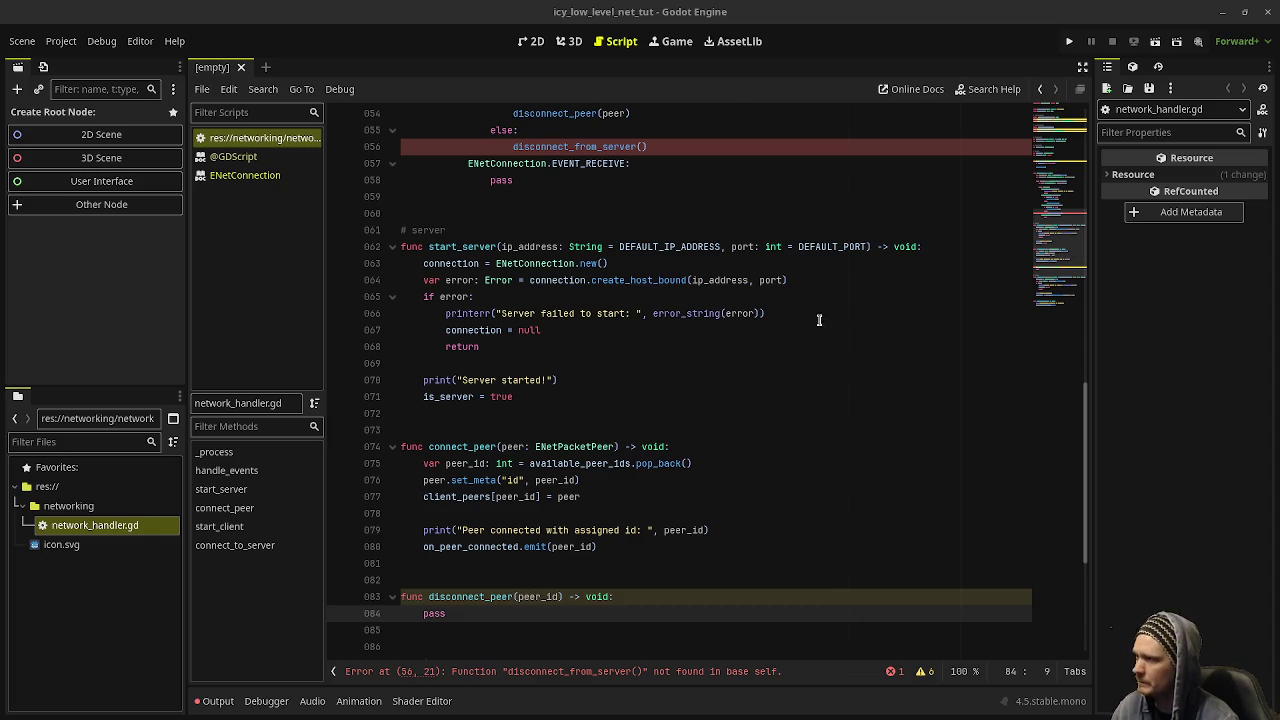
- Add a disconnect_from_server() -> void stub containing pass at the end of the script
scroll(750, 407, "up", 4)
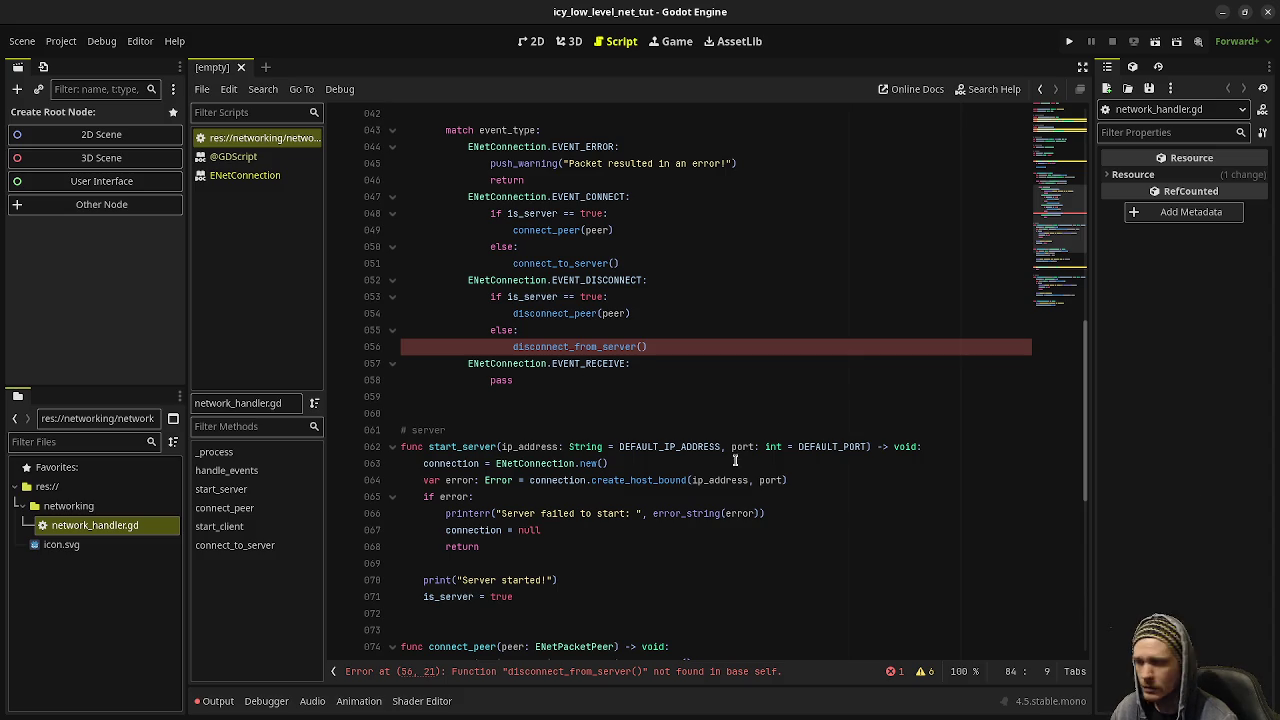
scroll(707, 380, "down", 10)
left_click(600, 648)
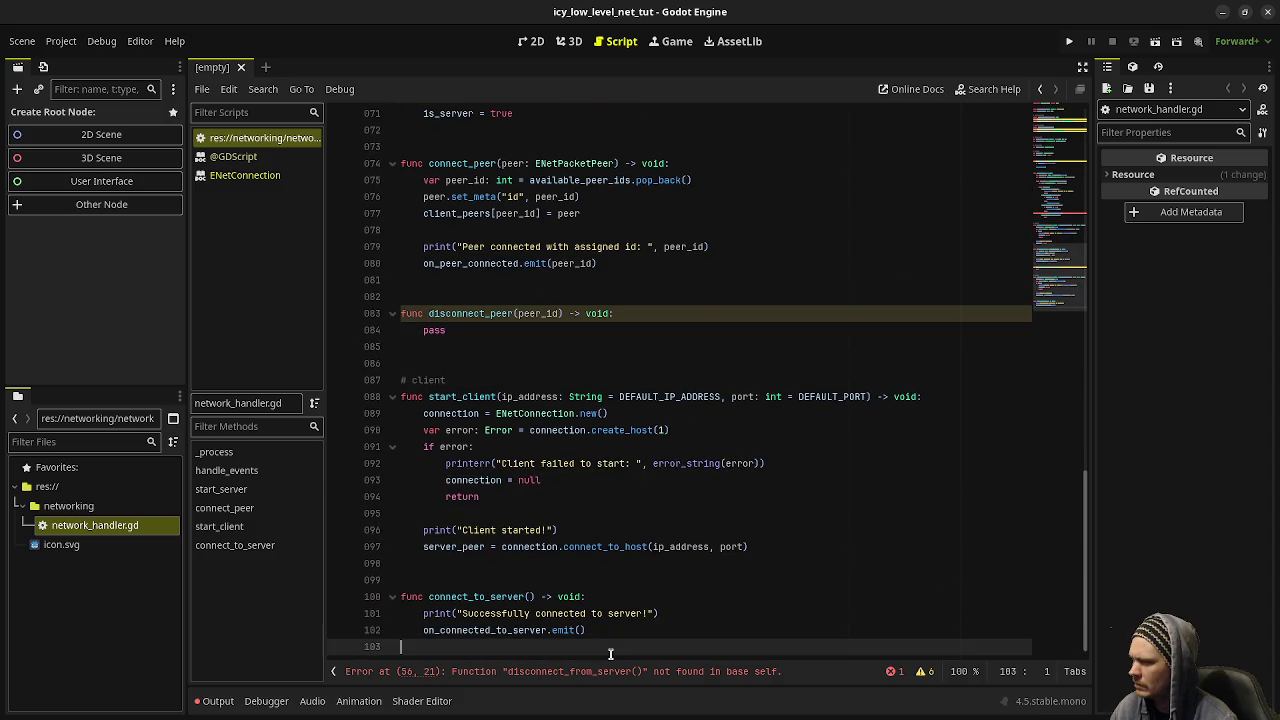
key("Return")
key("Return")
type("func disconnect_from_")
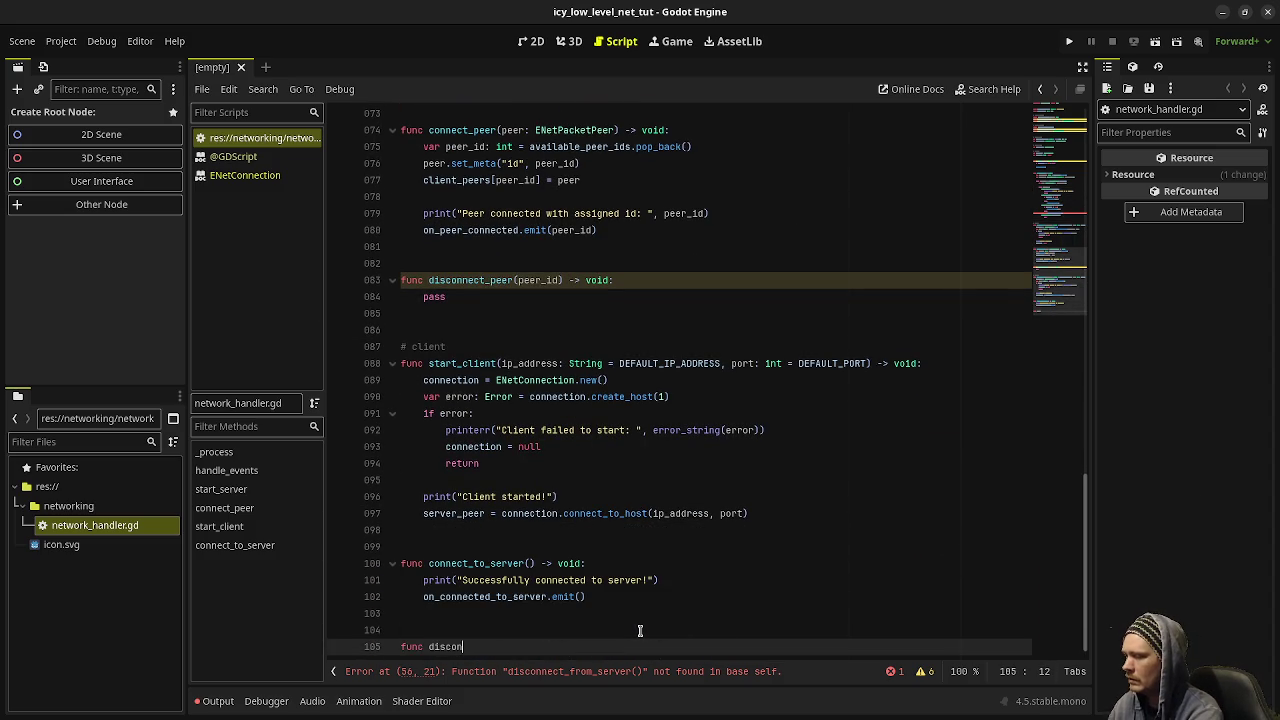
type("server() -. vo")
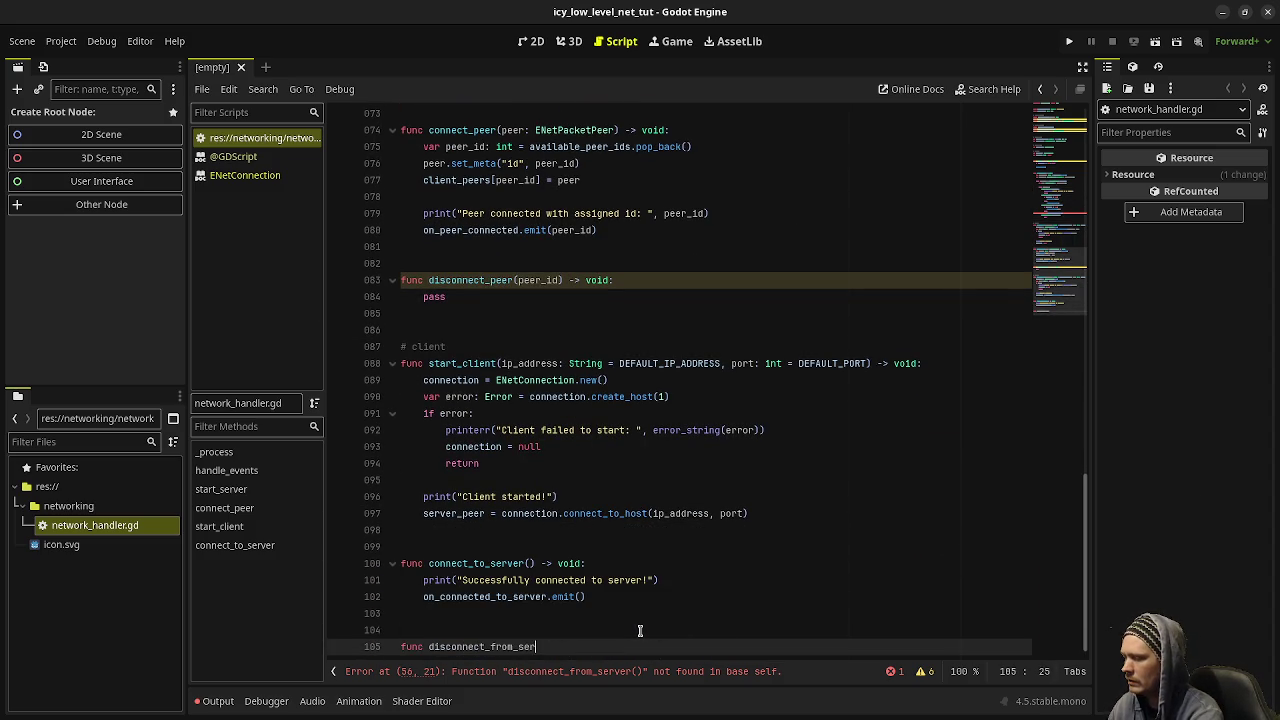
key("BackSpace")
key("BackSpace")
key("BackSpace")
type("> void:")
key("Return")
type("pass")
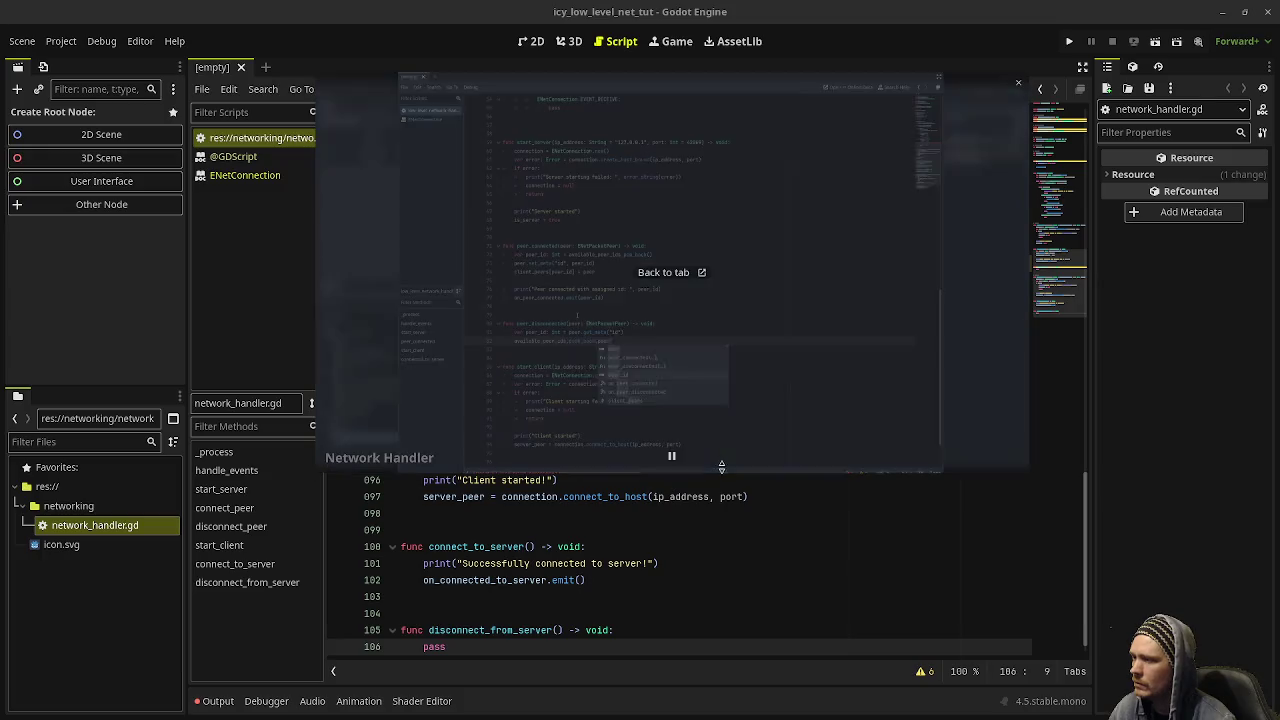
left_click(738, 480)
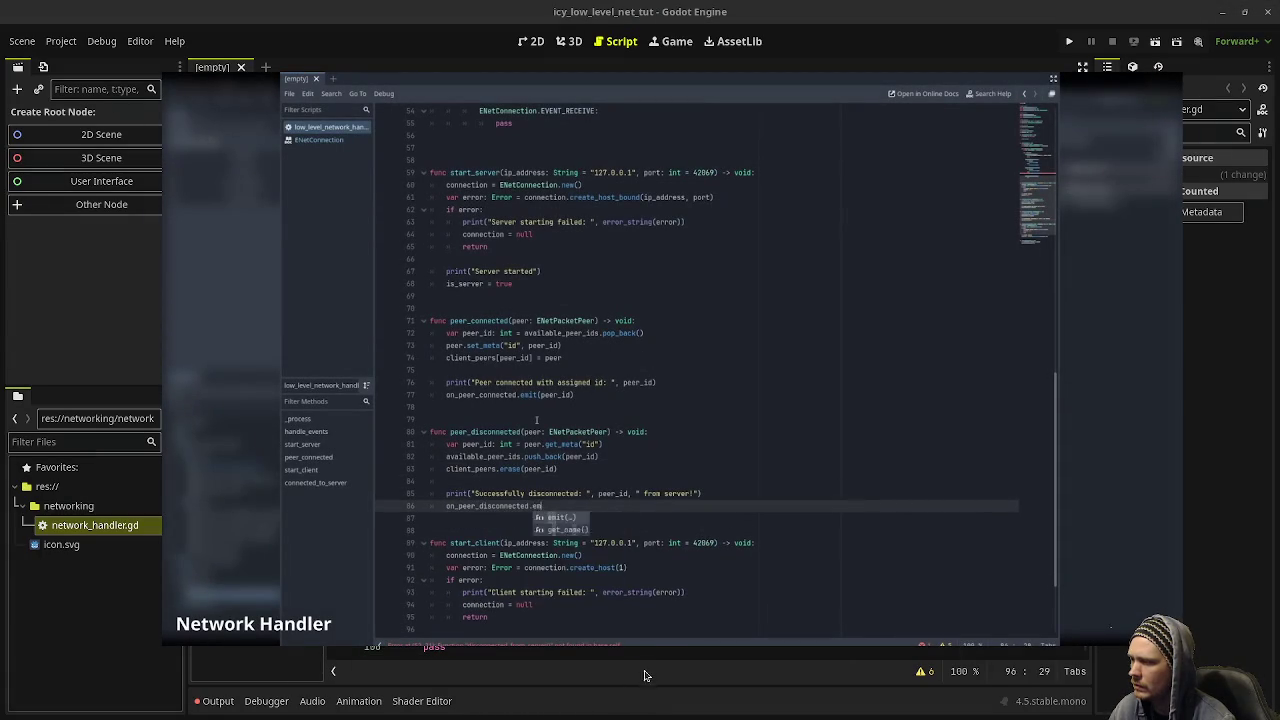
left_click(671, 628)
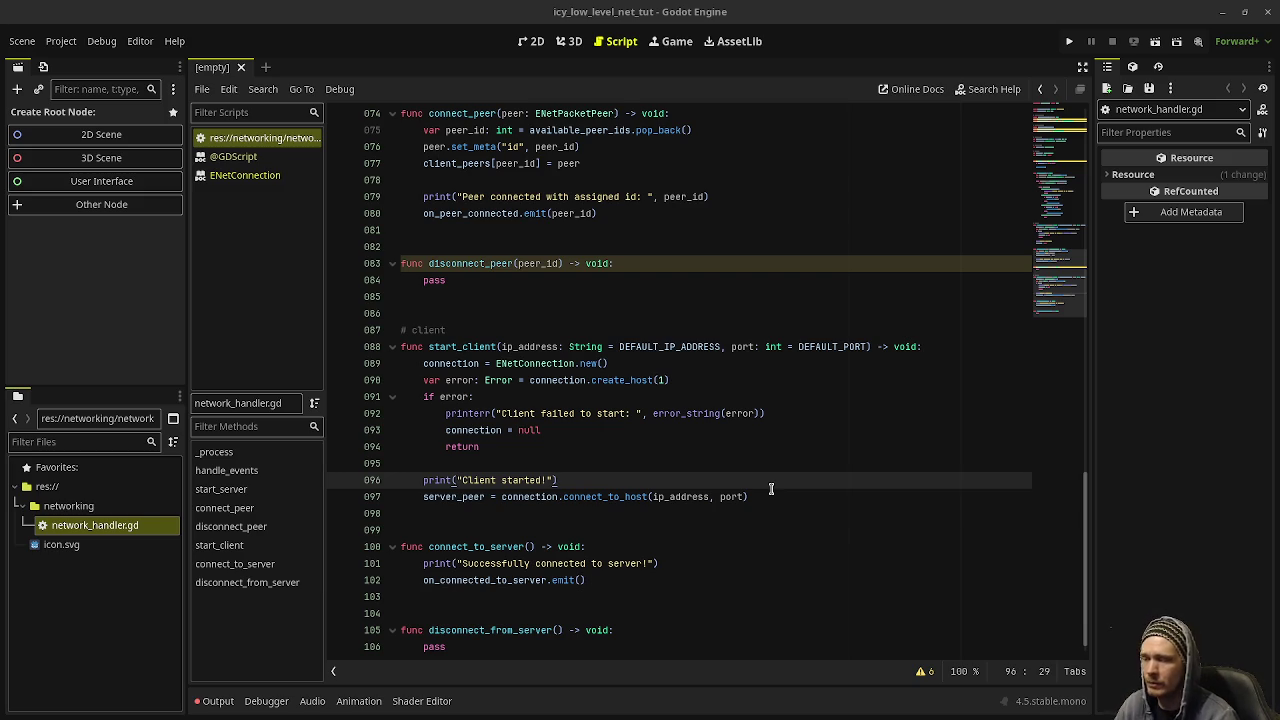
- Change disconnect_peer's parameter to peer: ENetPacketPeer and set var peer_id: int = peer.get_meta("id")
left_click(752, 492)
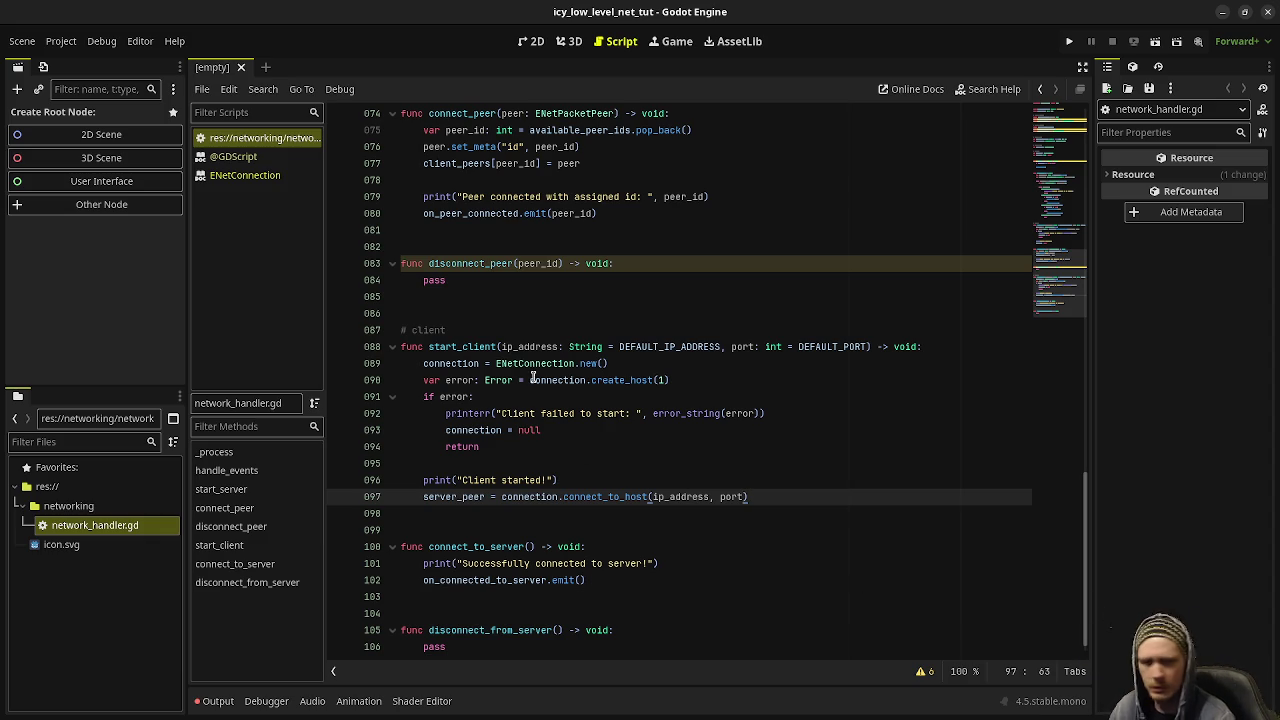
mouse_move(533, 377)
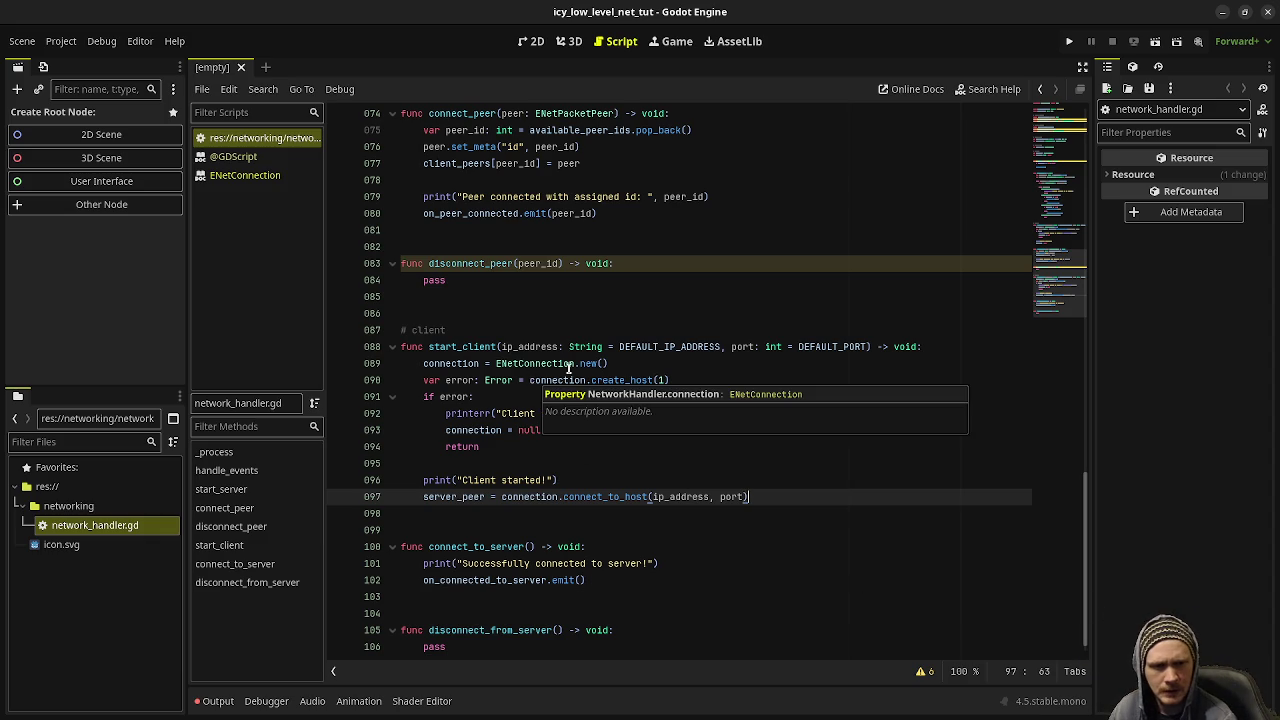
double_click(452, 265)
double_click(434, 280)
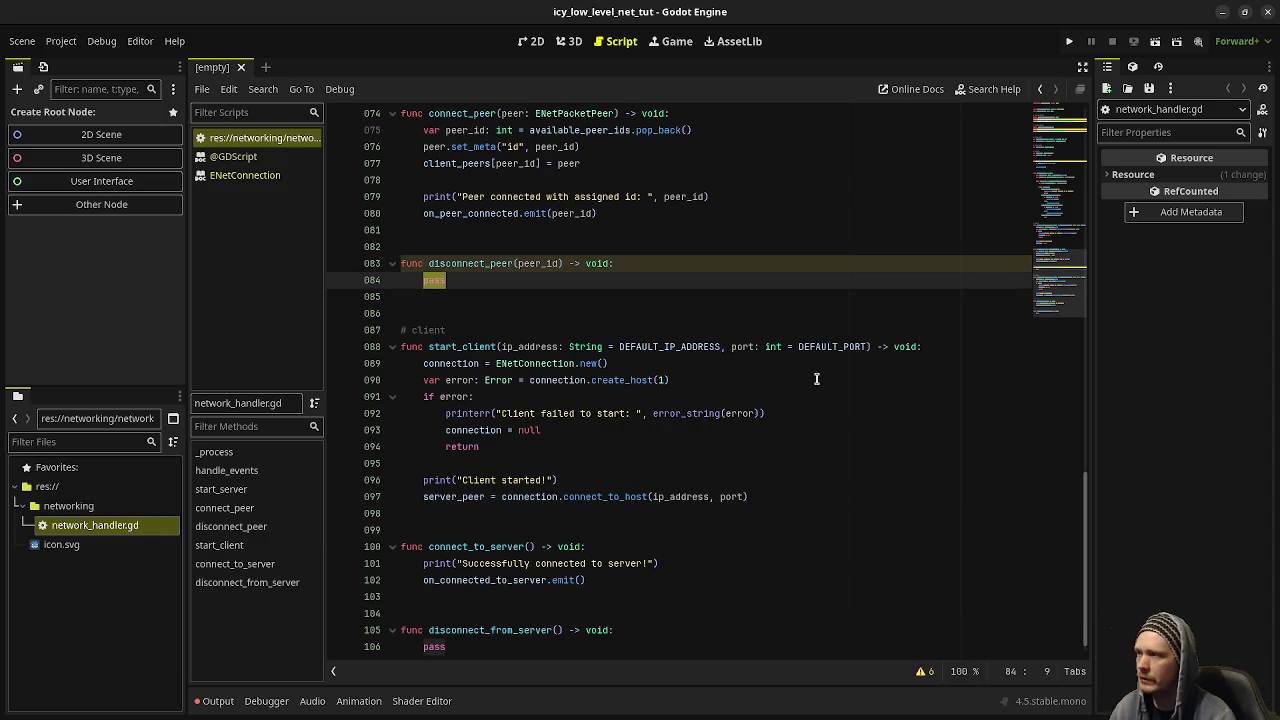
type("var peer_id: ")
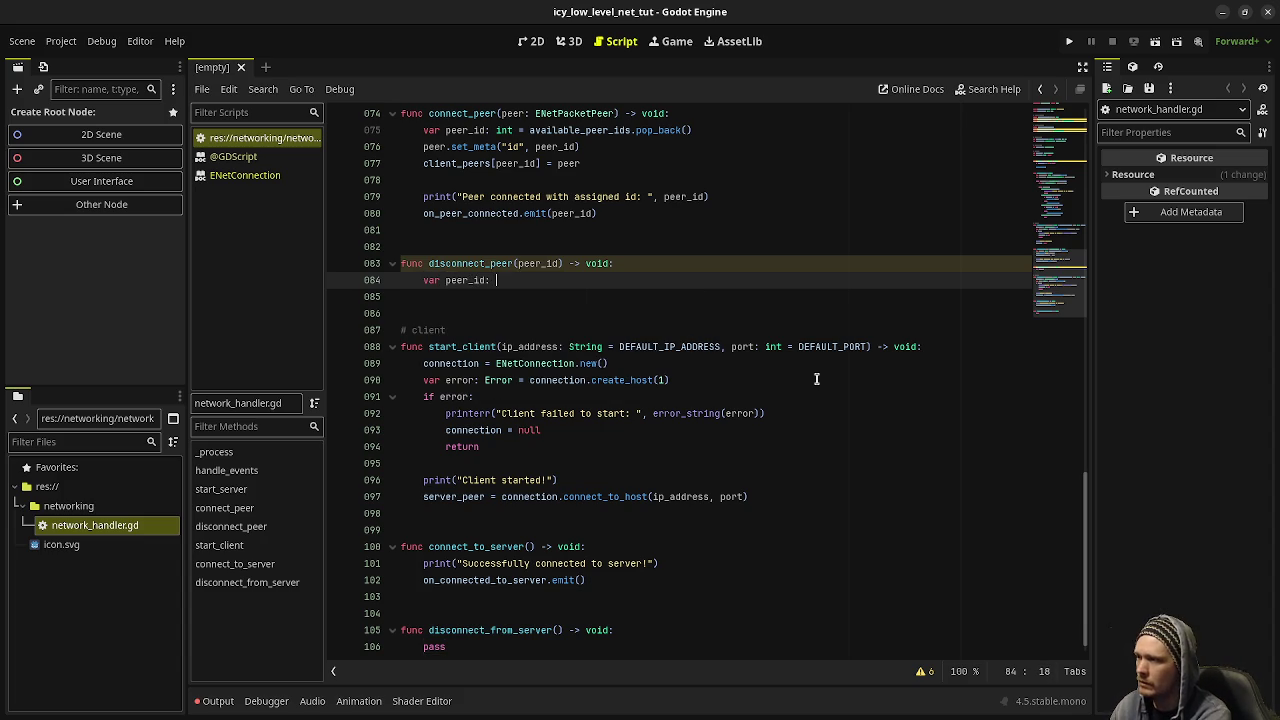
type("int = available_peer_ids")
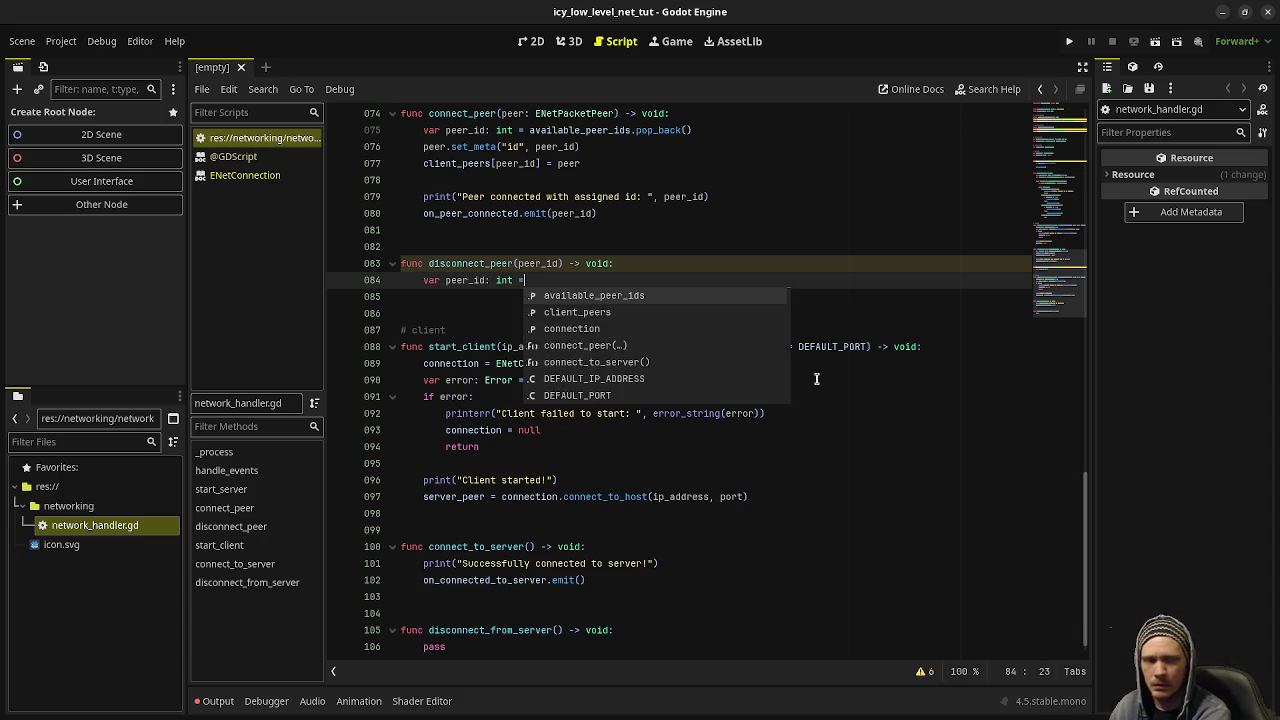
type(".p")
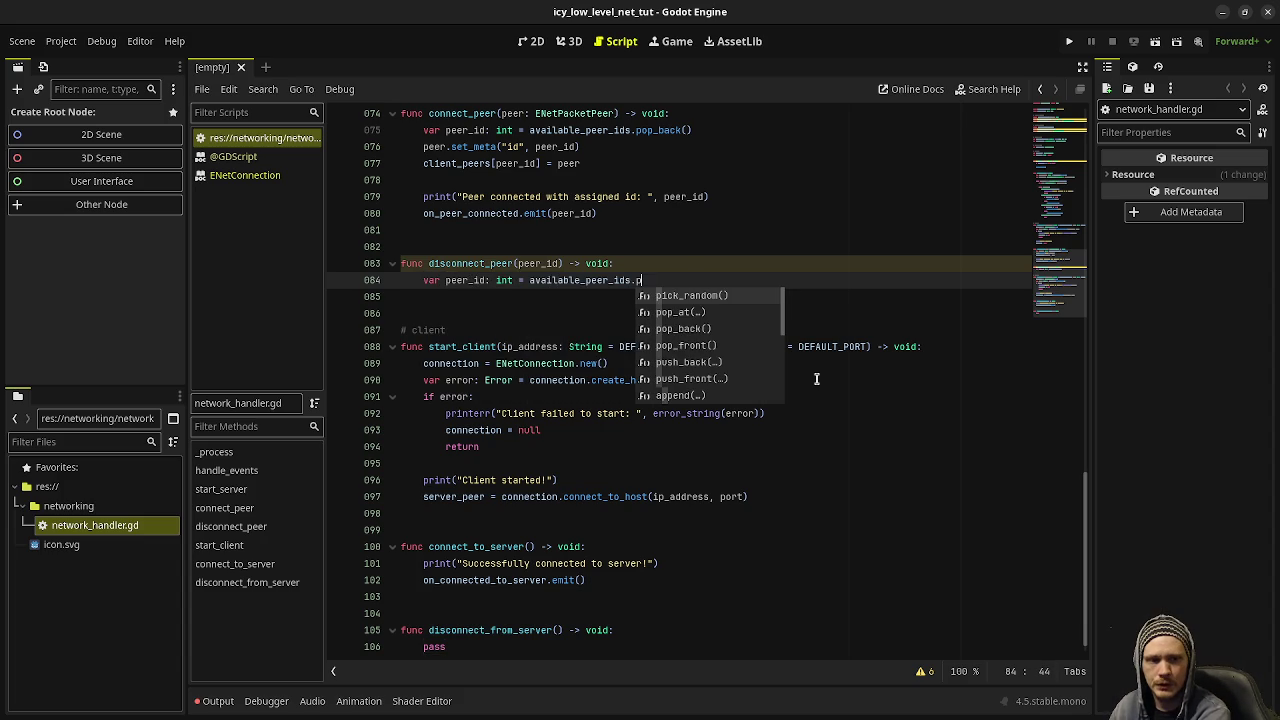
key("BackSpace")
key("BackSpace")
key("BackSpace")
key("BackSpace")
key("BackSpace")
key("BackSpace")
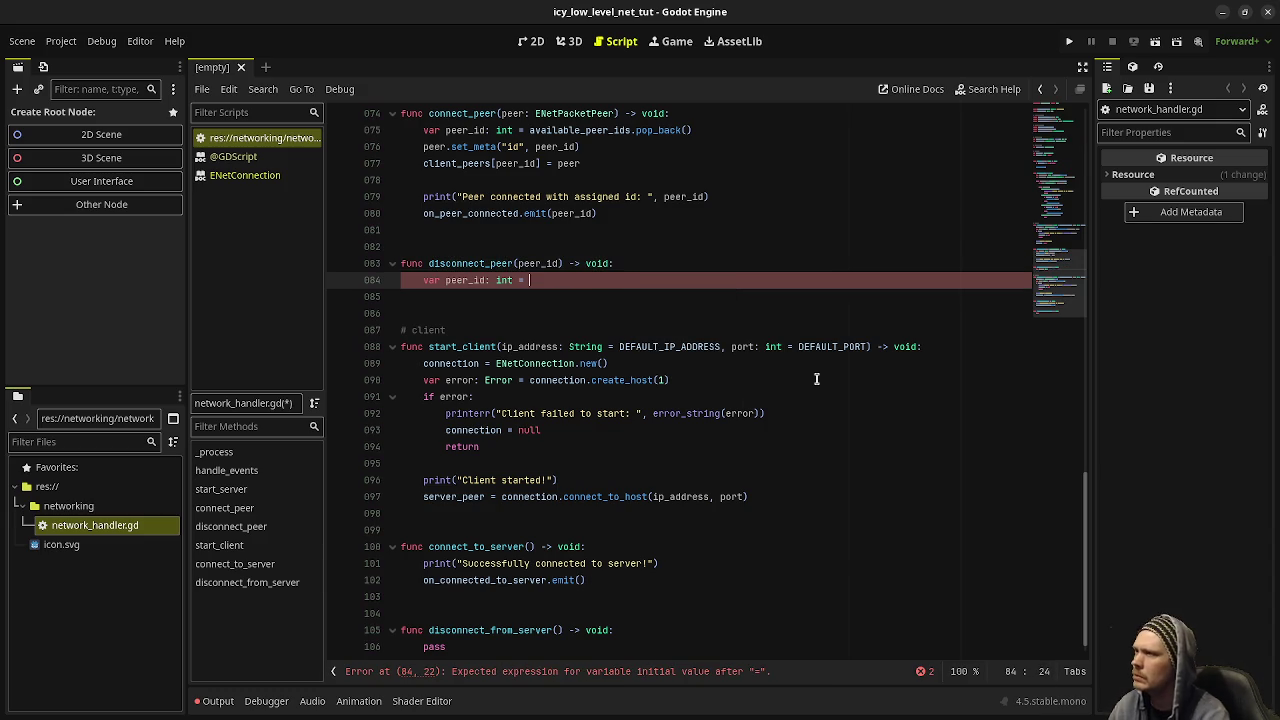
left_click(555, 263)
key("BackSpace")
key("BackSpace")
key("BackSpace")
type(": ENetPa")
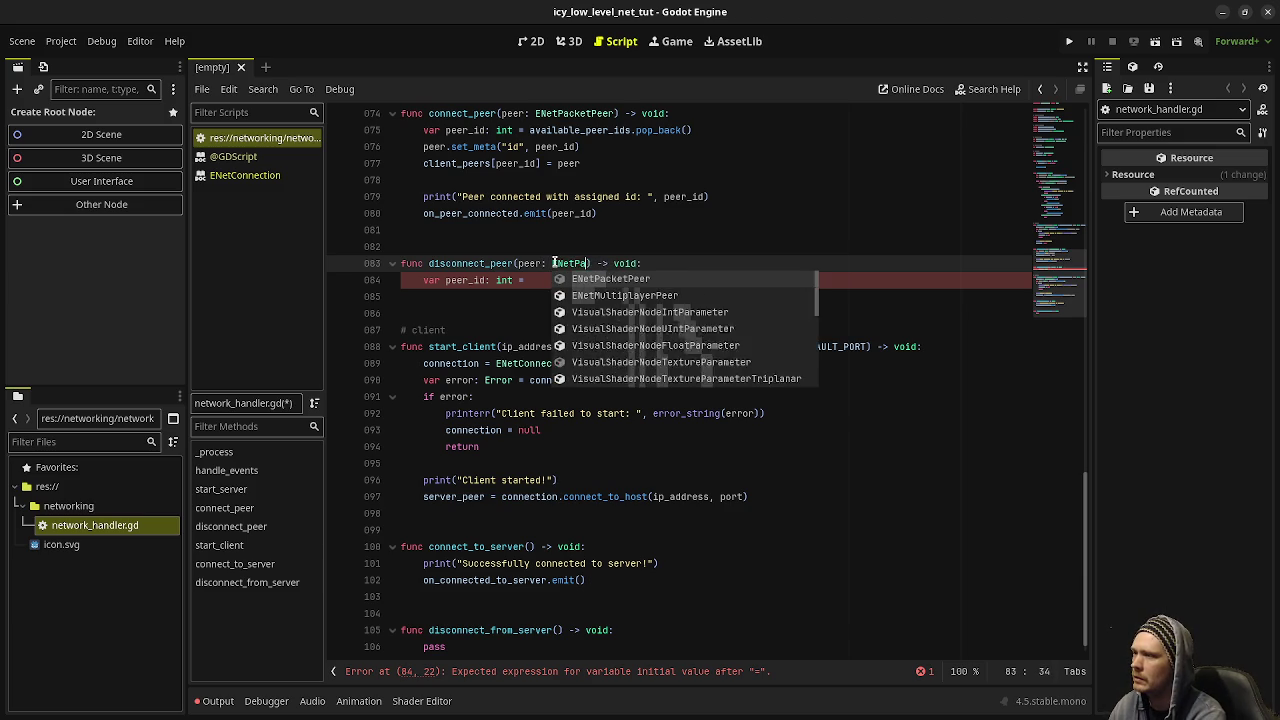
type("cketPeer")
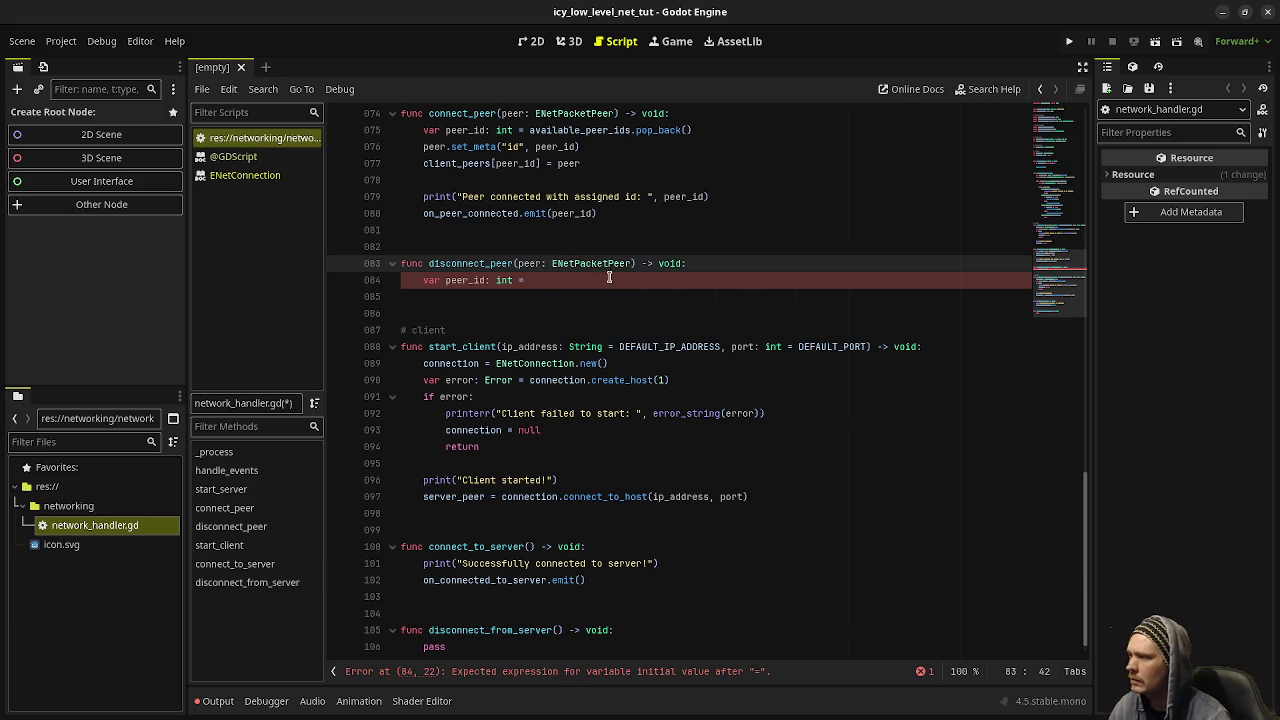
left_click(572, 286)
type("peer.")
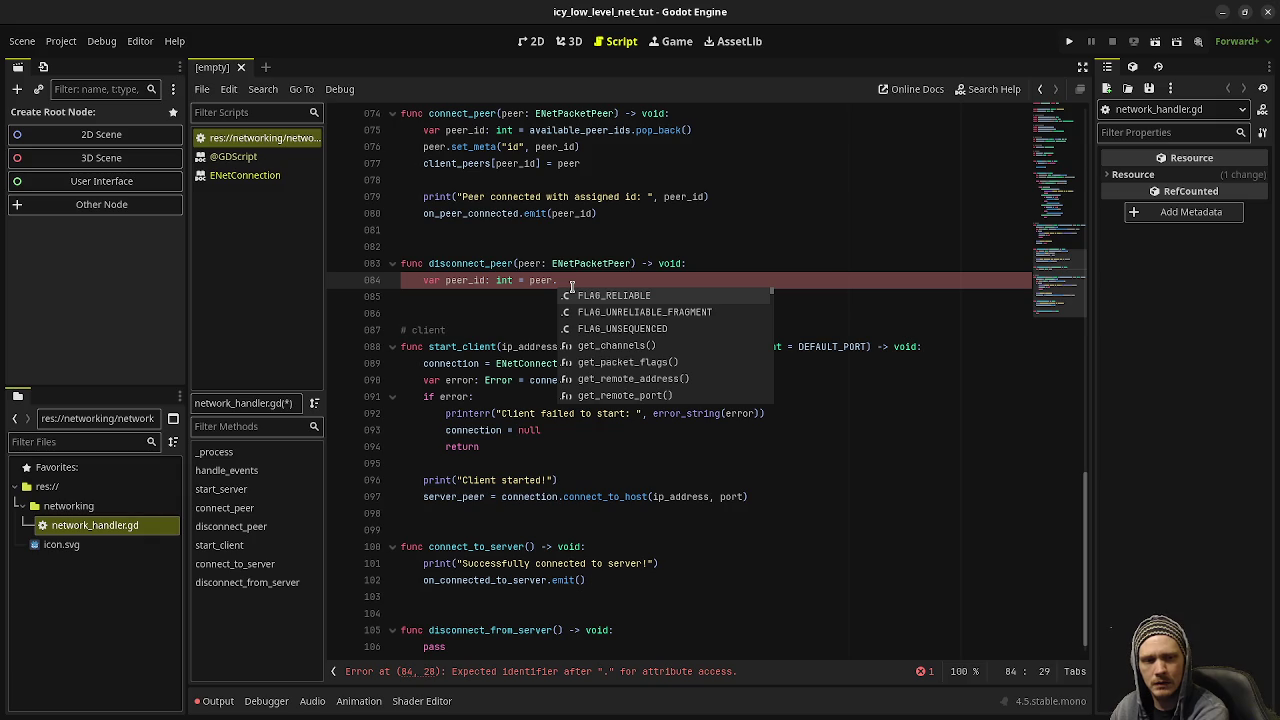
type("get_meta(\"")
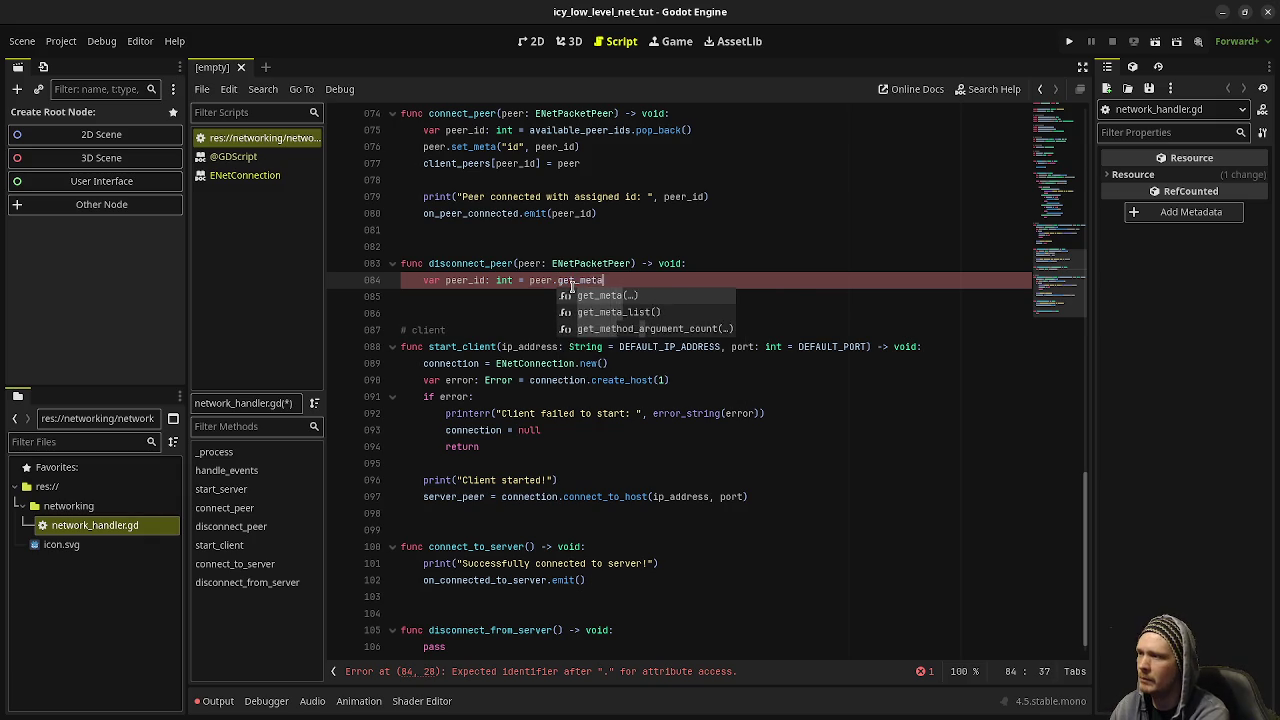
type("id\")")
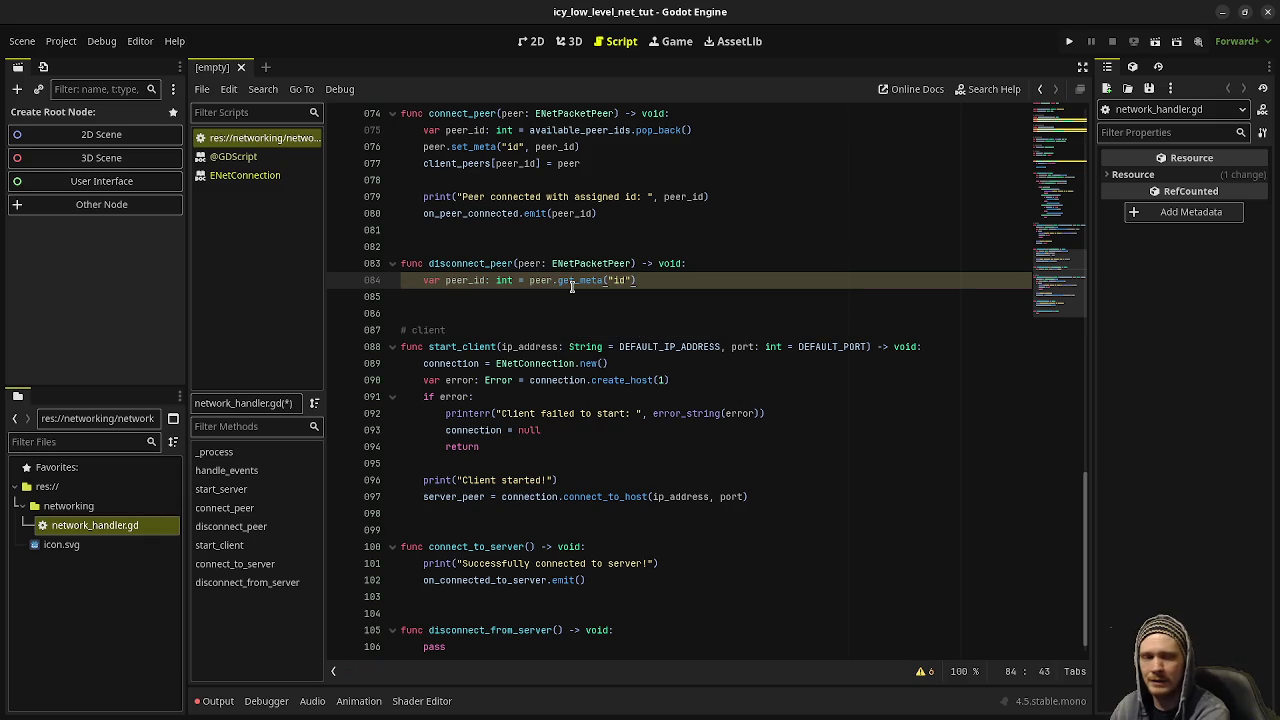
- Push peer_id back onto available_peer_ids and erase it from client_peers
key("Return")
type("avail")
key("Return")
type(".push_ba")
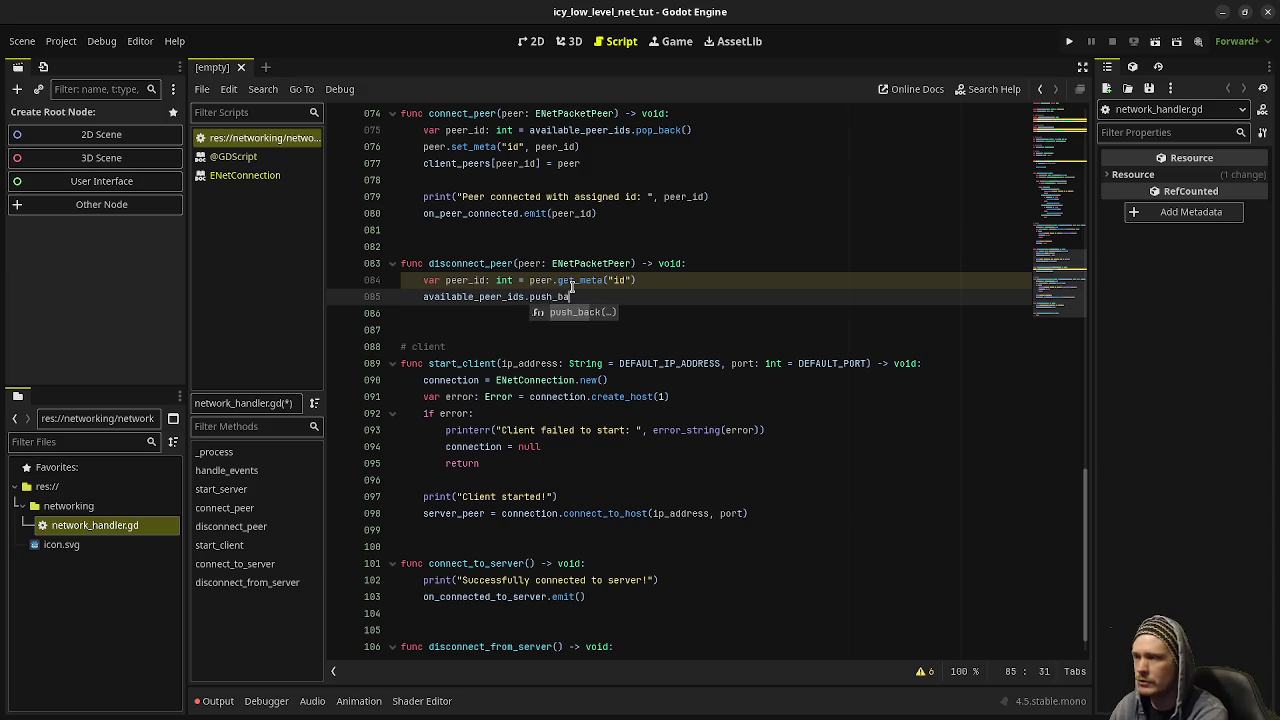
key("Return")
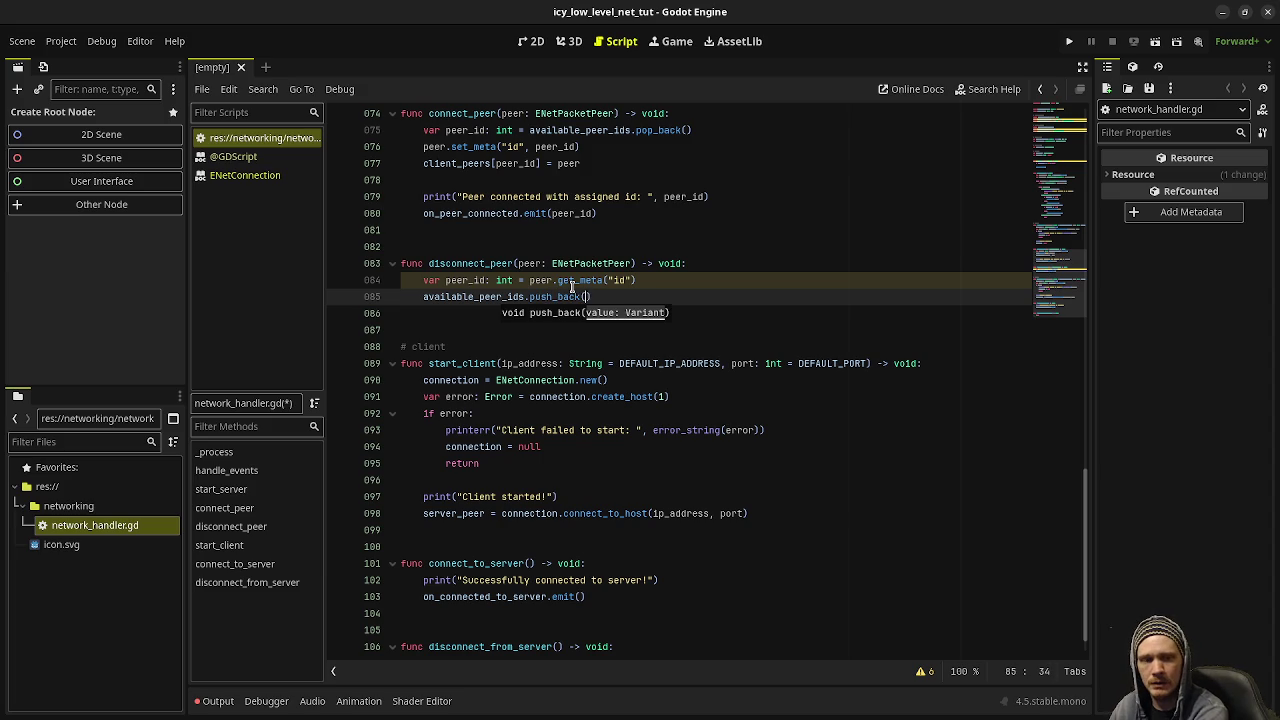
type("peer_id)")
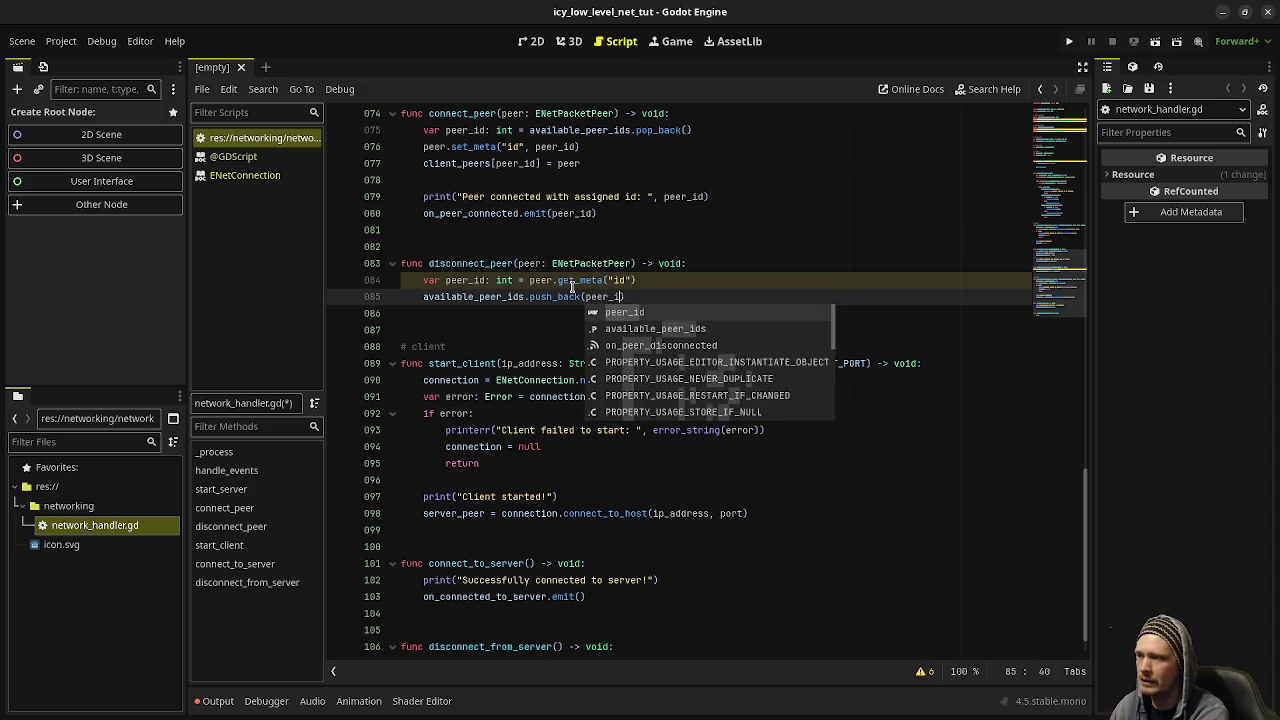
key("Return")
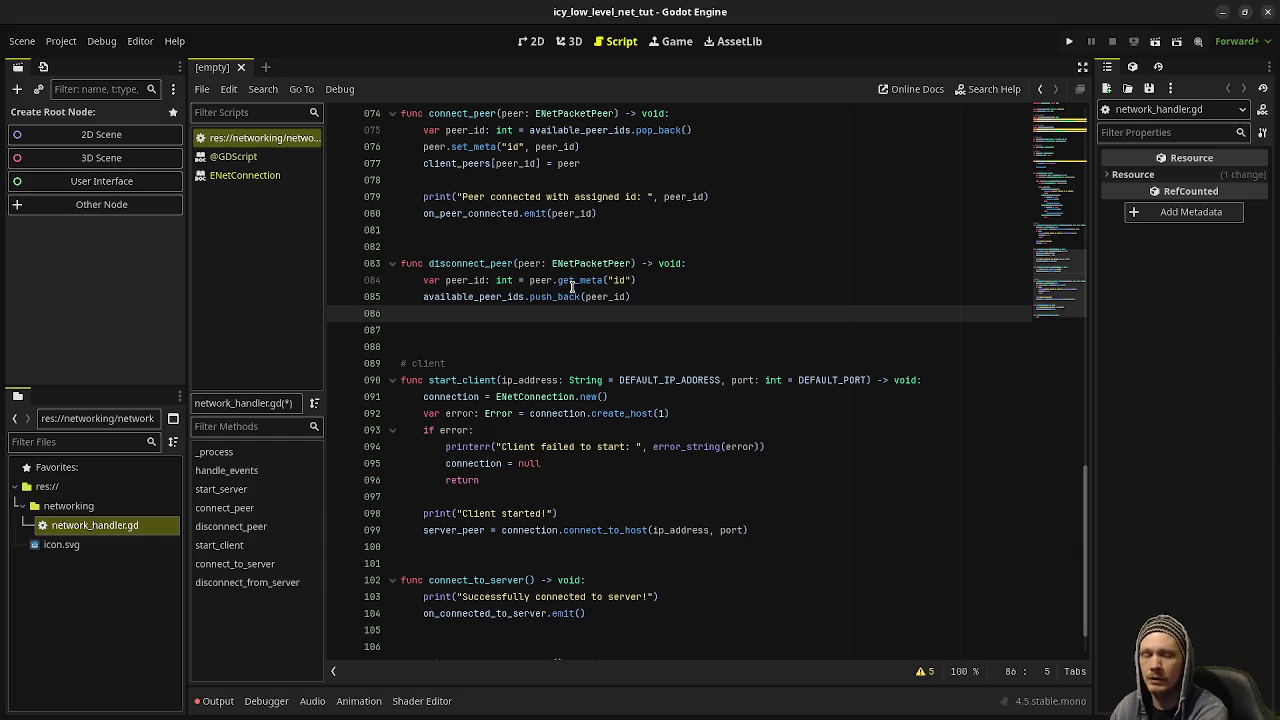
type("client_pee")
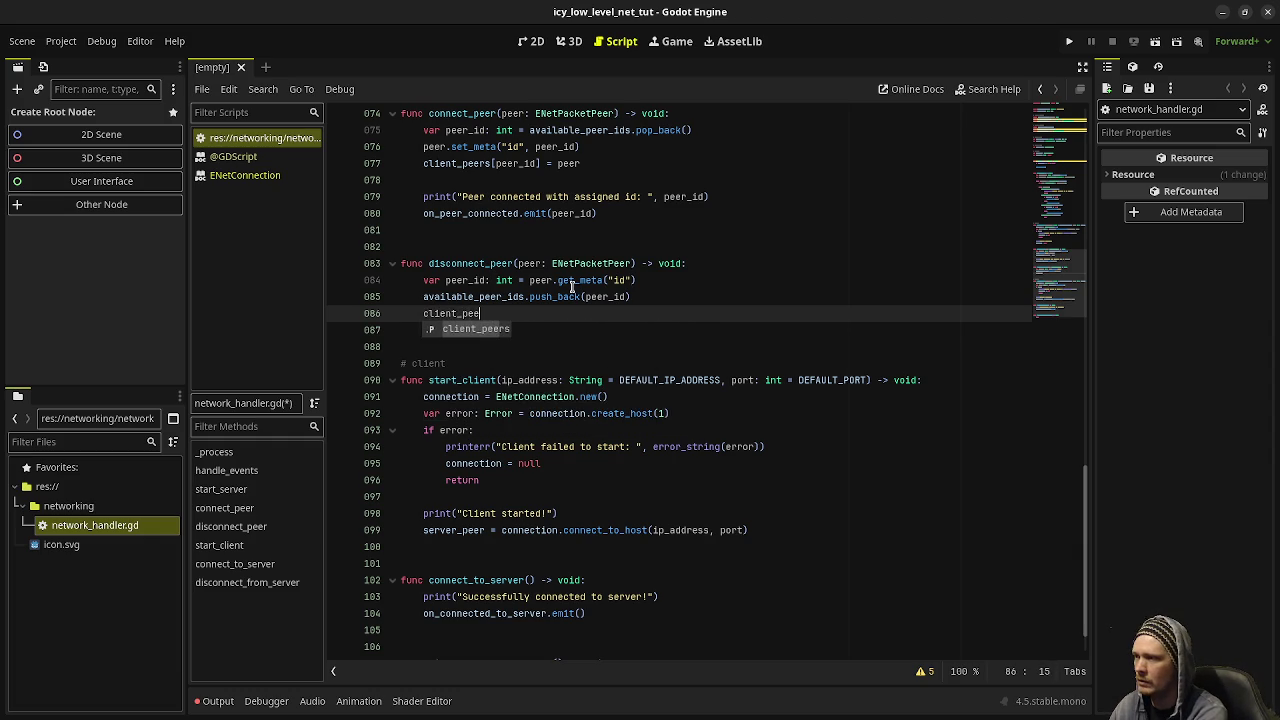
type("rs.erase")
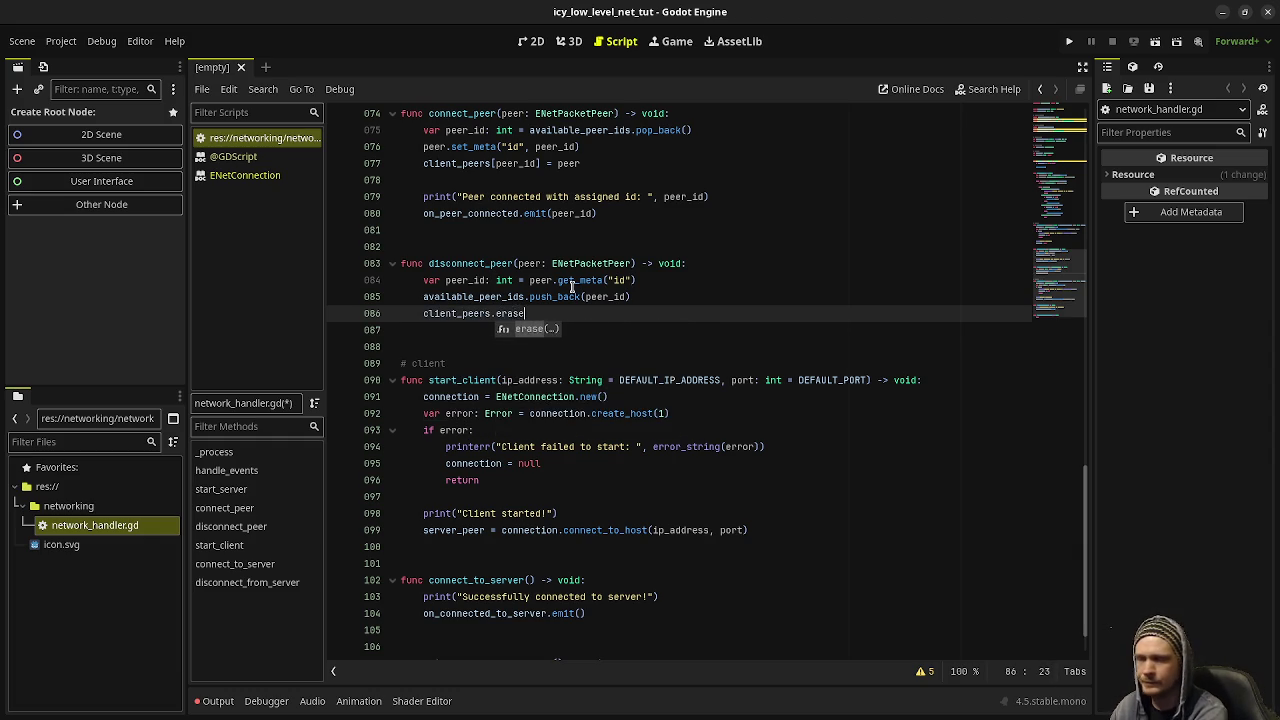
type("(peer_id)")
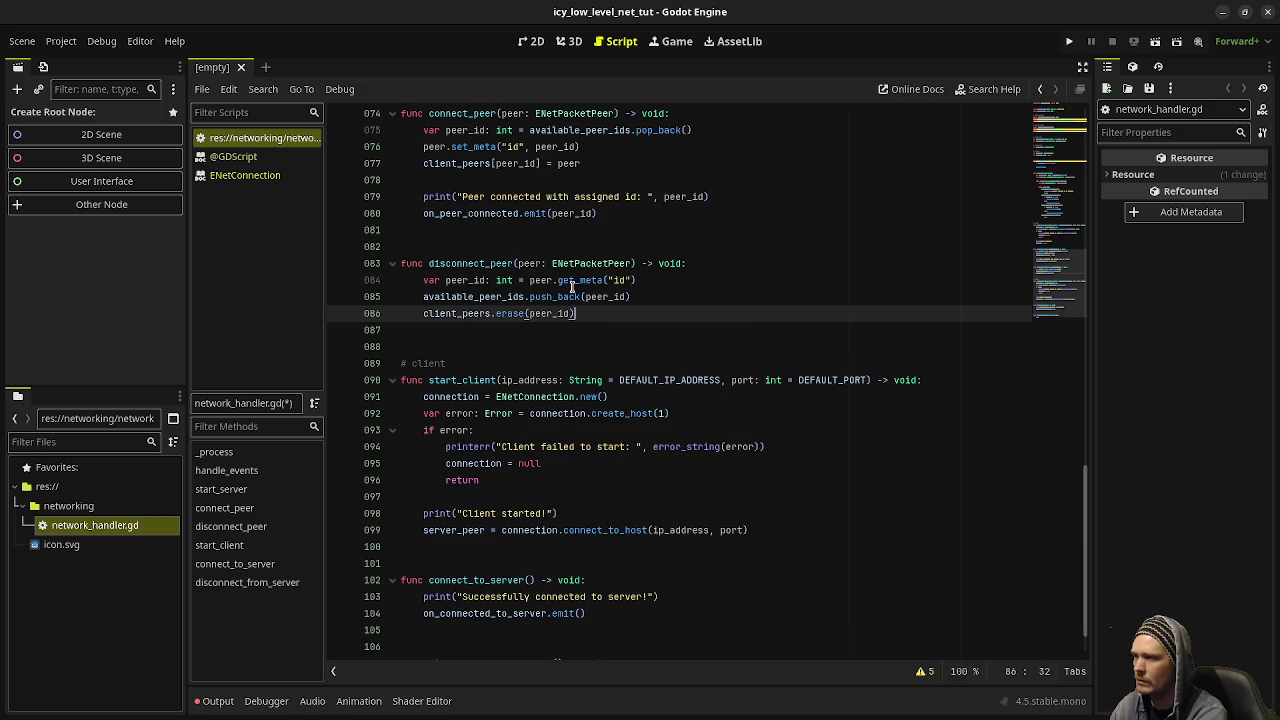
- Print "Peer " + str(peer_id) + " disconnected from server!" after a blank line
key("Return")
key("Return")
type("print(\"")
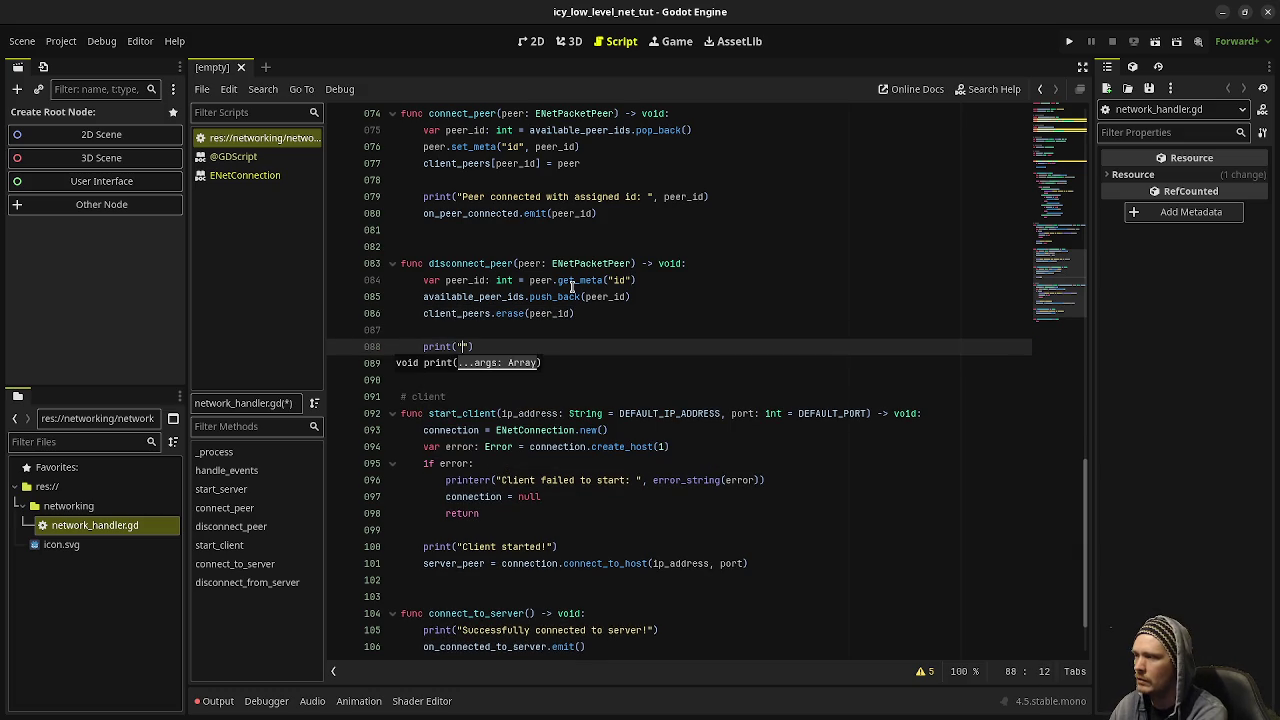
type("Peer disconnected")
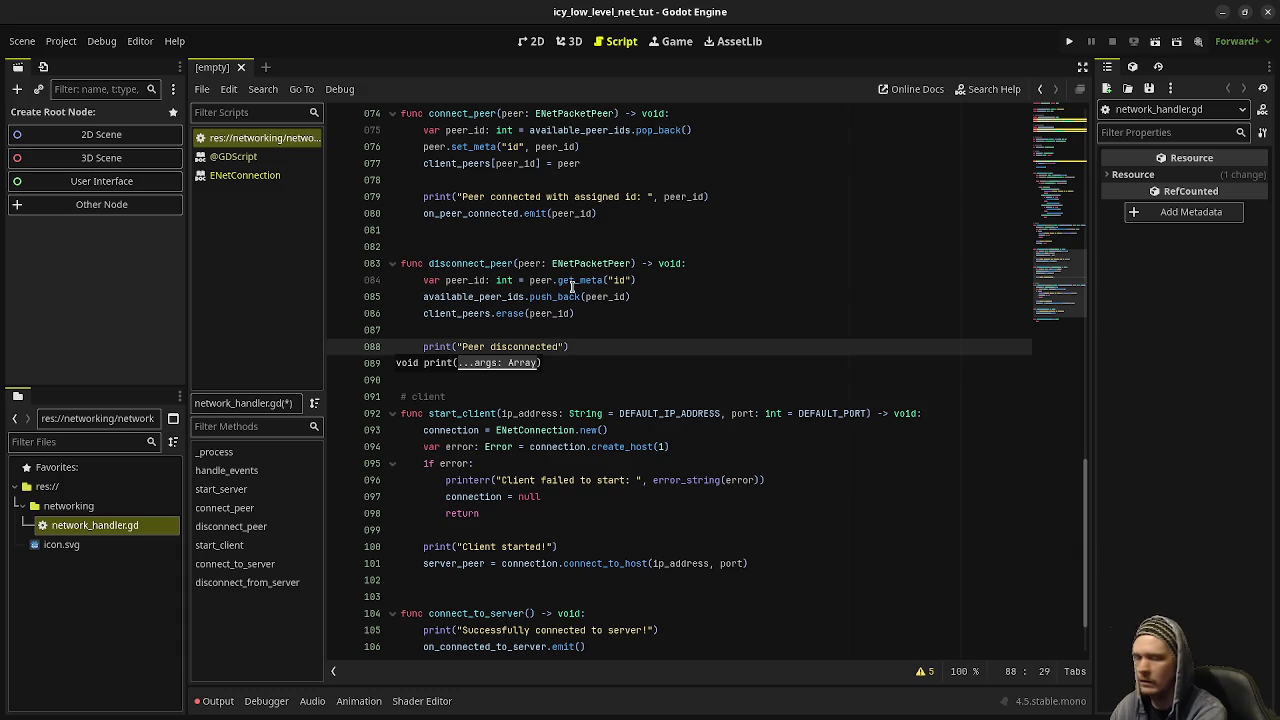
key("BackSpace")
key("BackSpace")
key("BackSpace")
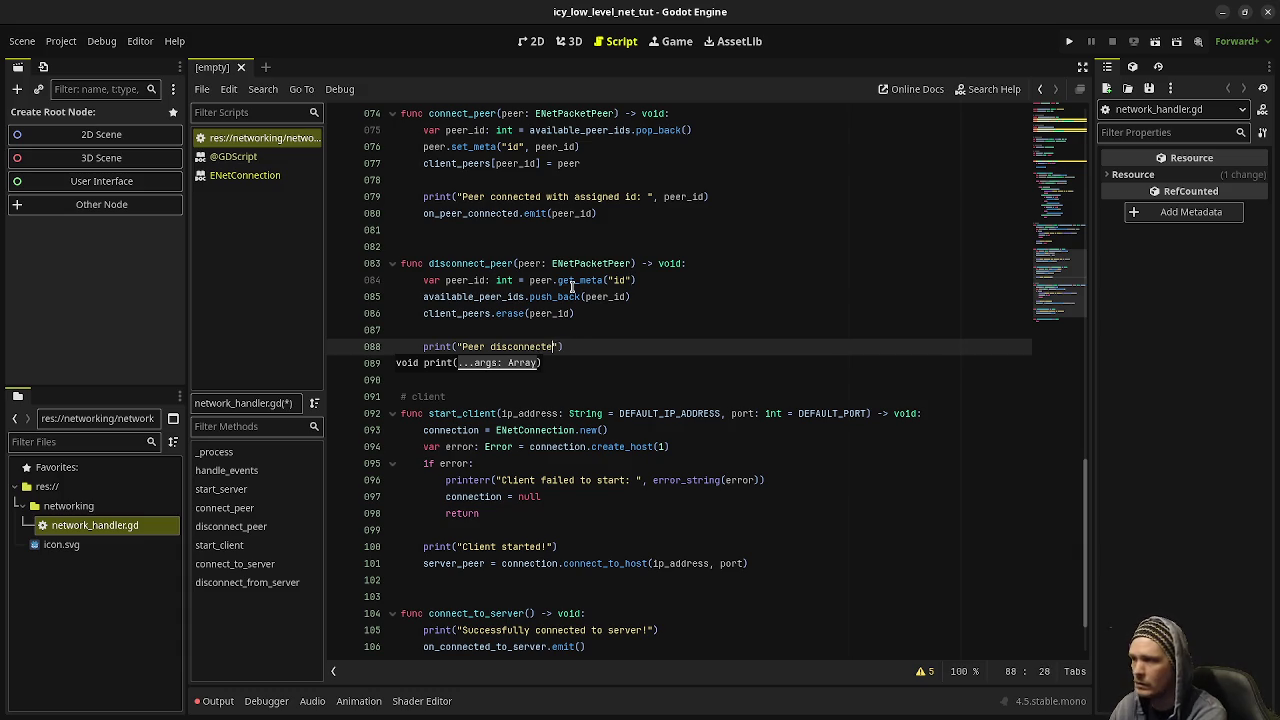
type("+ ")
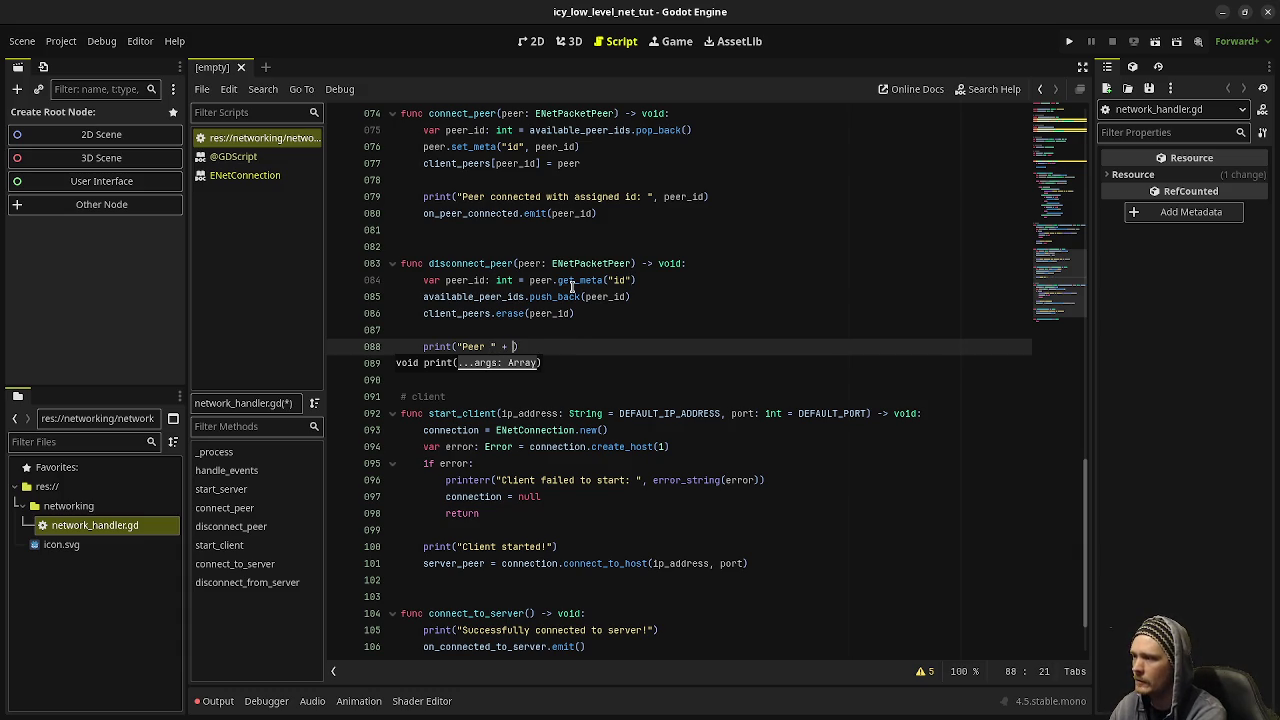
type("stri")
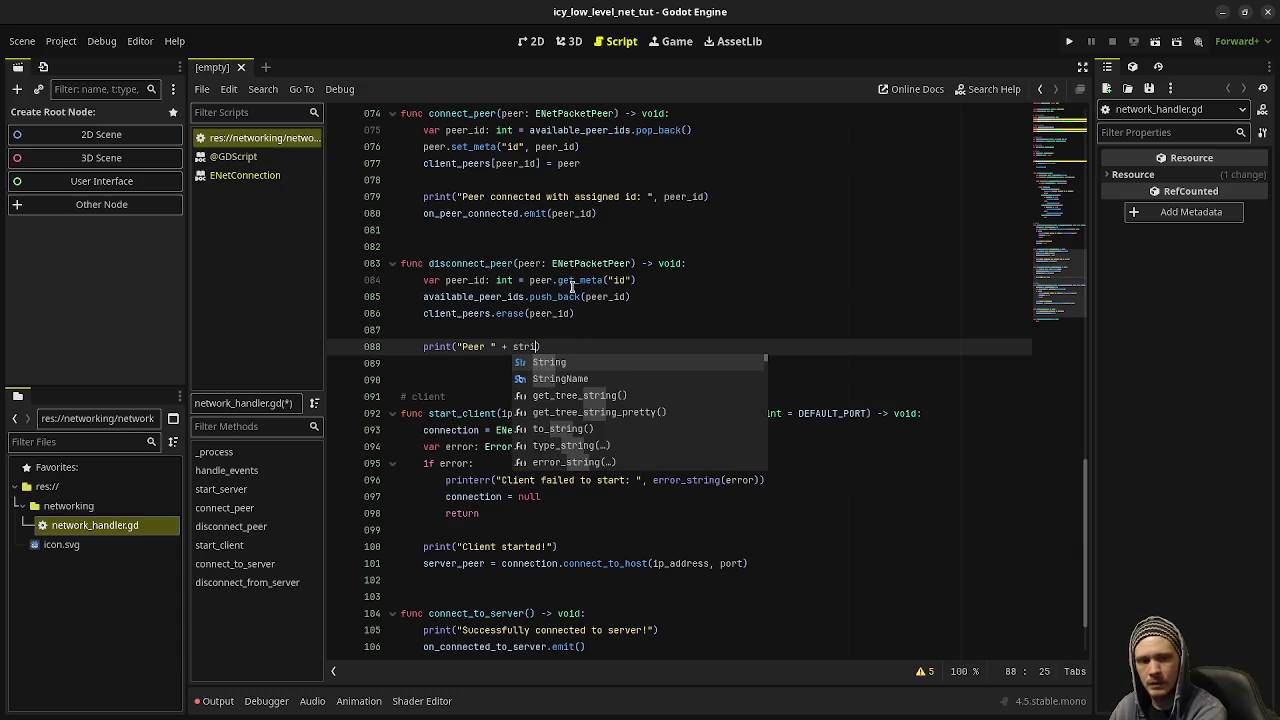
key("BackSpace")
key("BackSpace")
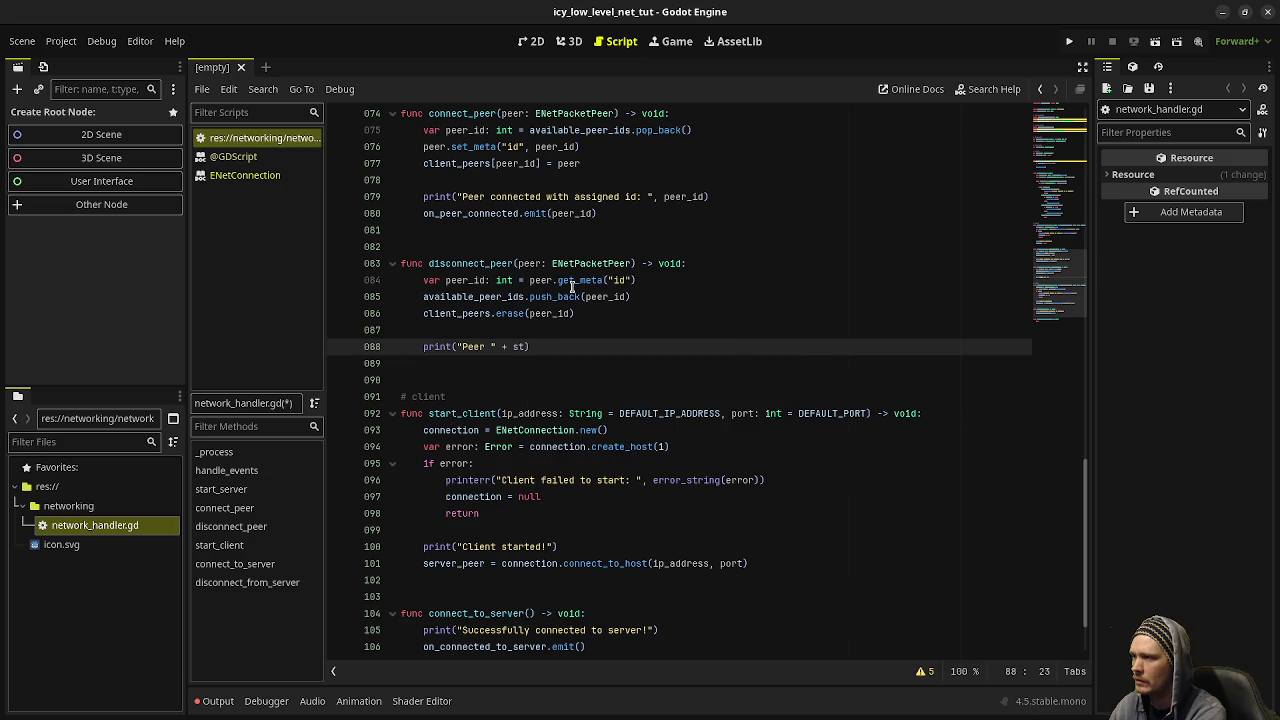
type("r")
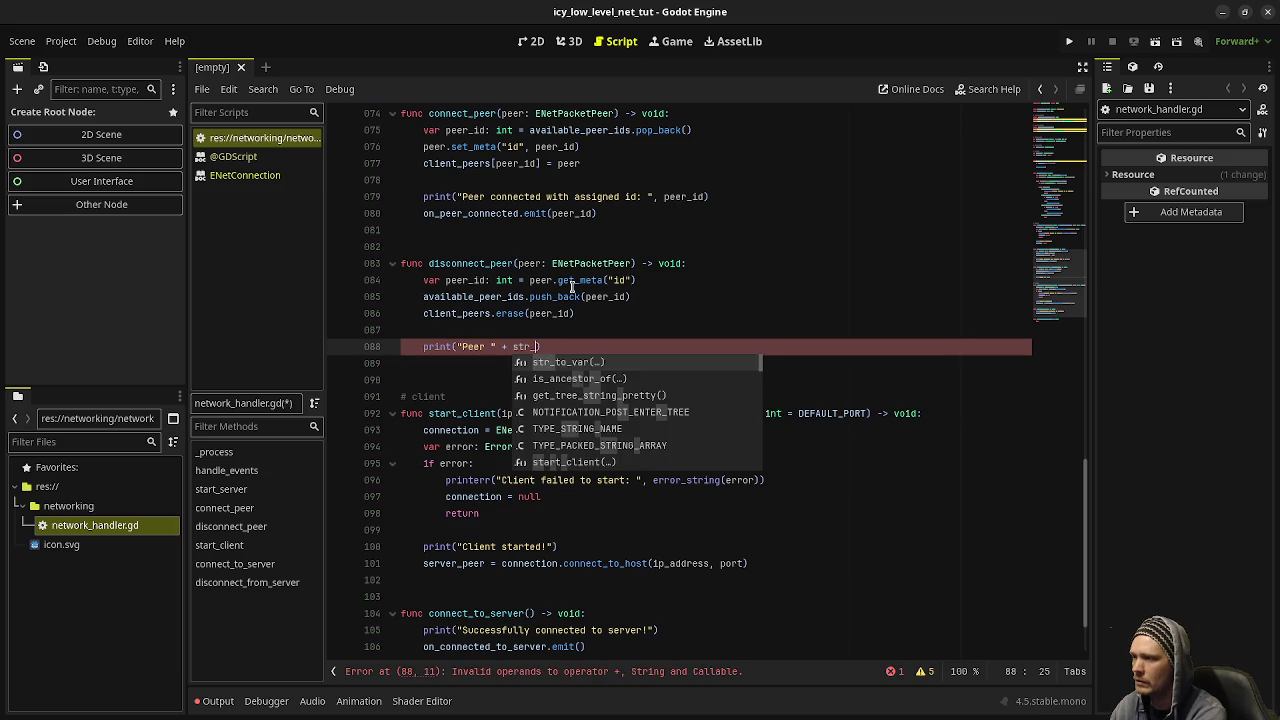
type("(peer_id) ")
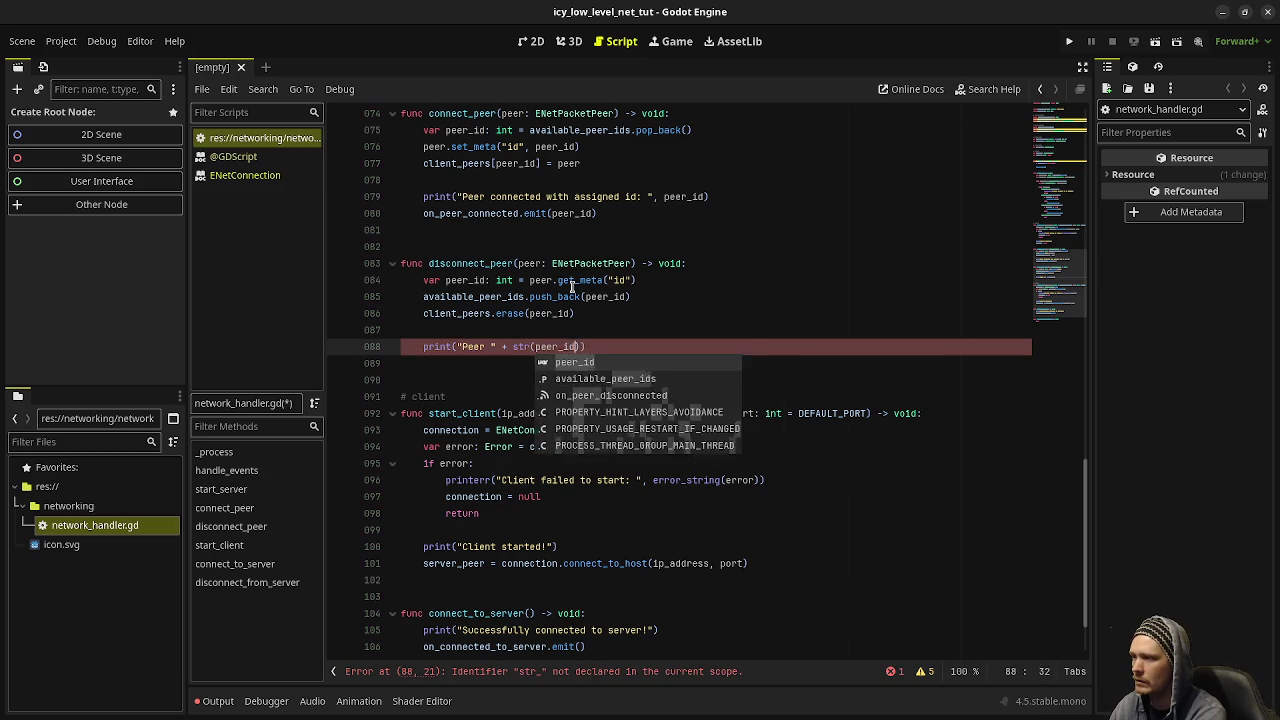
type("+ \" disconne")
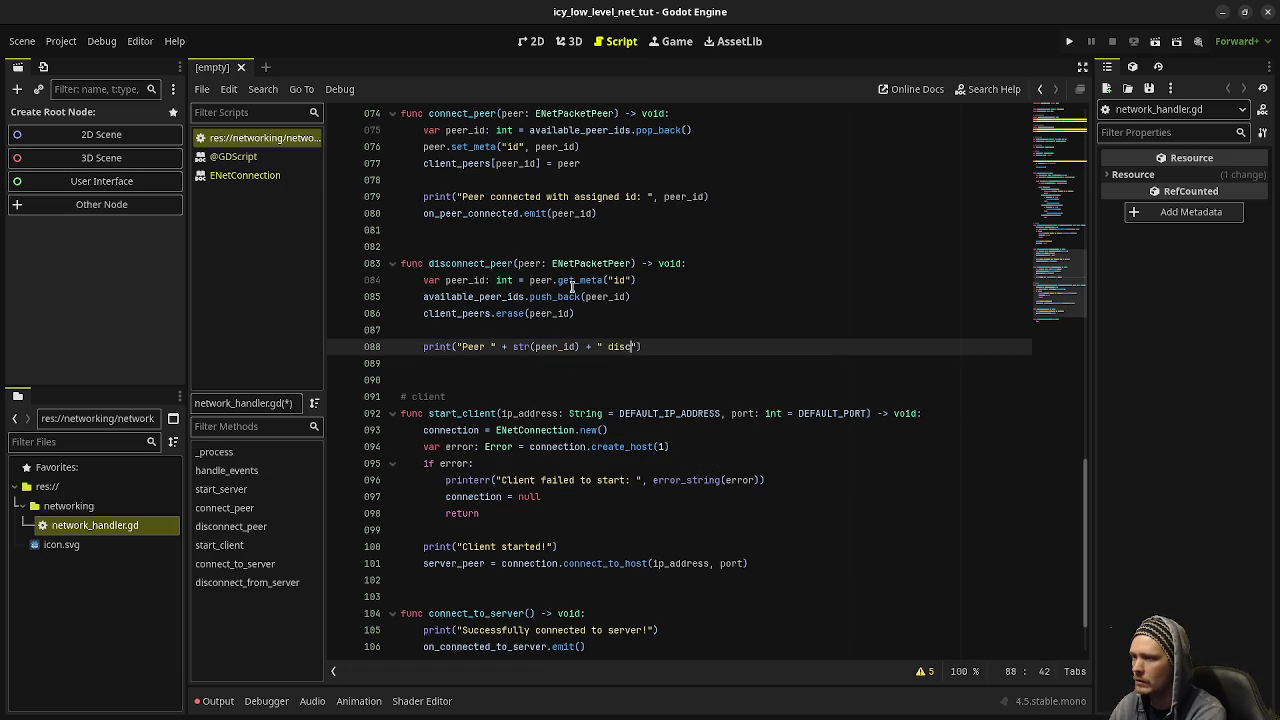
type("cted from server!\"")
key("End")
- Emit on_peer_disconnected with peer_id at the end of disconnect_peer
key("Return")
type("on_peer")
key("Down")
key("Return")
type(".emit(")
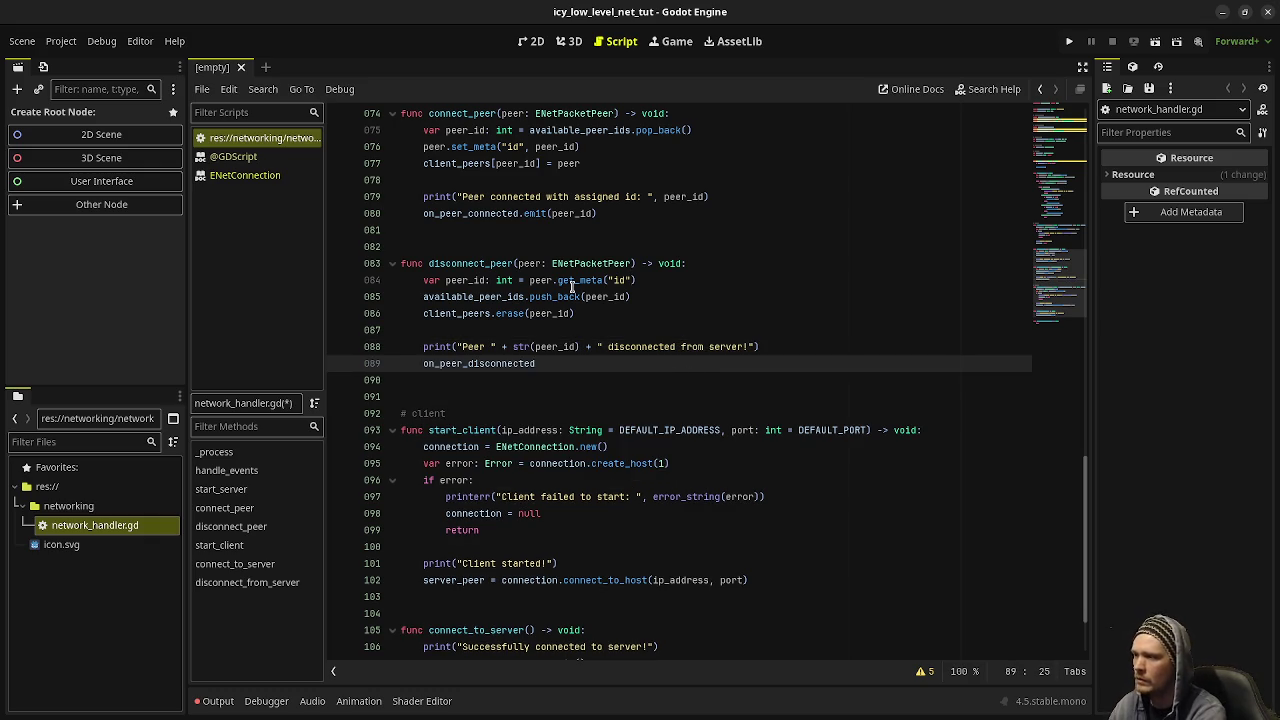
type("peer_id)")
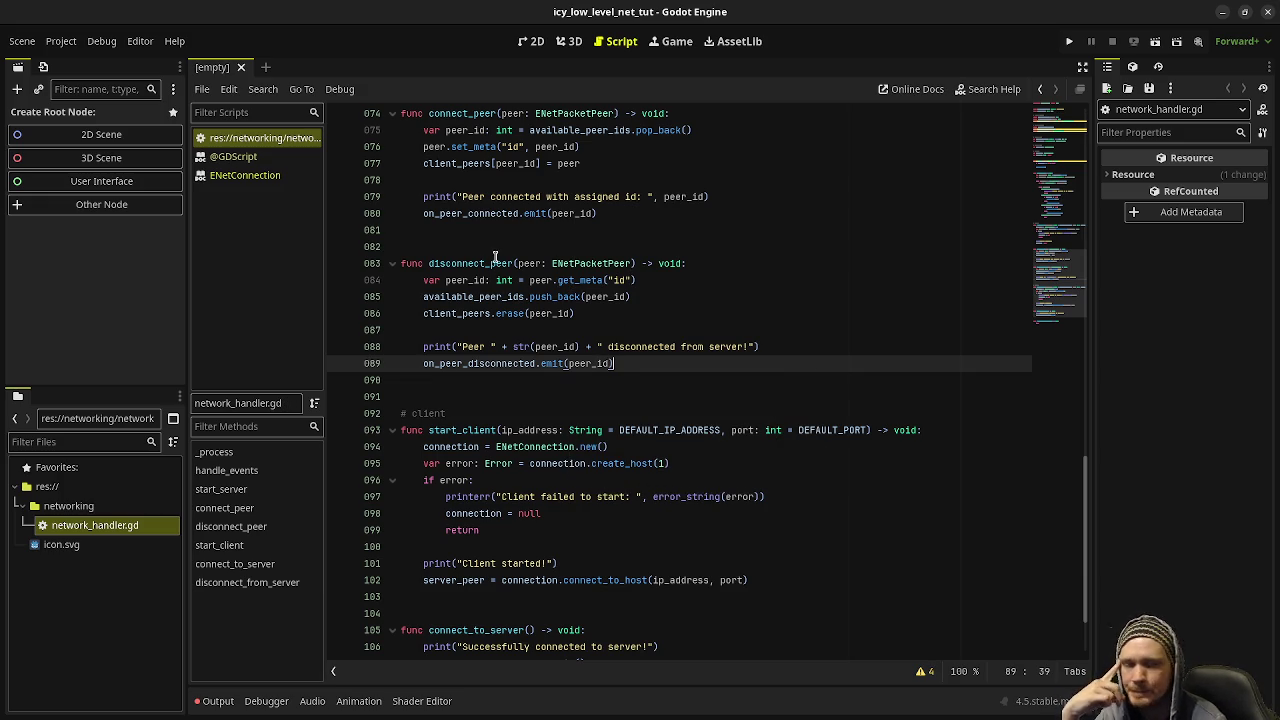
mouse_move(650, 279)
left_mouse_down()
mouse_move(500, 265)
mouse_move(466, 280)
left_mouse_up()
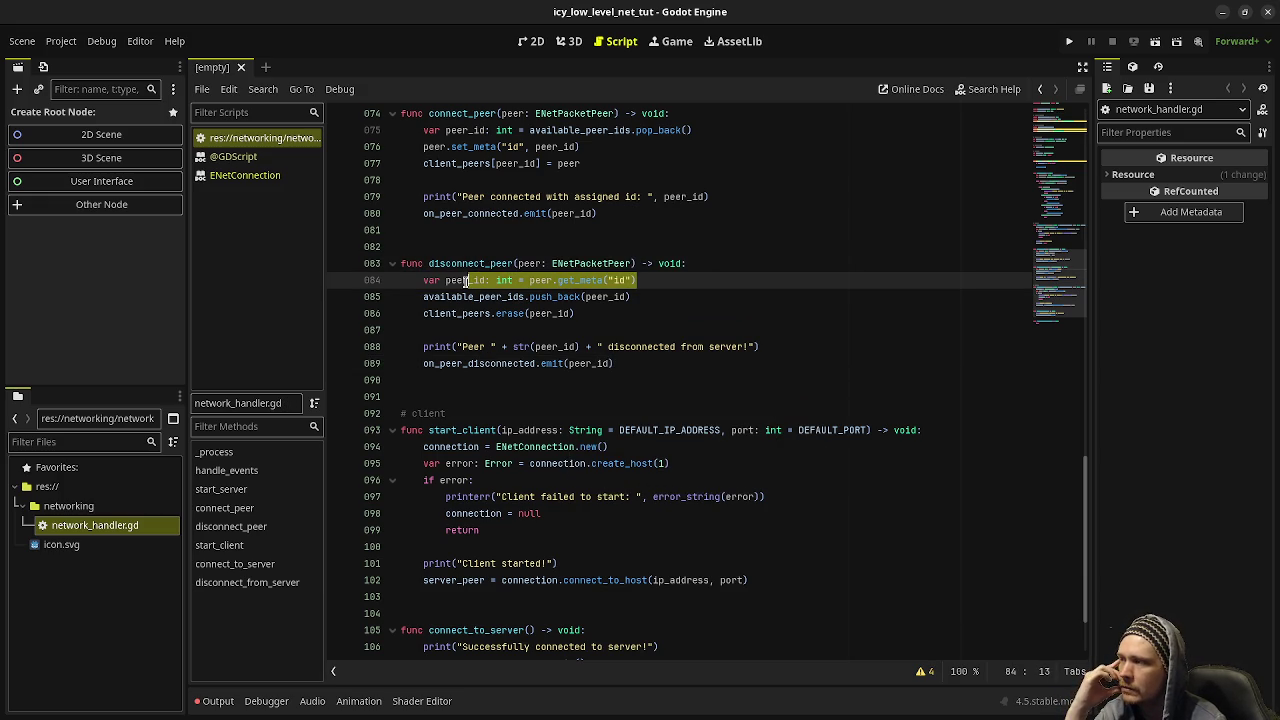
left_click_drag(631, 297, 476, 297)
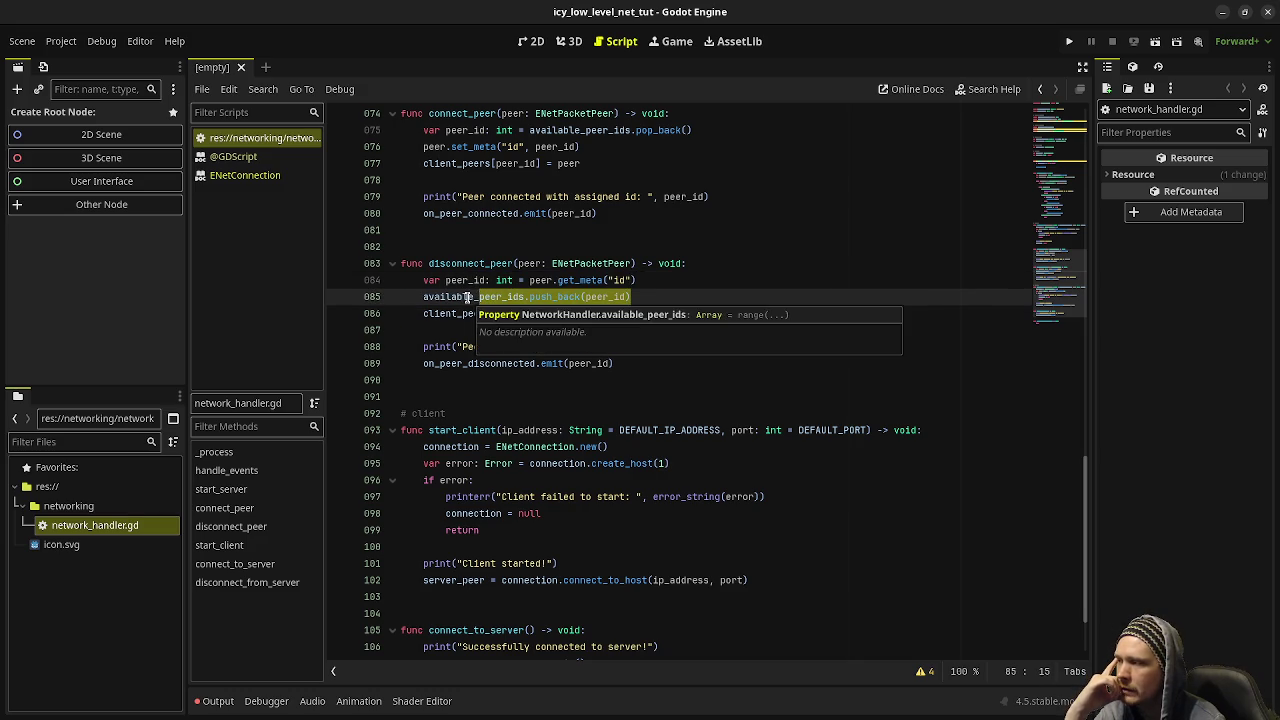
left_click_drag(588, 313, 459, 313)
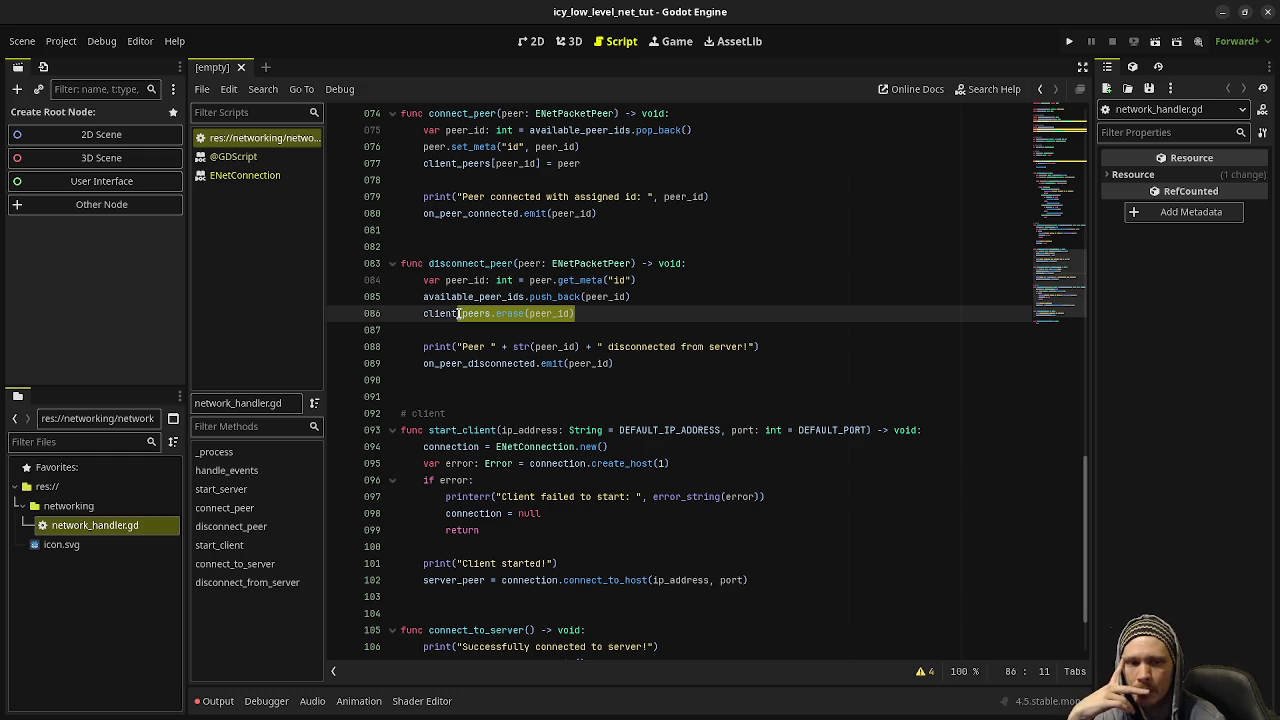
mouse_move(513, 354)
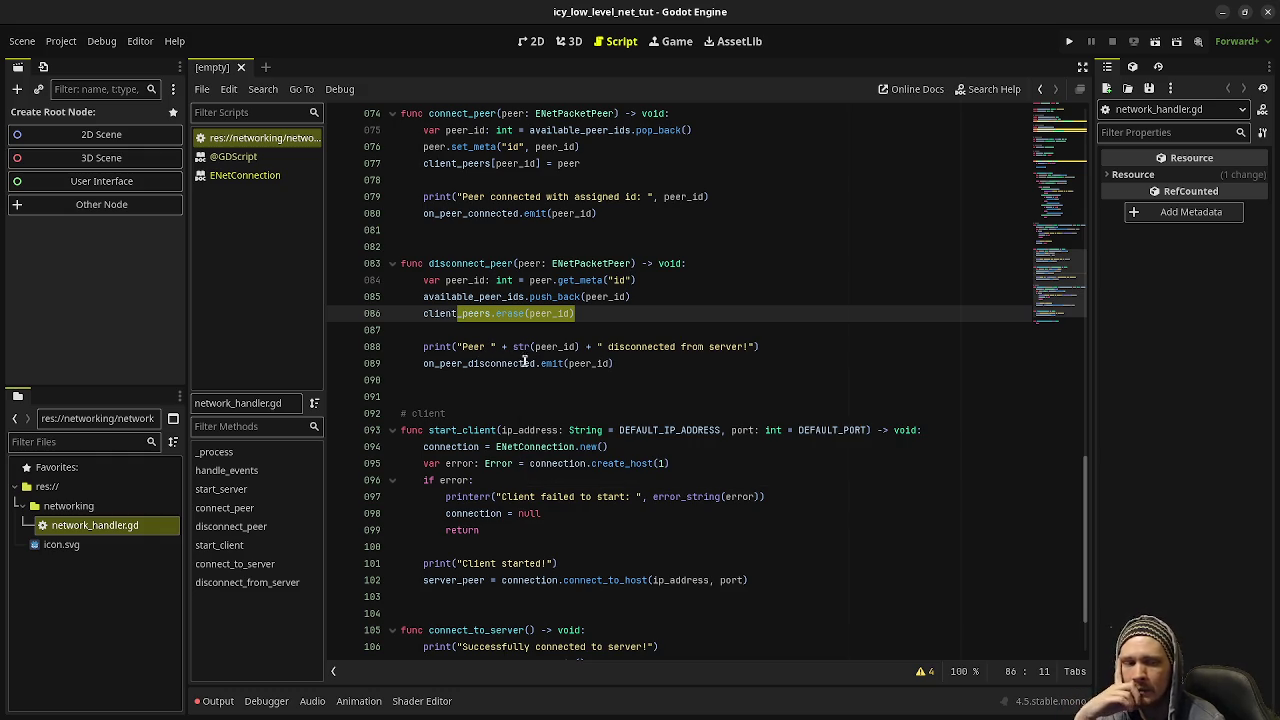
mouse_move(467, 347)
left_mouse_down()
mouse_move(523, 363)
mouse_move(675, 347)
left_mouse_up()
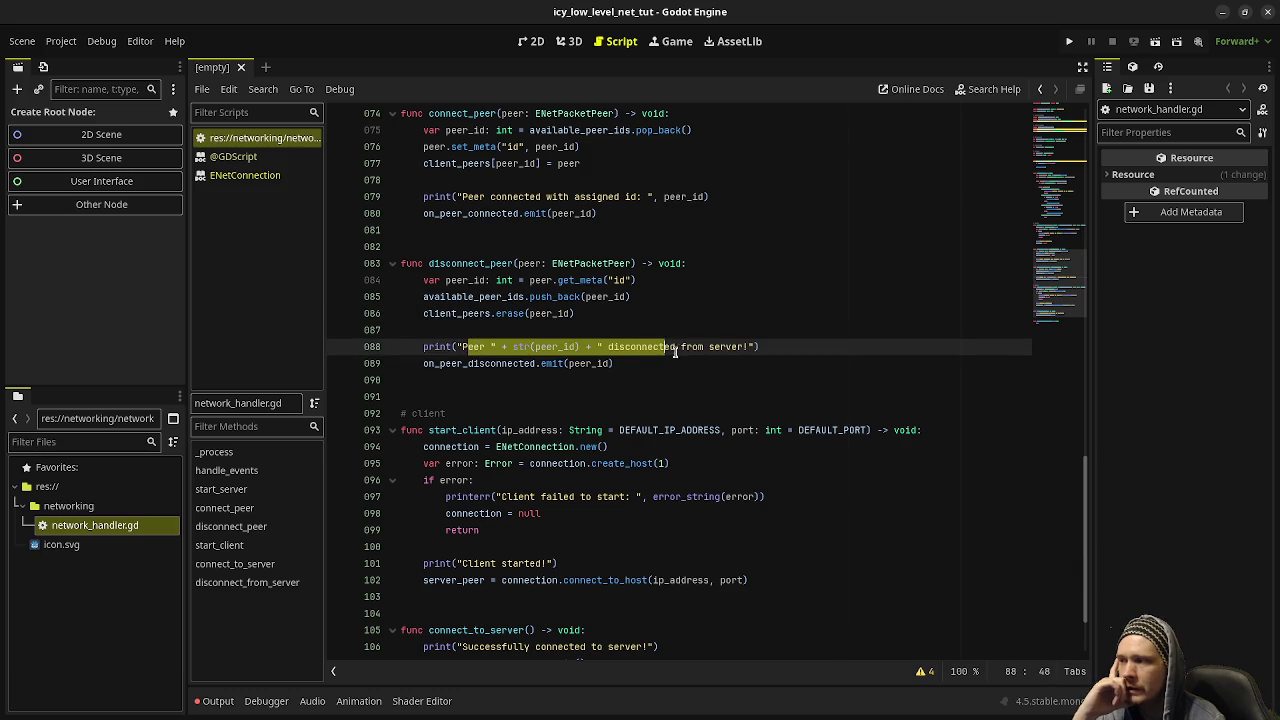
mouse_move(457, 364)
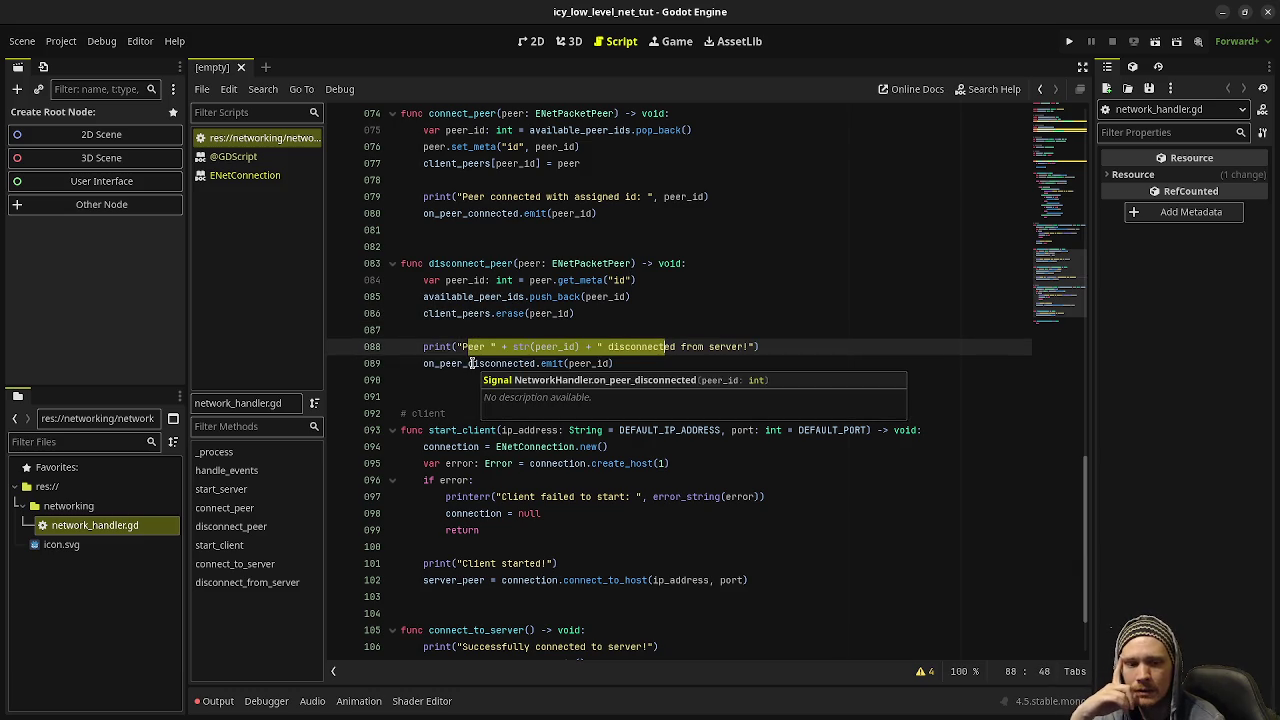
double_click(490, 364)
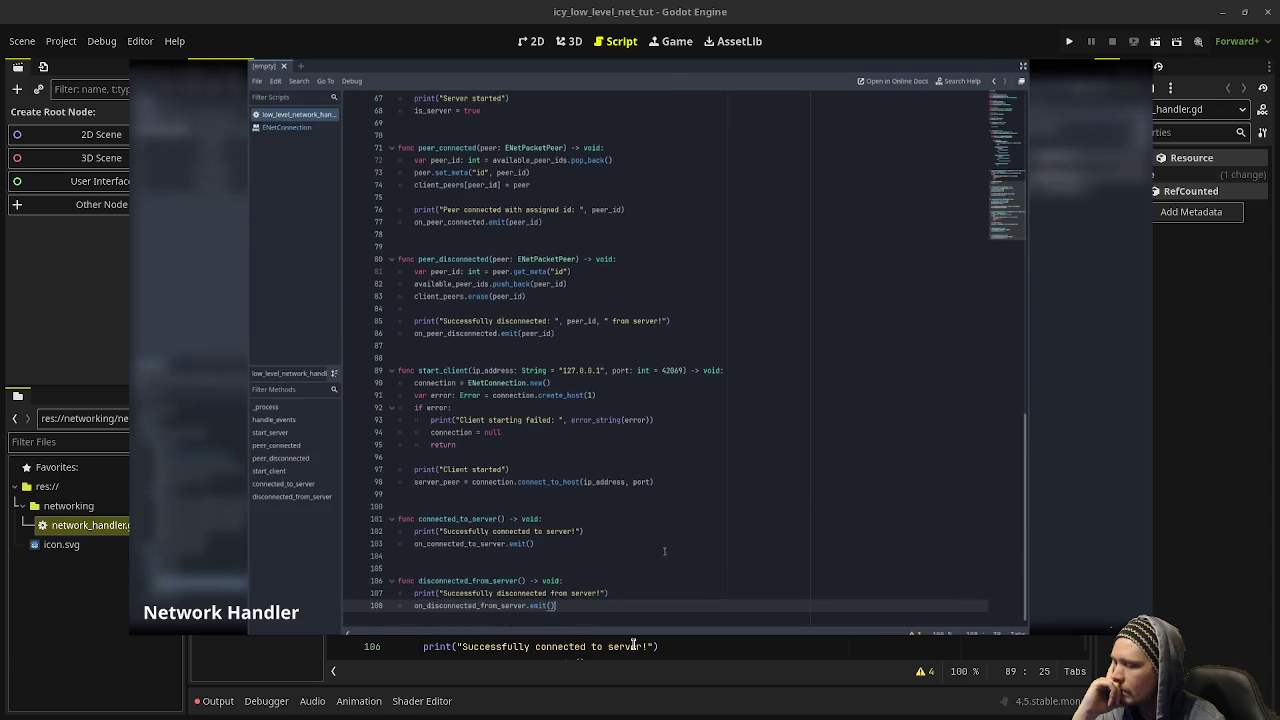
mouse_move(634, 617)
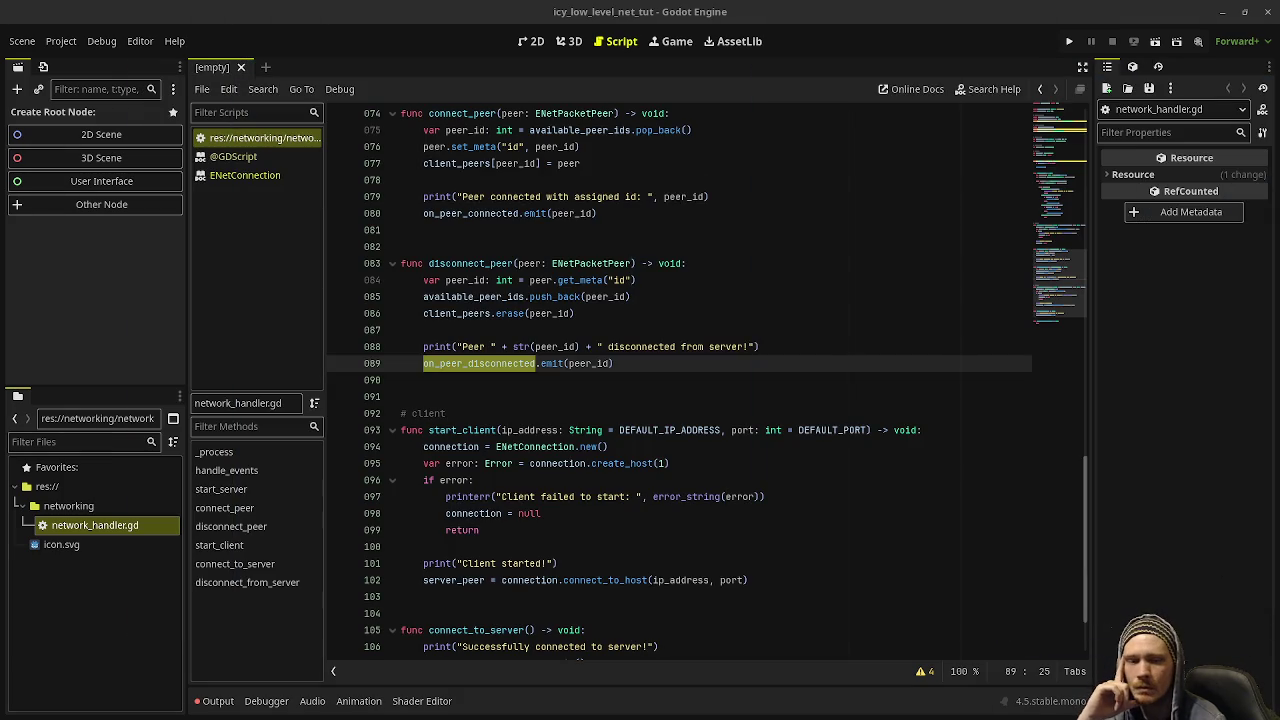
scroll(530, 577, "down", 2)
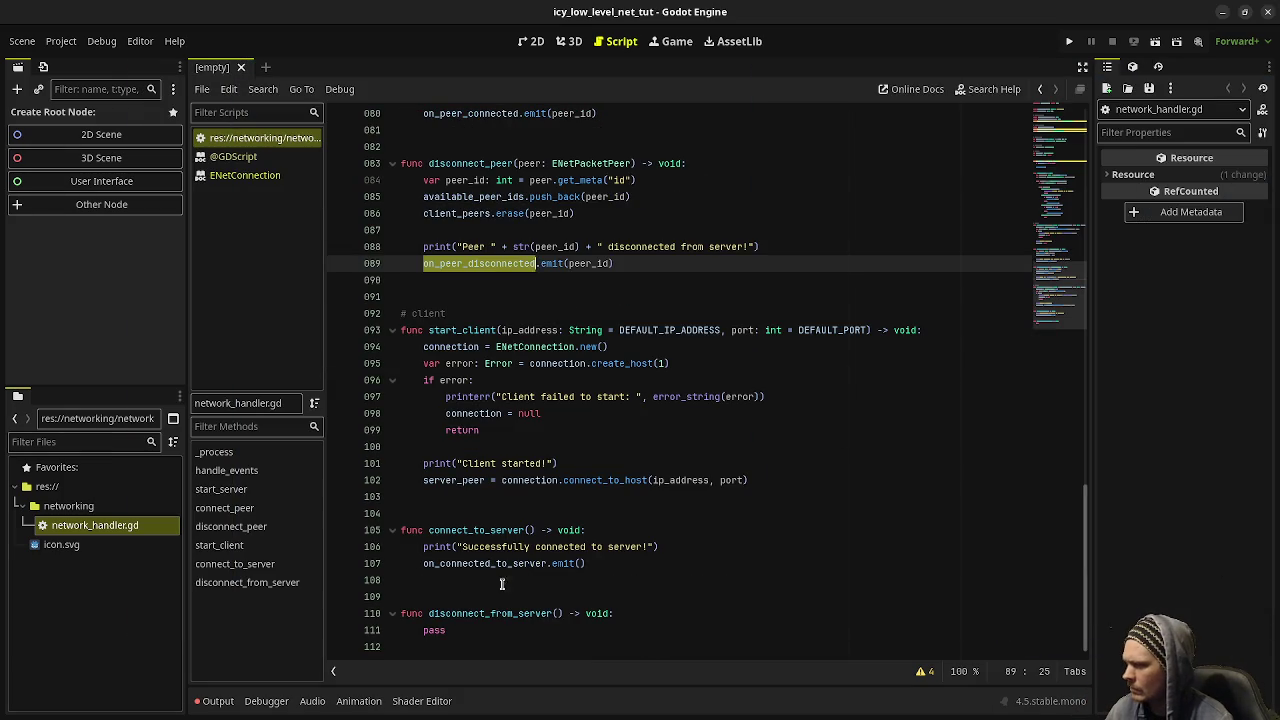
- Replace pass in disconnect_from_server with print("Successfully disconnected from server!")
double_click(433, 628)
type("print(\"Successfully")
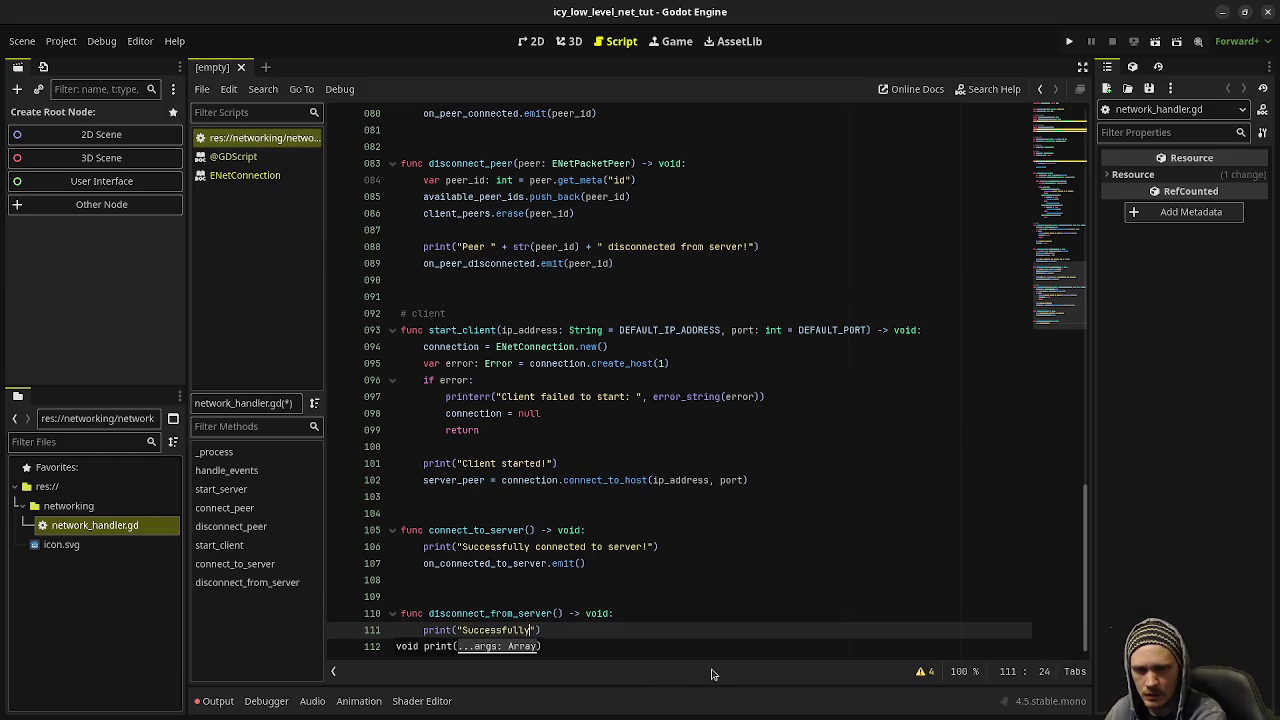
type(" di")
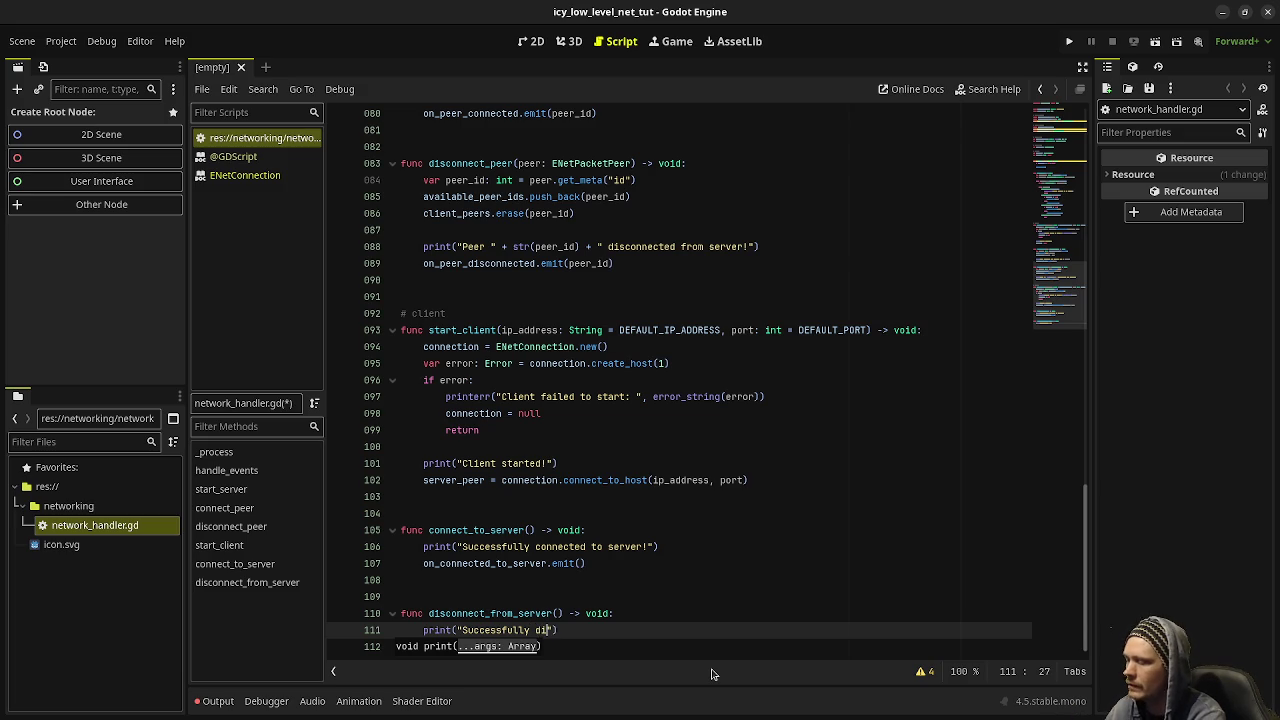
type("sconnected from ")
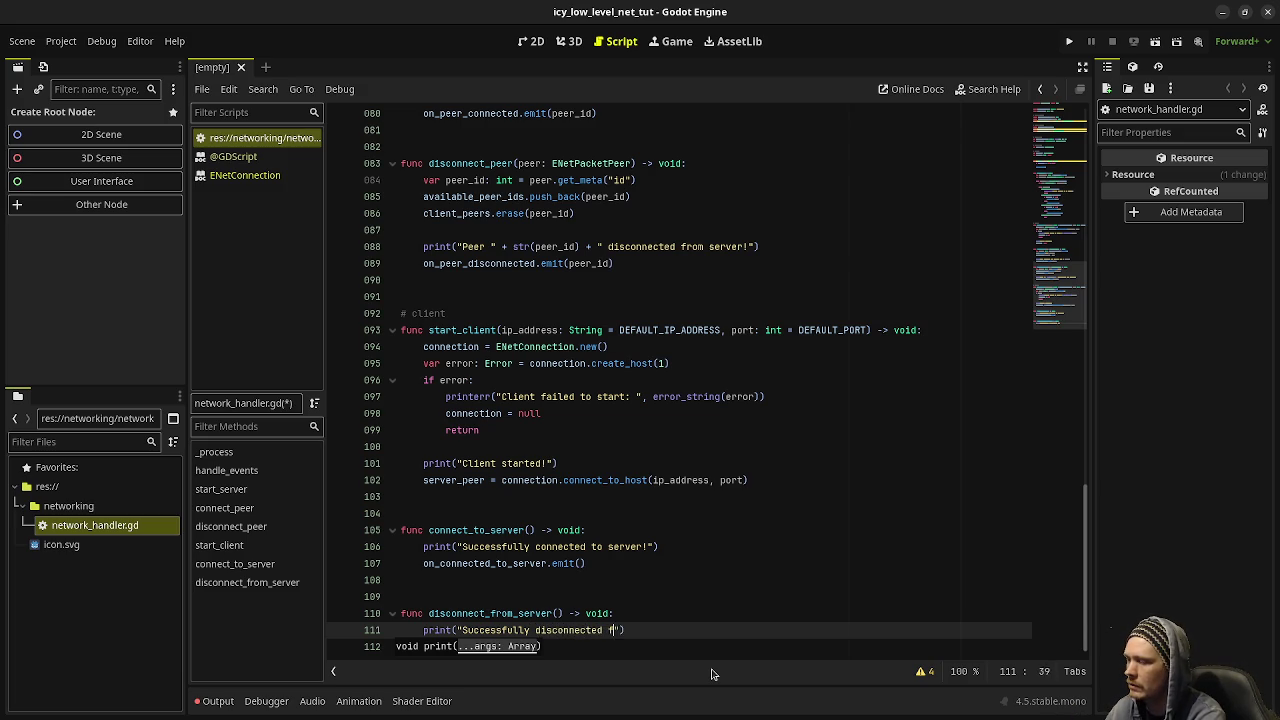
type("server!")
key("End")
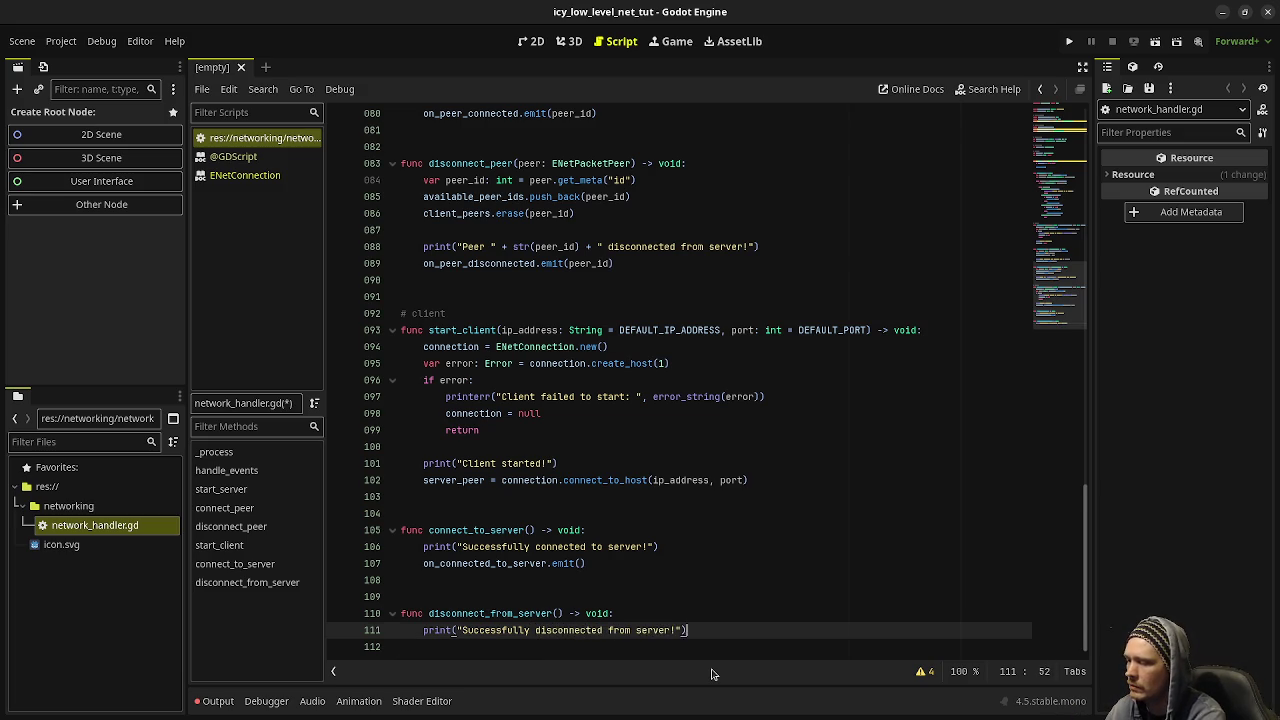
key("Return")
- Add an on_disconnected_from_server.emit() call below the print
type("on_co")
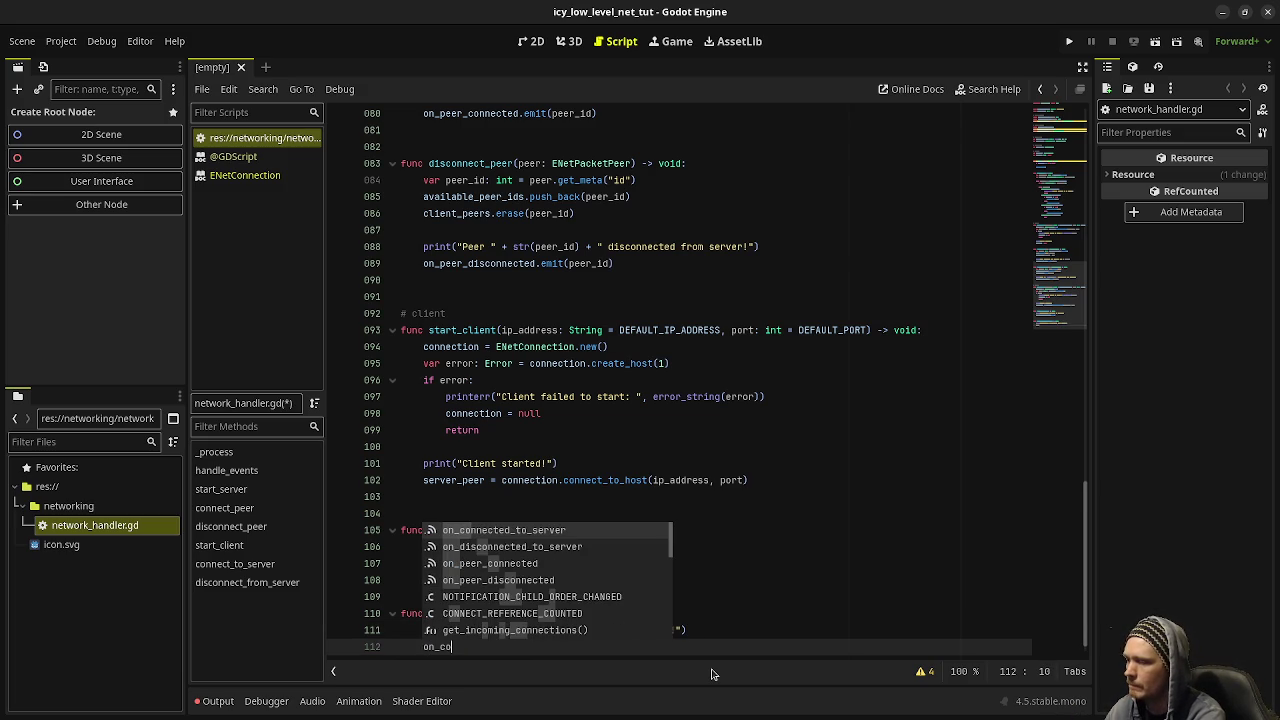
key("Down")
key("Return")
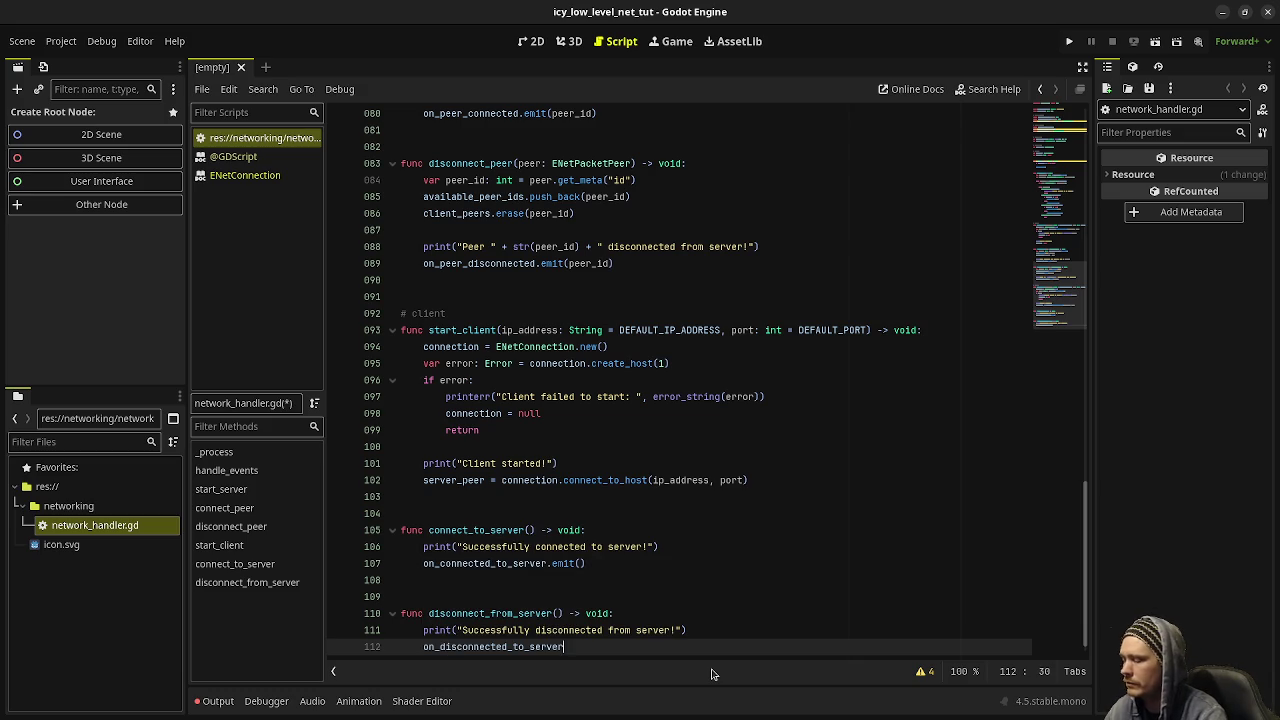
key("Left")
key("Left")
key("Left")
key("BackSpace")
key("Delete")
type("from")
key("Right")
key("Right")
key("Right")
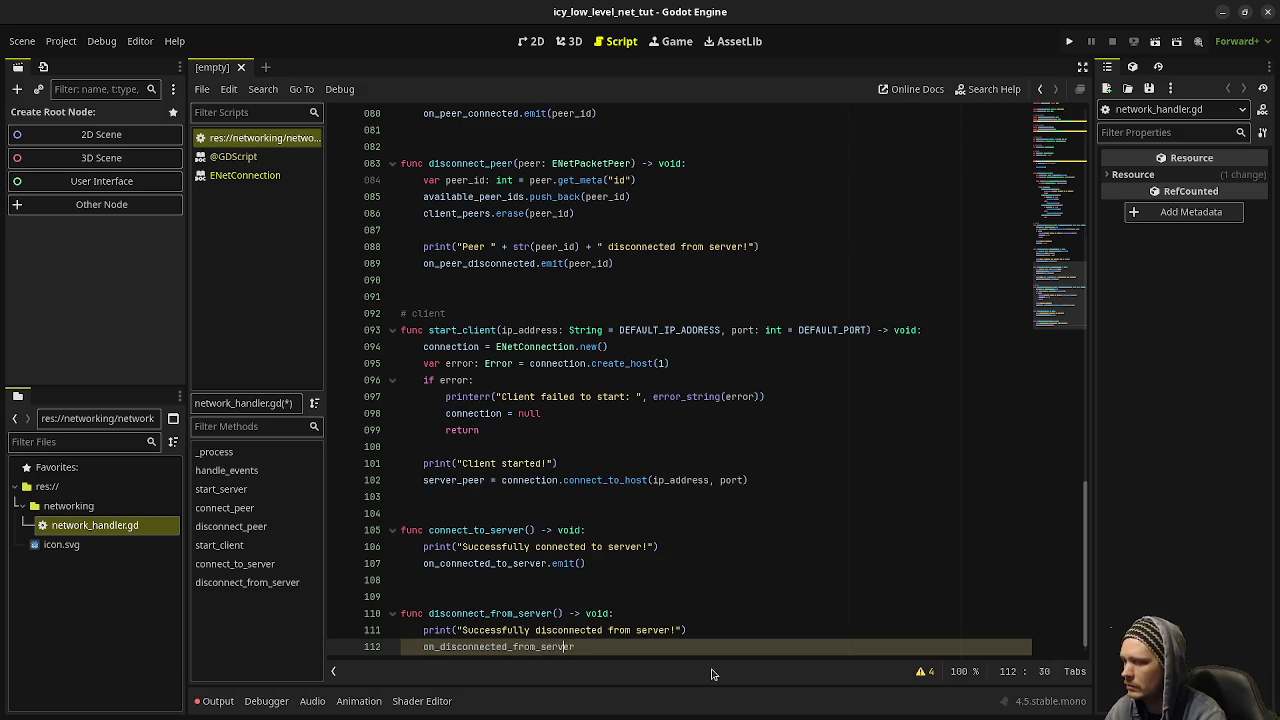
type(".emit()")
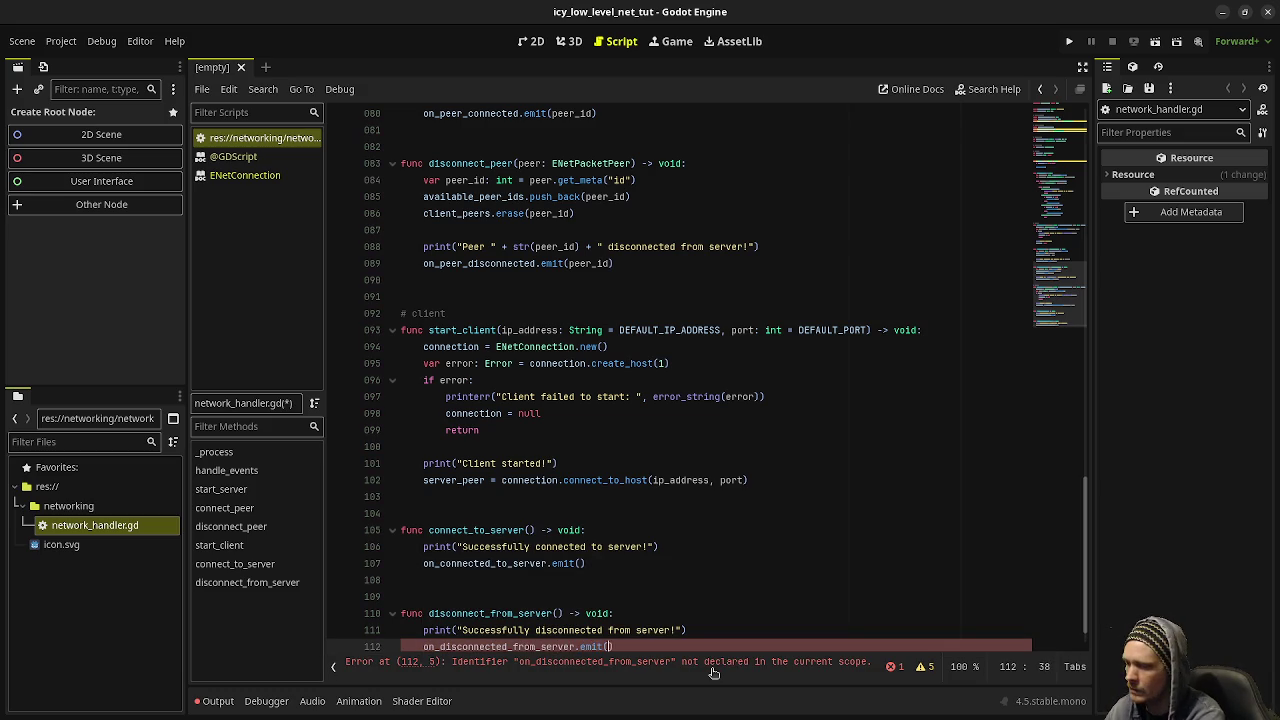
- Set connection = null at the end of disconnect_from_server
key("Return")
type("connectu")
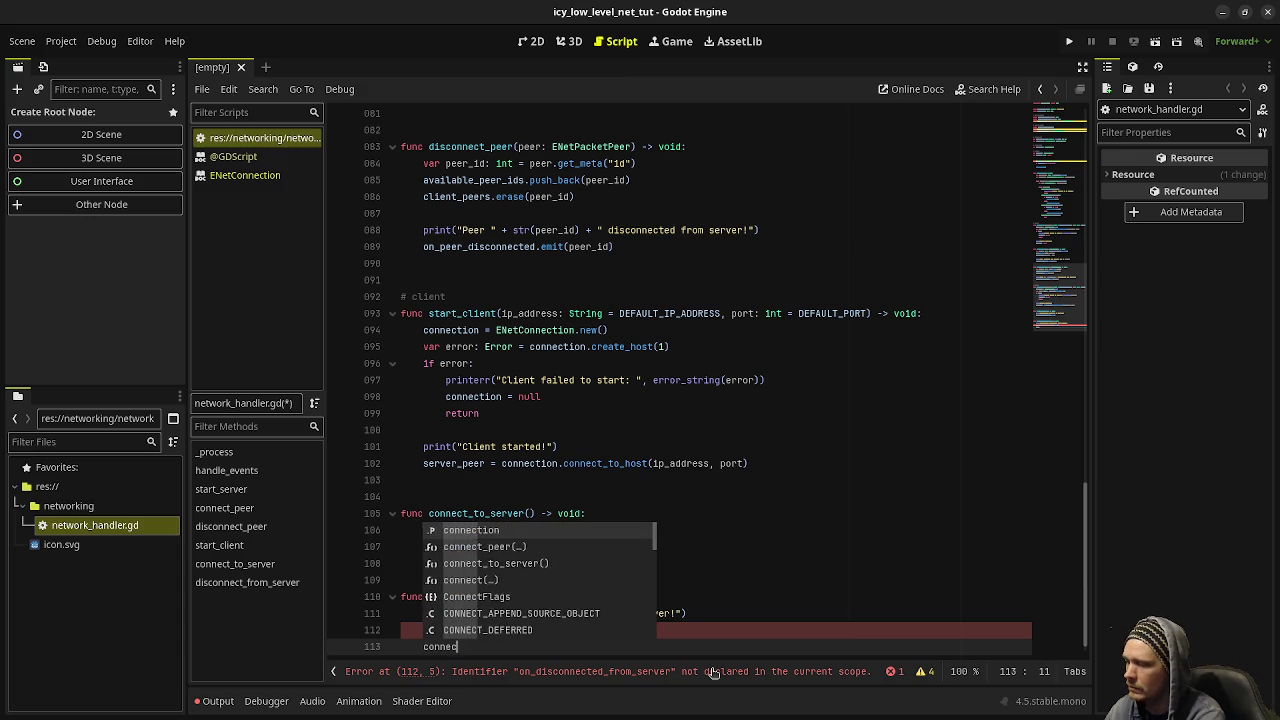
key("BackSpace")
type("ion = null")
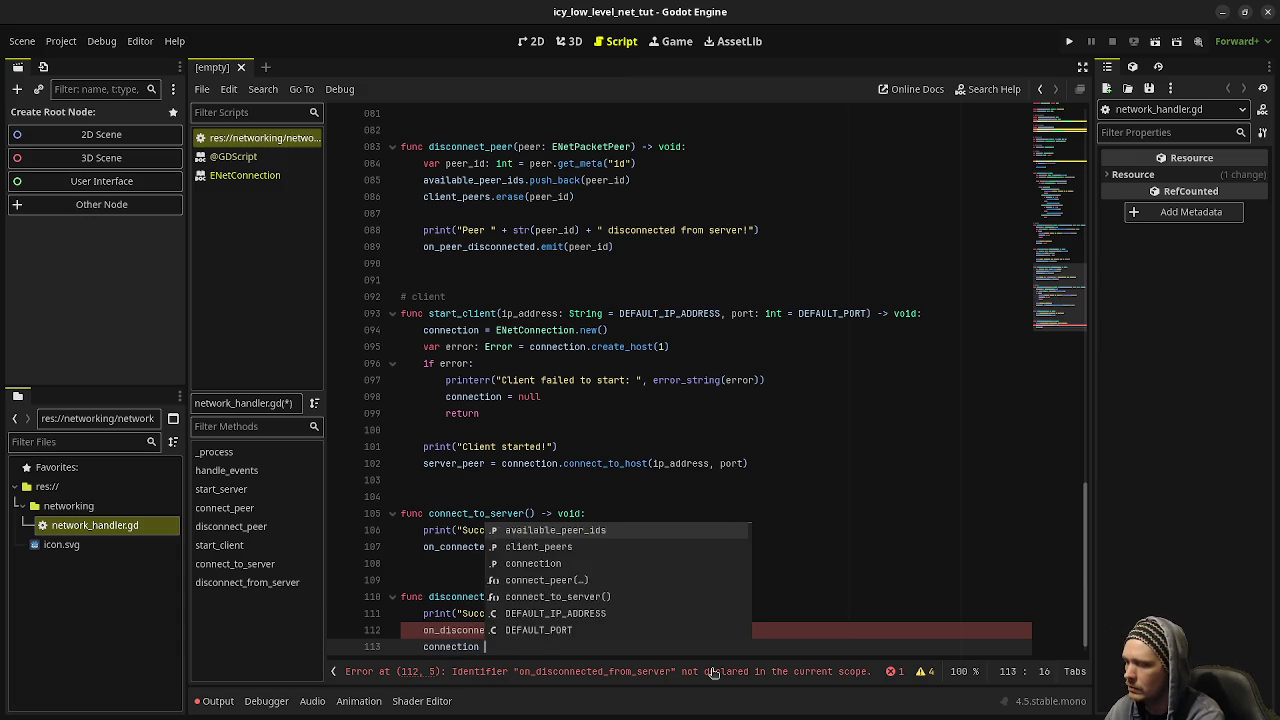
- Rename the client signal declaration to on_disconnected_from_server
scroll(602, 449, "up", 20)
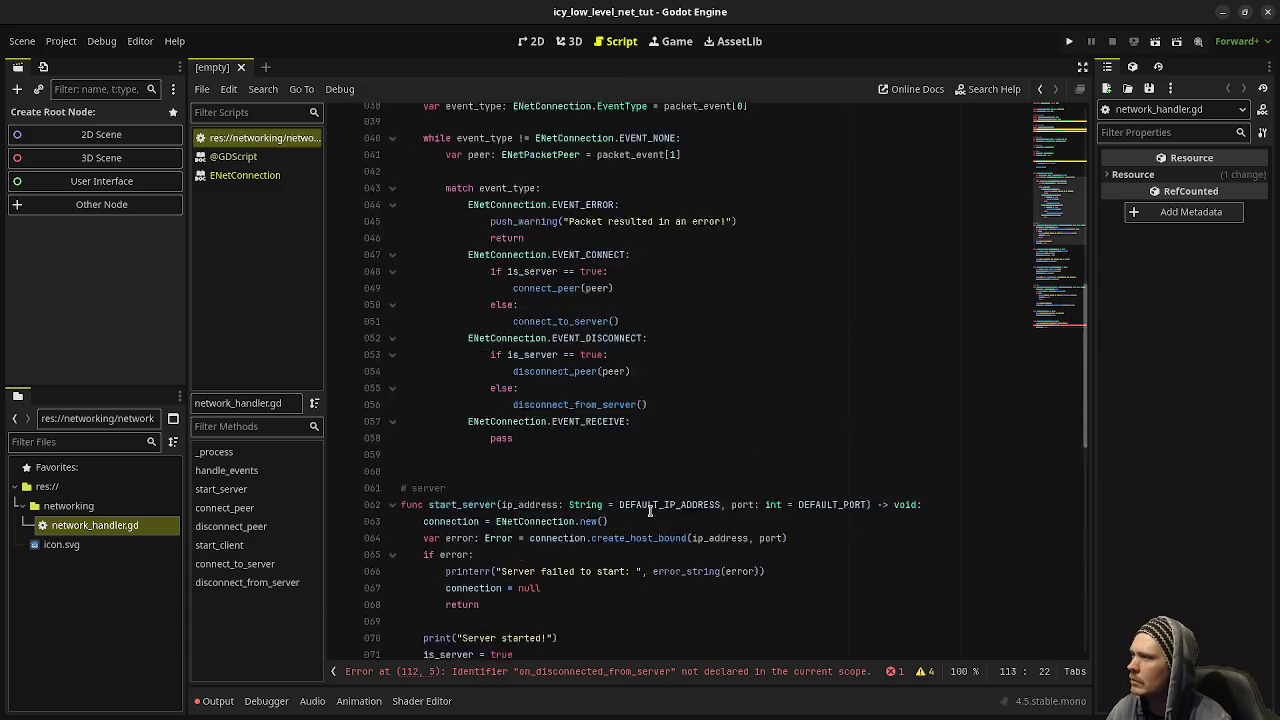
left_click(546, 331)
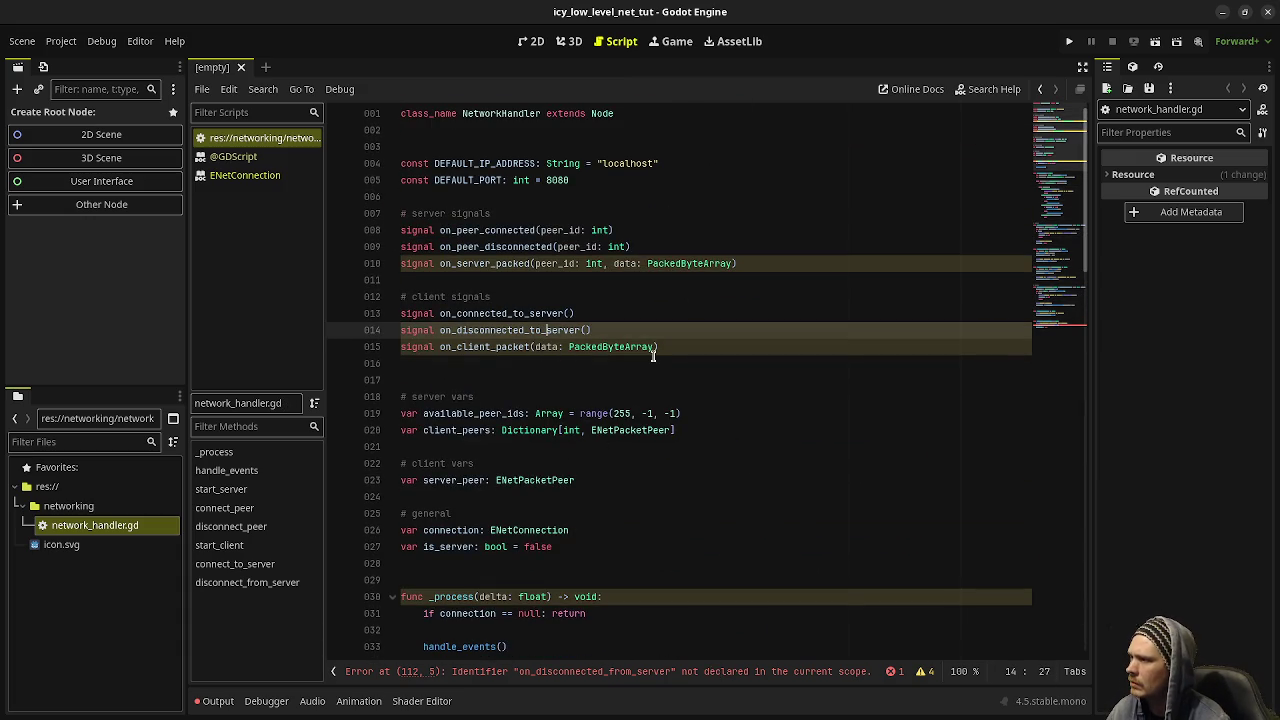
key("Left")
key("BackSpace")
key("BackSpace")
type("from")
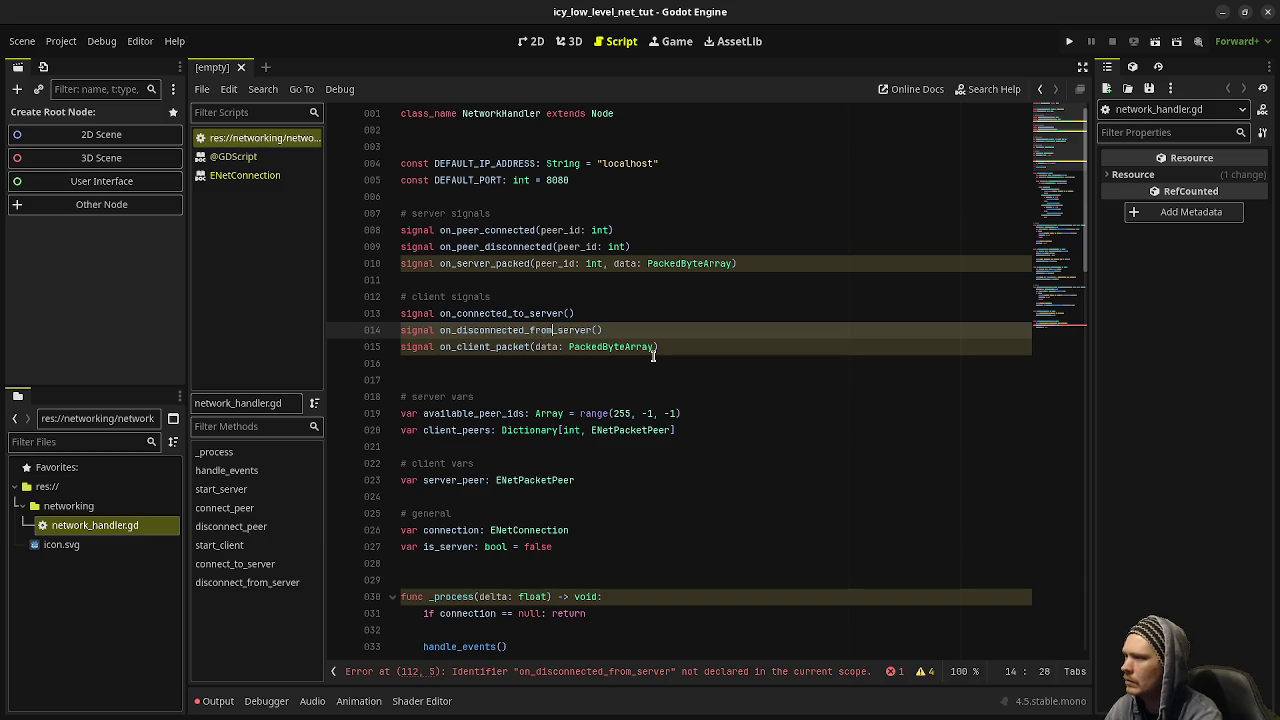
scroll(653, 356, "down", 20)
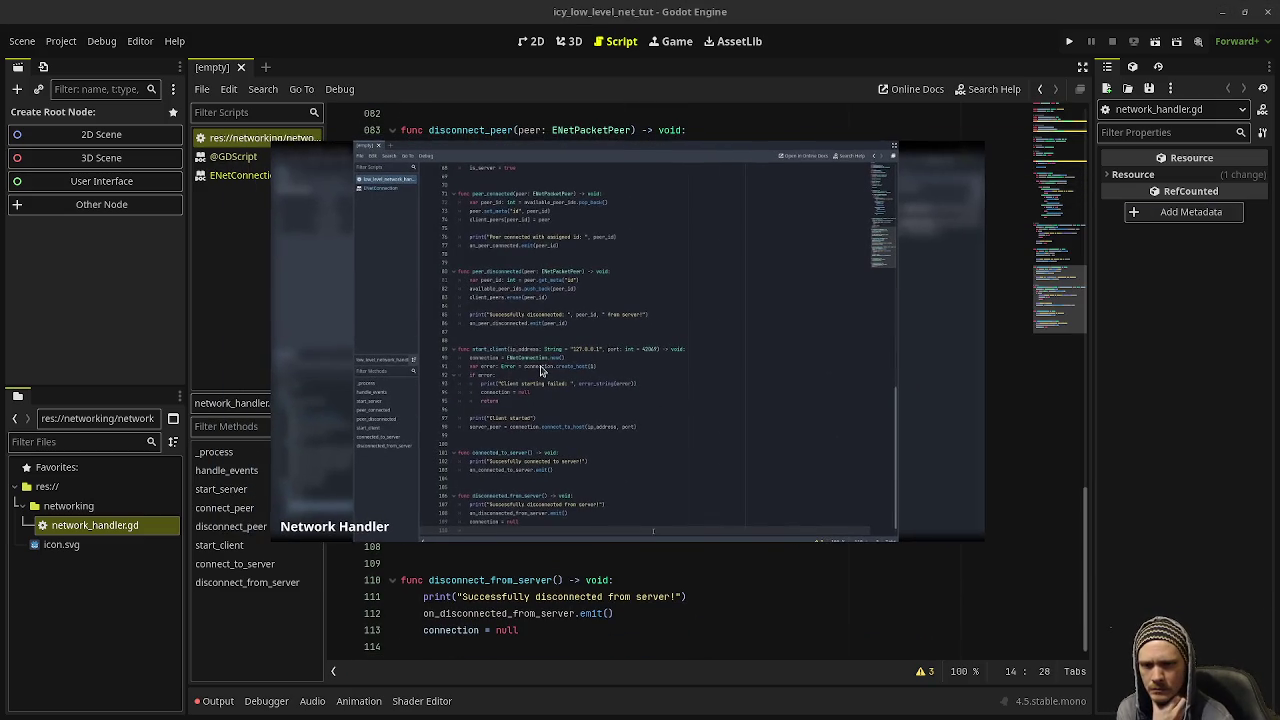
mouse_move(544, 366)
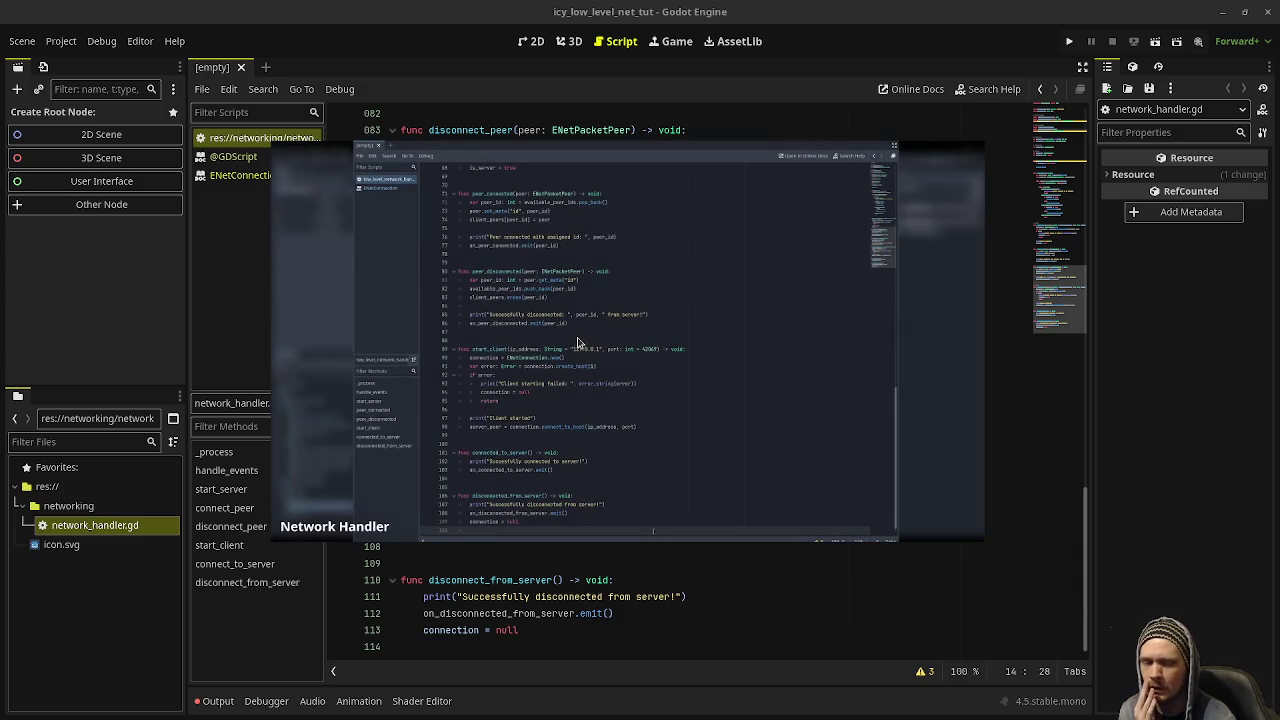
mouse_move(592, 330)
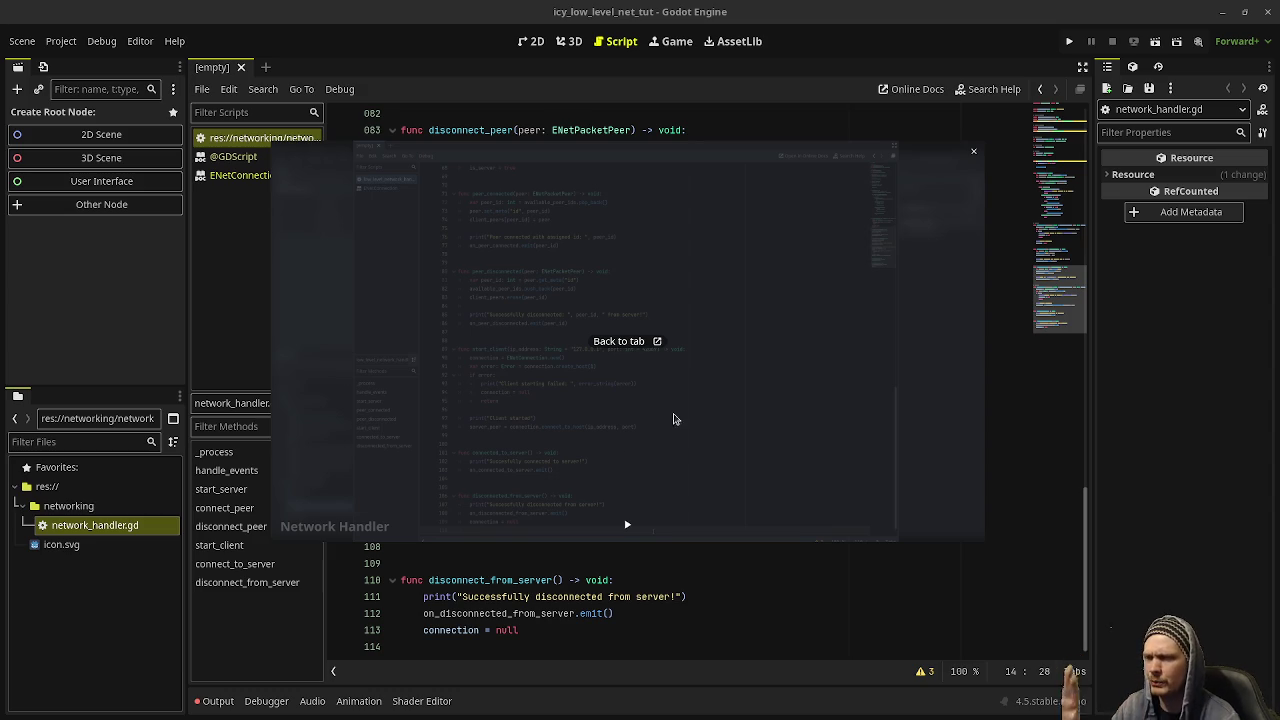
left_click_drag(723, 541, 738, 603)
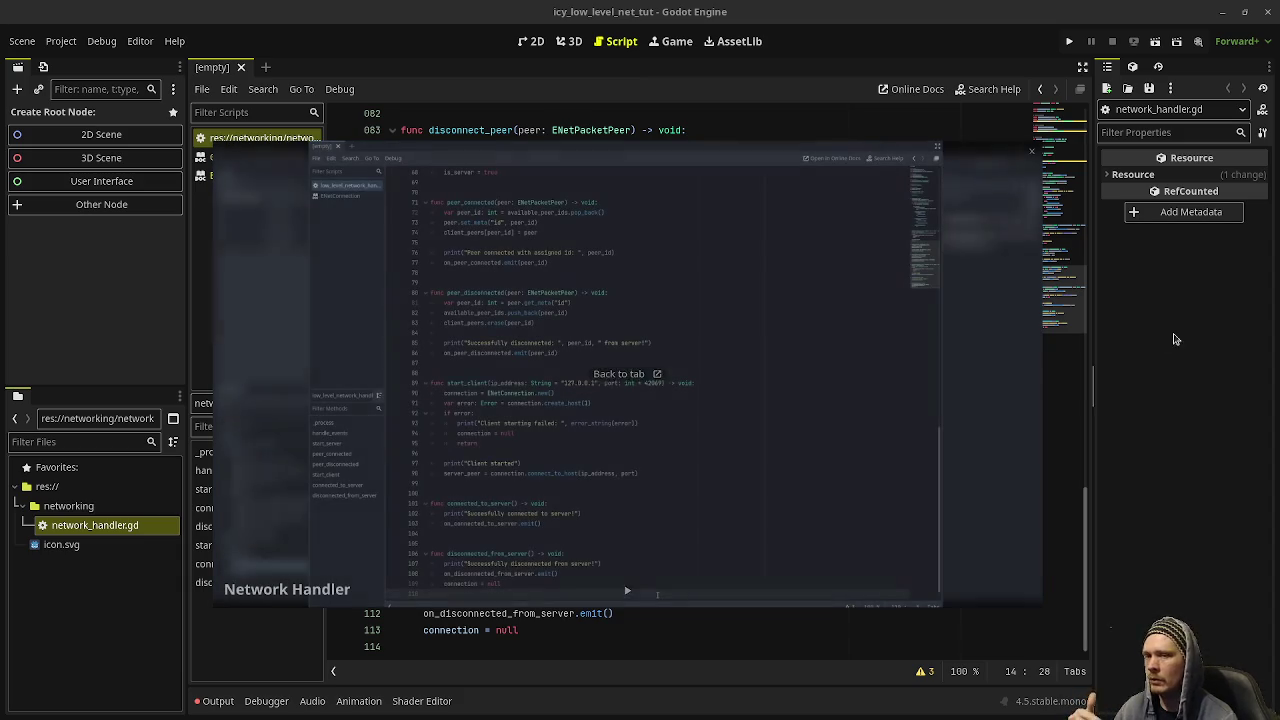
mouse_move(754, 466)
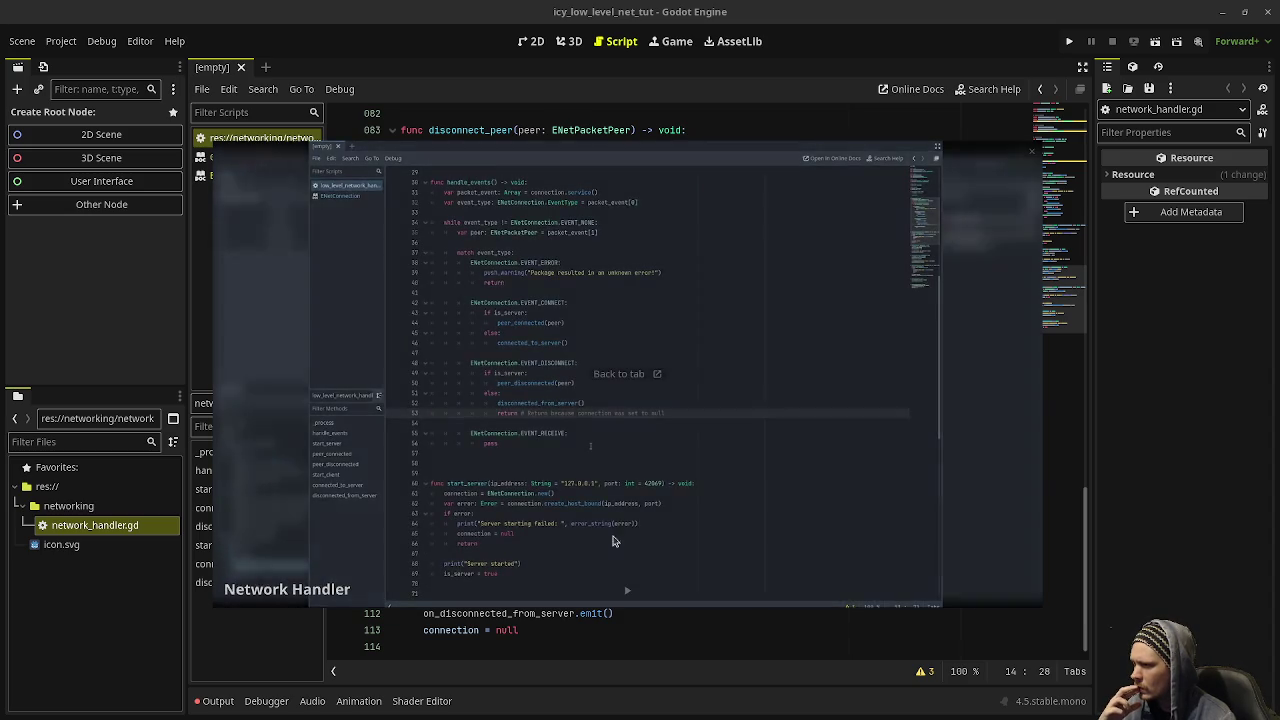
mouse_move(586, 495)
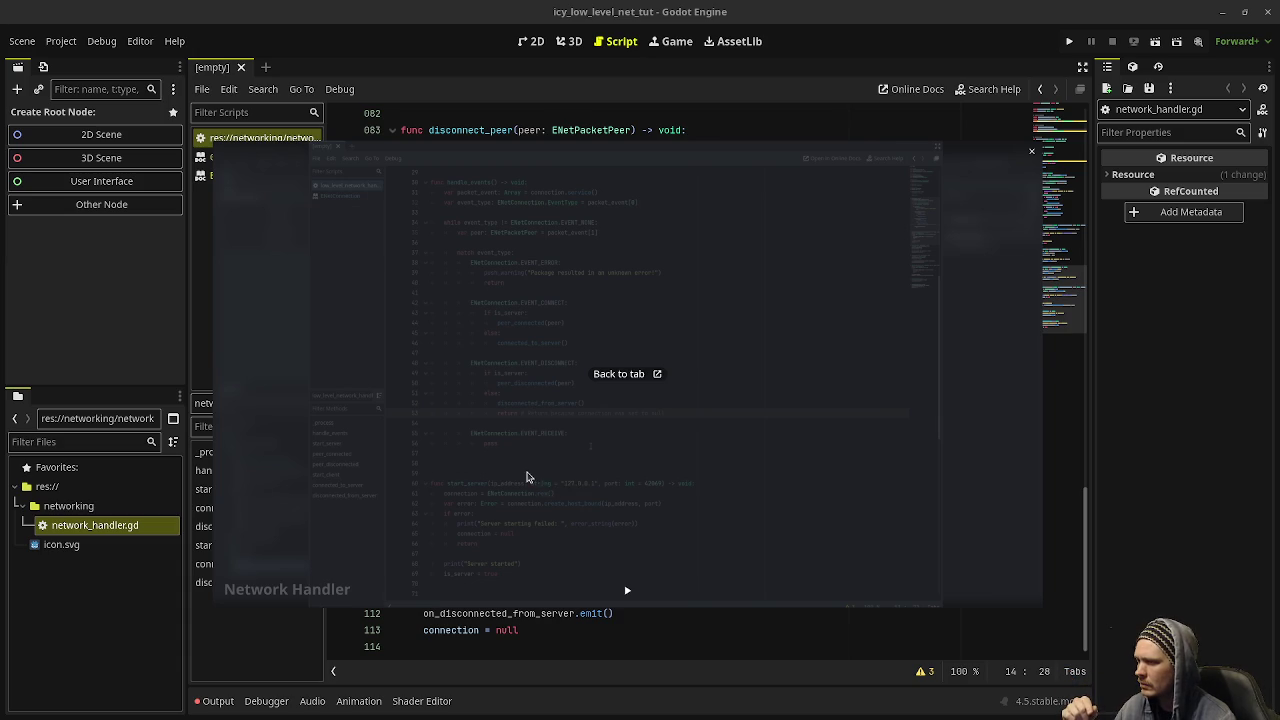
left_click_drag(528, 470, 657, 496)
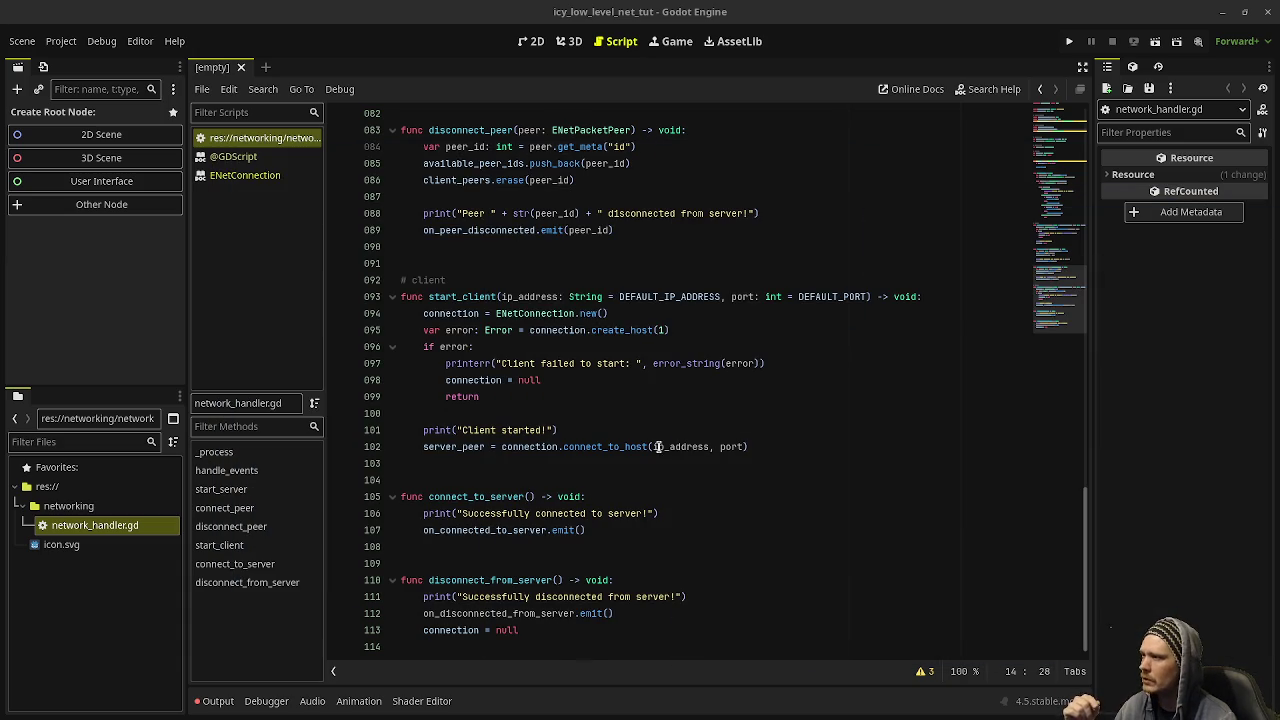
- Add a return after the client's disconnect_from_server() call in handle_events
scroll(659, 447, "up", 15)
left_click(653, 480)
key("Return")
type("return")
key("Return")
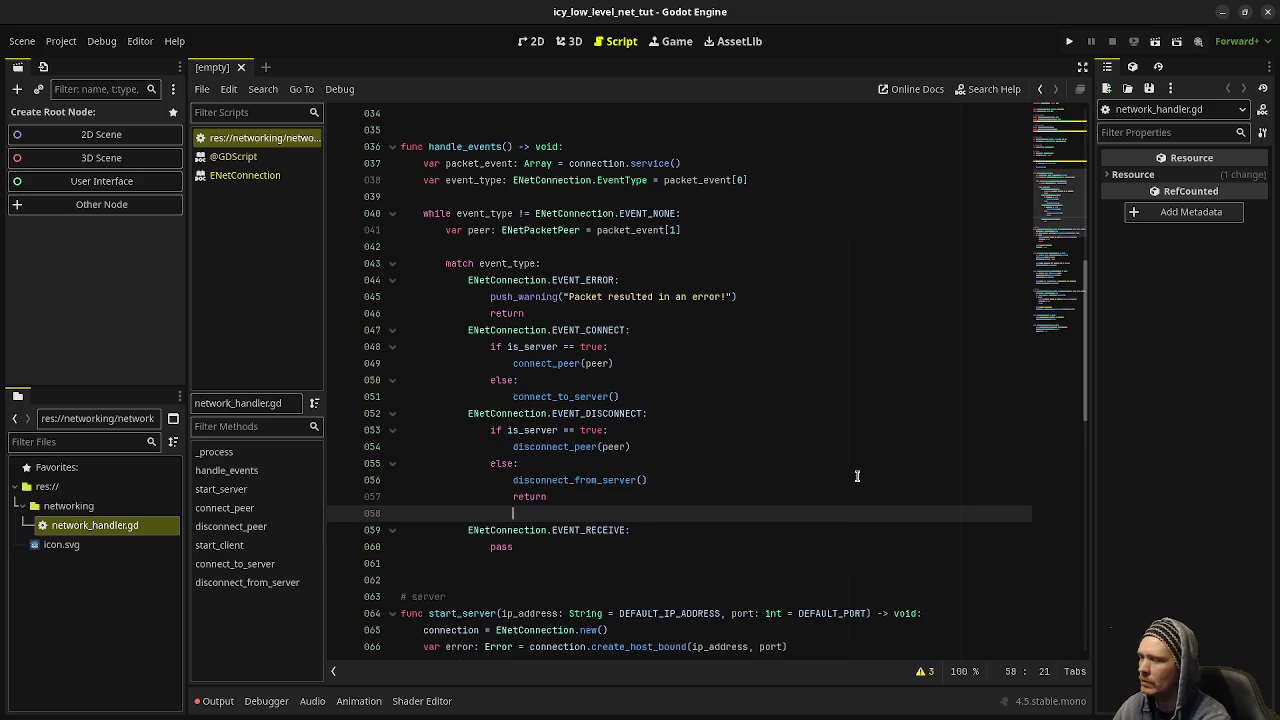
key("BackSpace")
key("BackSpace")
key("BackSpace")
key("BackSpace")
key("BackSpace")
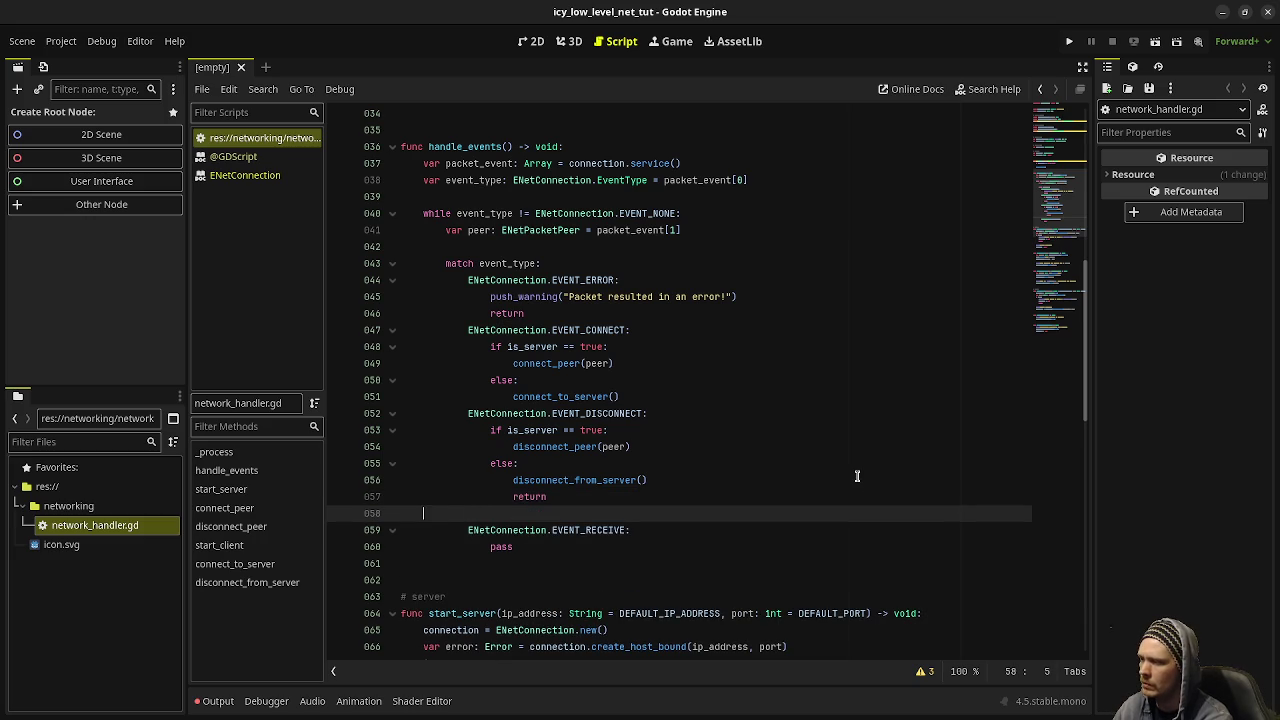
key("Return")
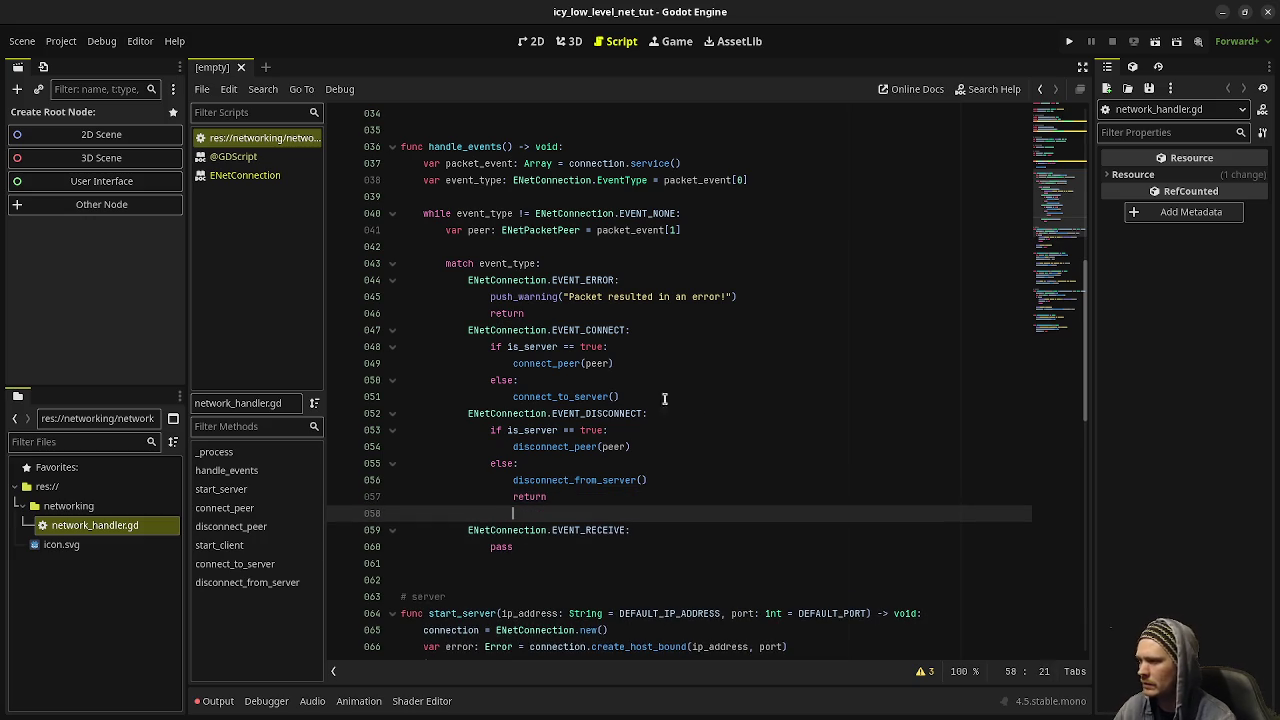
- Insert blank lines before the EVENT_DISCONNECT and EVENT_CONNECT cases
left_click(622, 397)
key("Return")
left_click(576, 310)
key("Return")
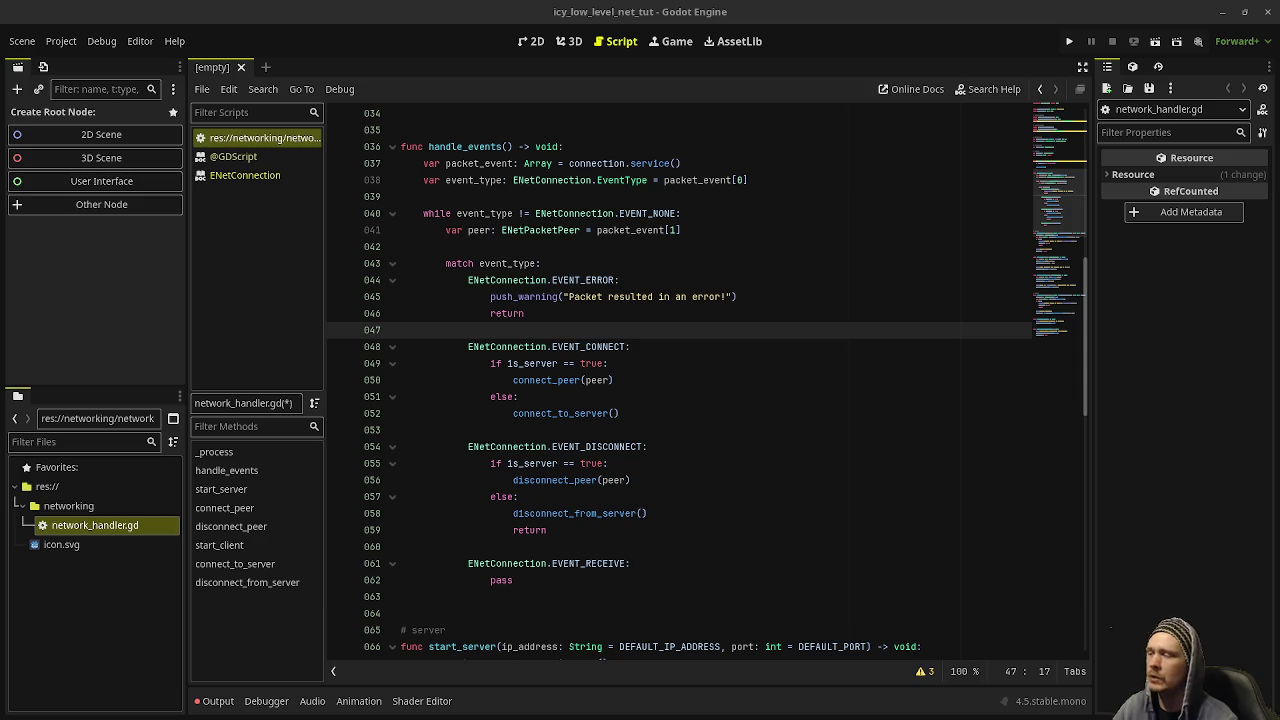
scroll(694, 297, "up", 4)
scroll(549, 364, "down", 4)
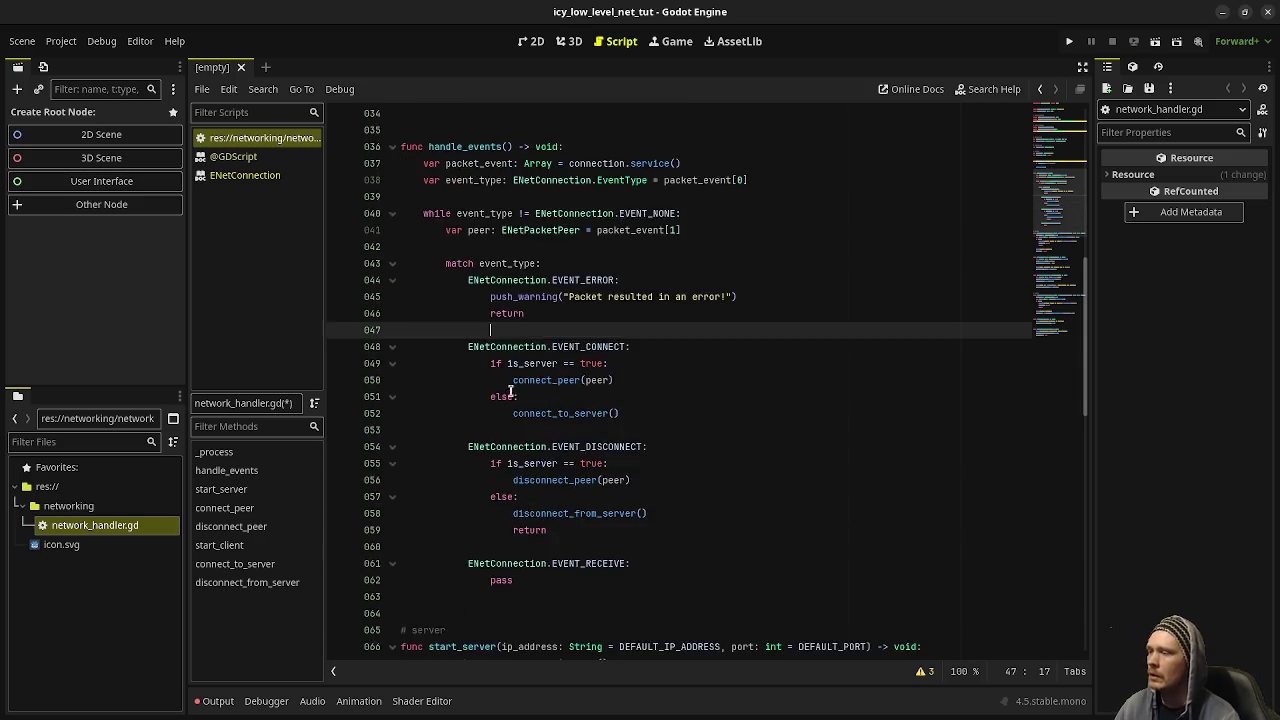
scroll(549, 364, "down", 9)
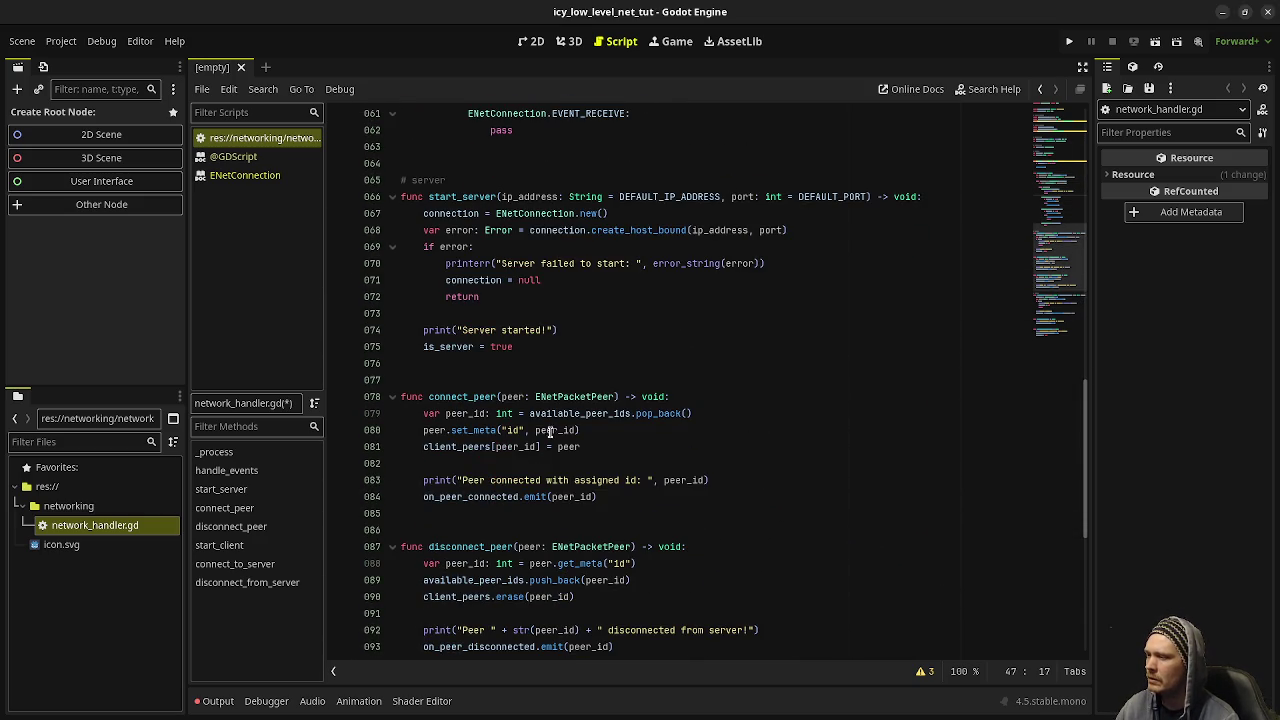
left_click_drag(694, 413, 529, 413)
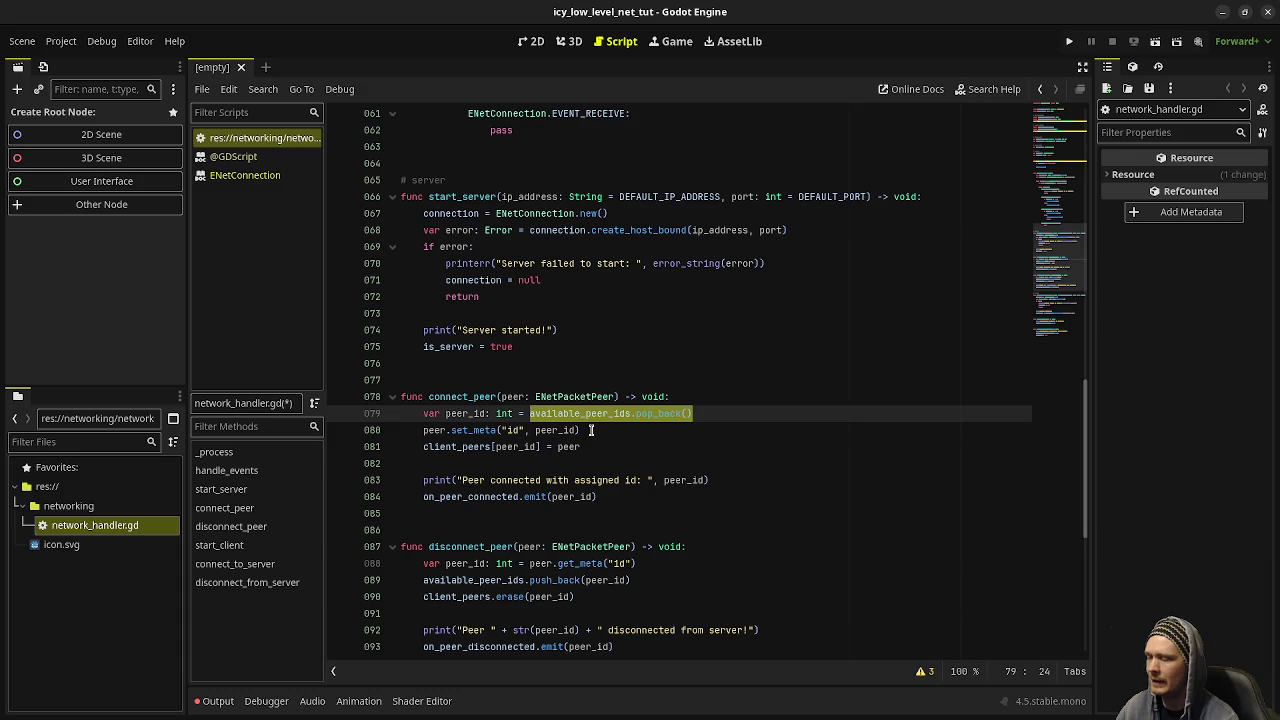
mouse_move(607, 415)
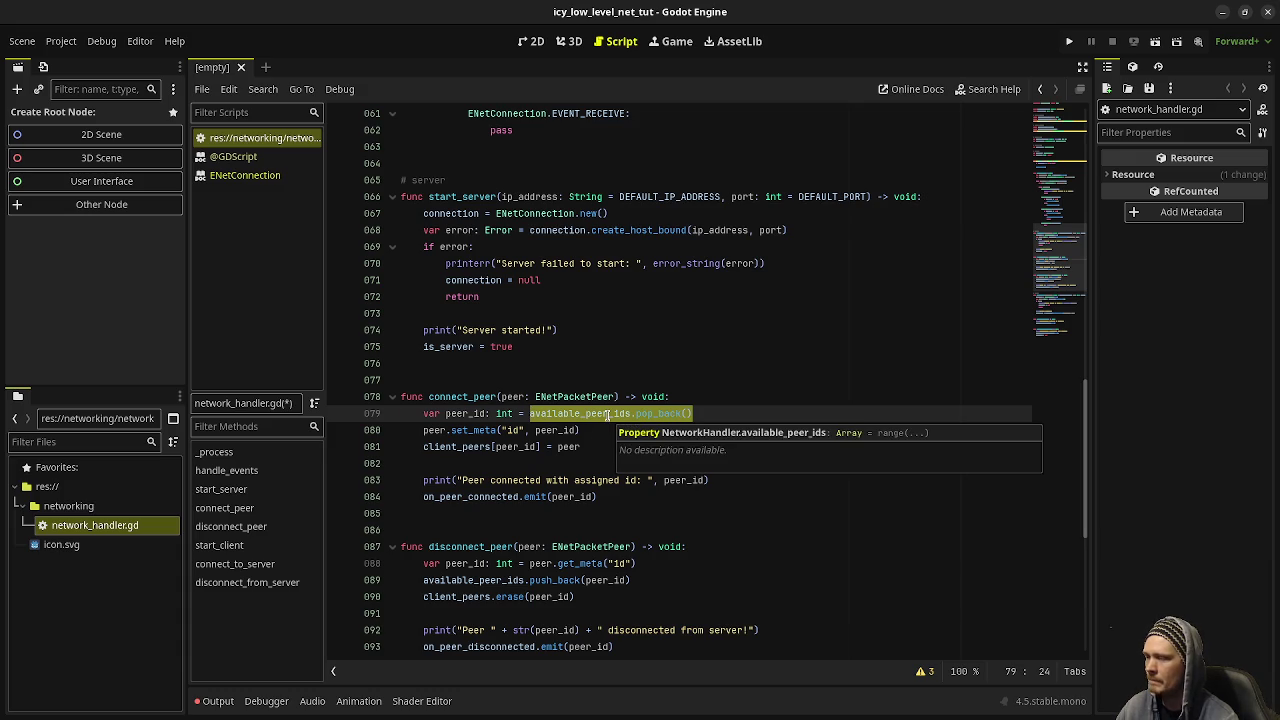
scroll(607, 415, "down", 2)
double_click(479, 447)
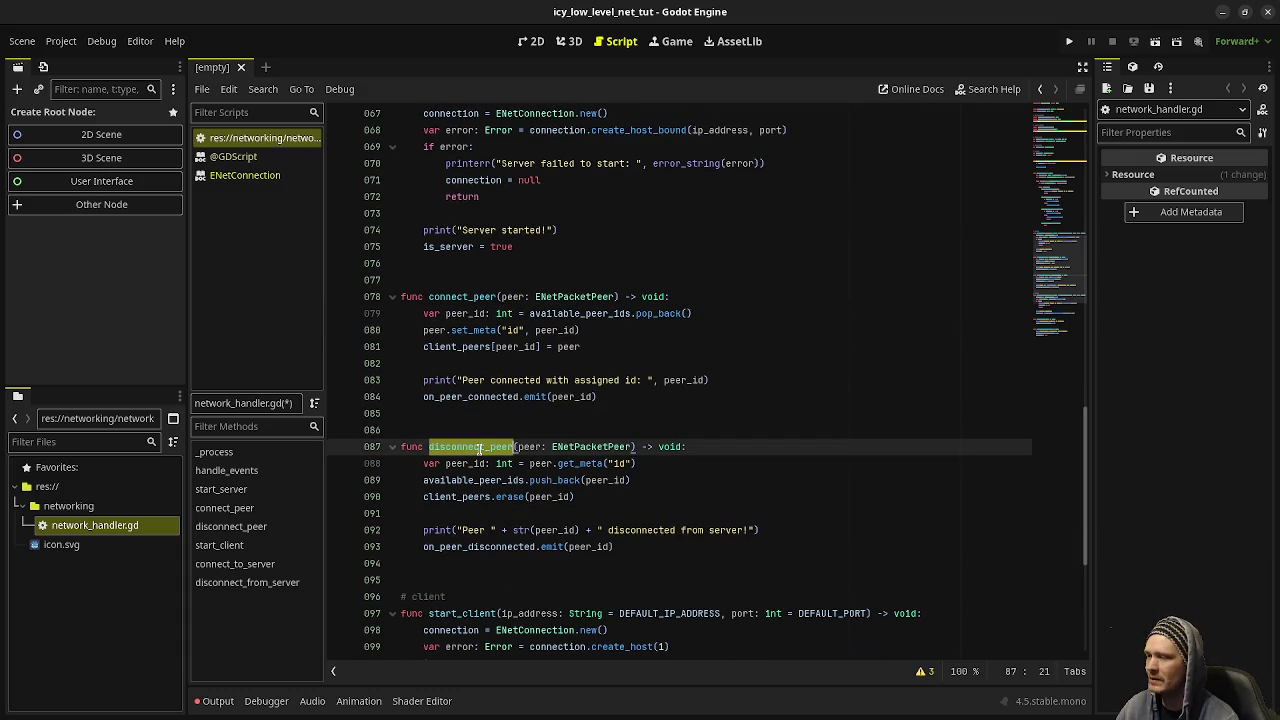
left_click_drag(529, 480, 638, 485)
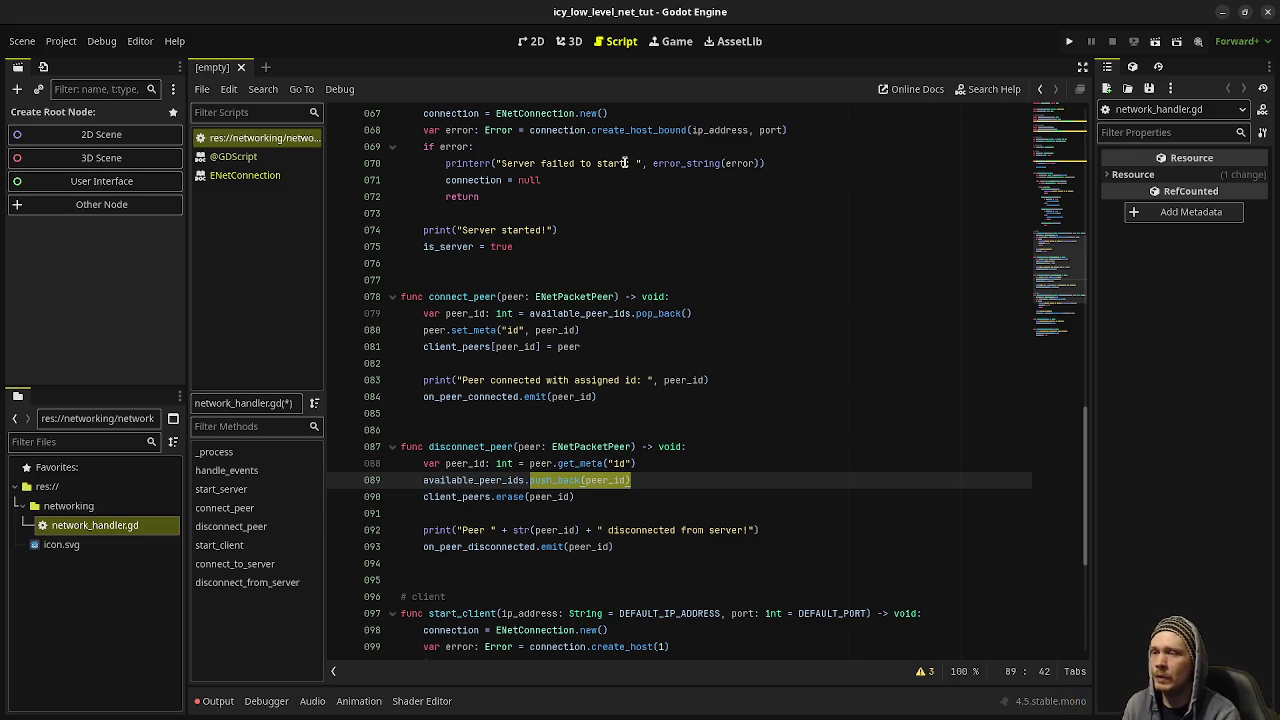
scroll(625, 163, "up", 20)
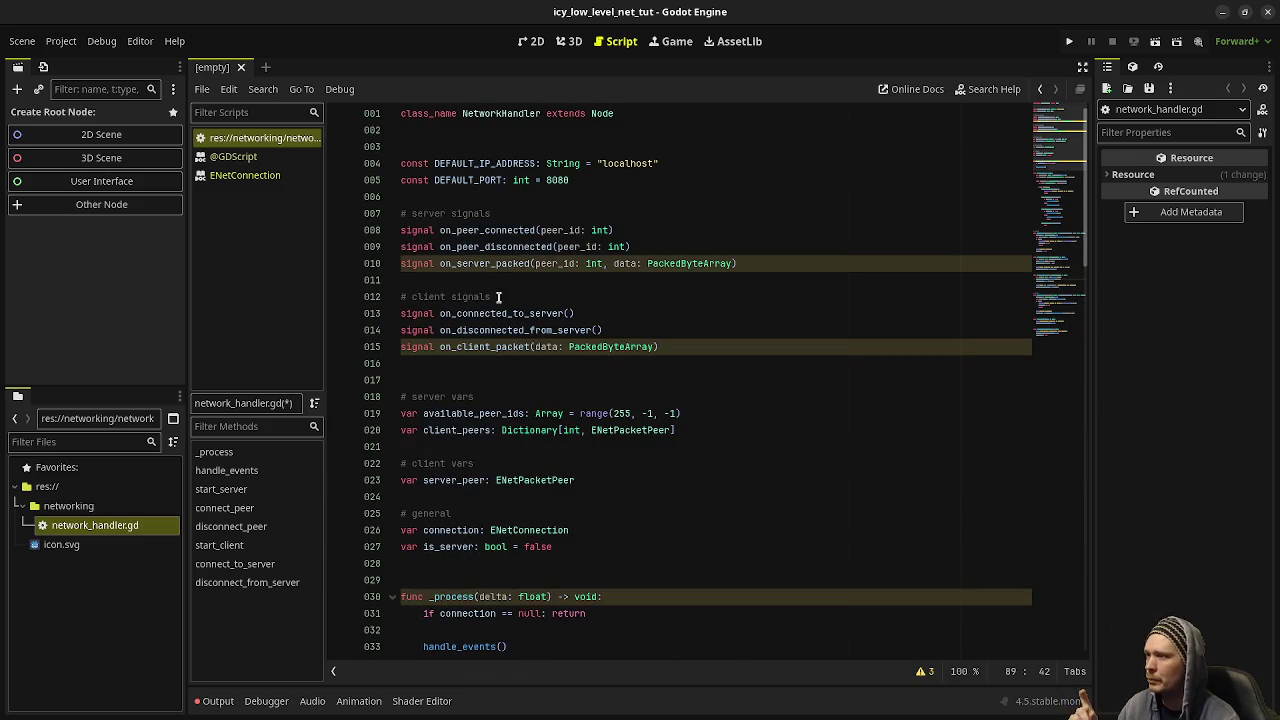
double_click(492, 414)
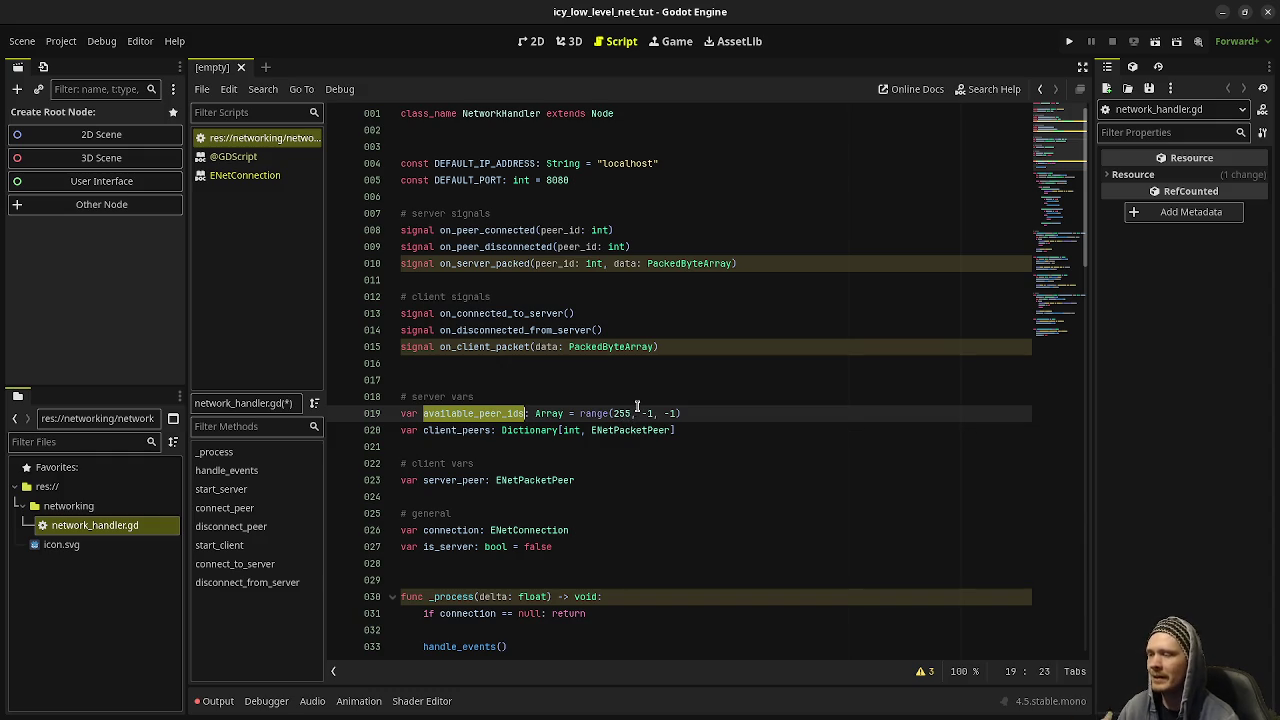
scroll(701, 432, "down", 5)
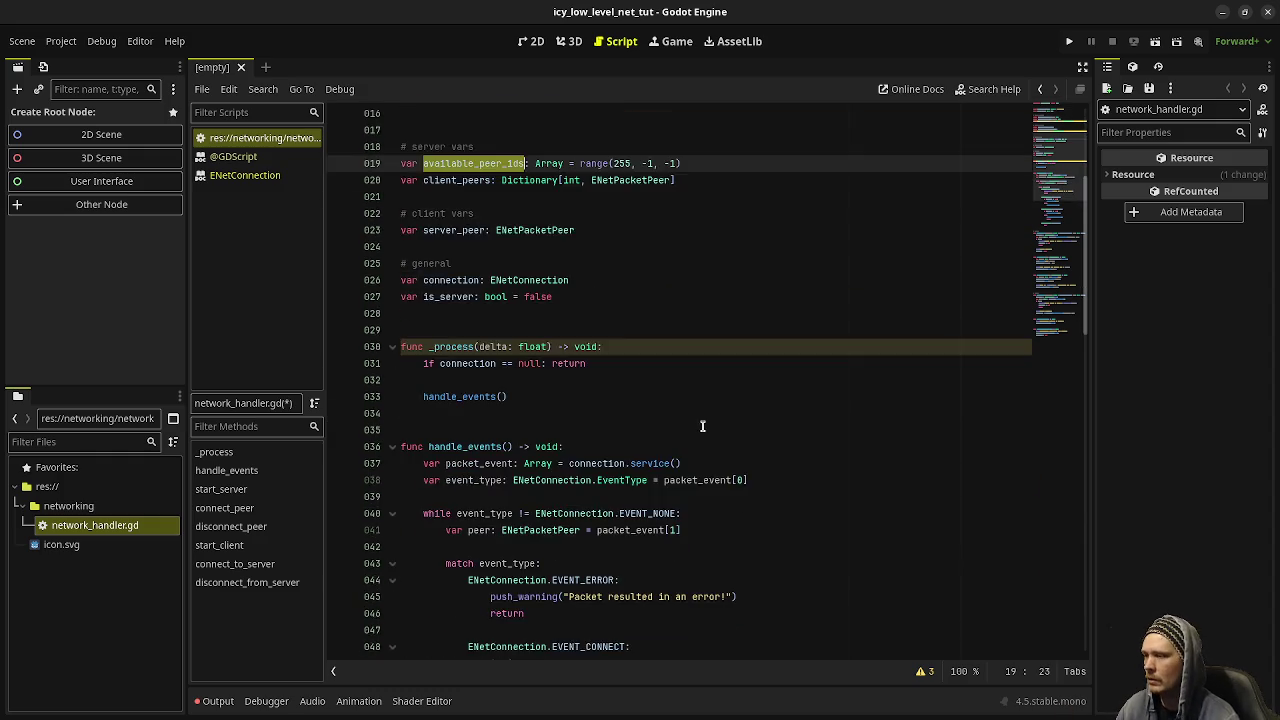
scroll(703, 423, "up", 4)
double_click(620, 364)
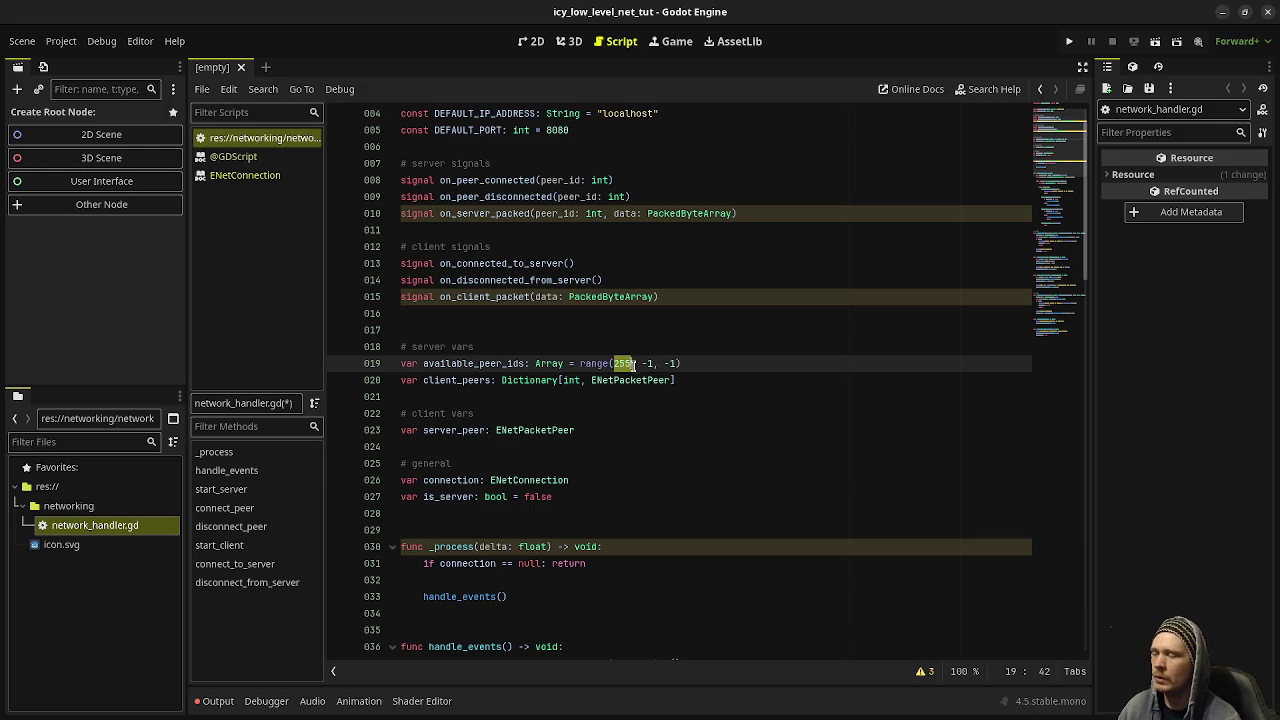
mouse_move(659, 386)
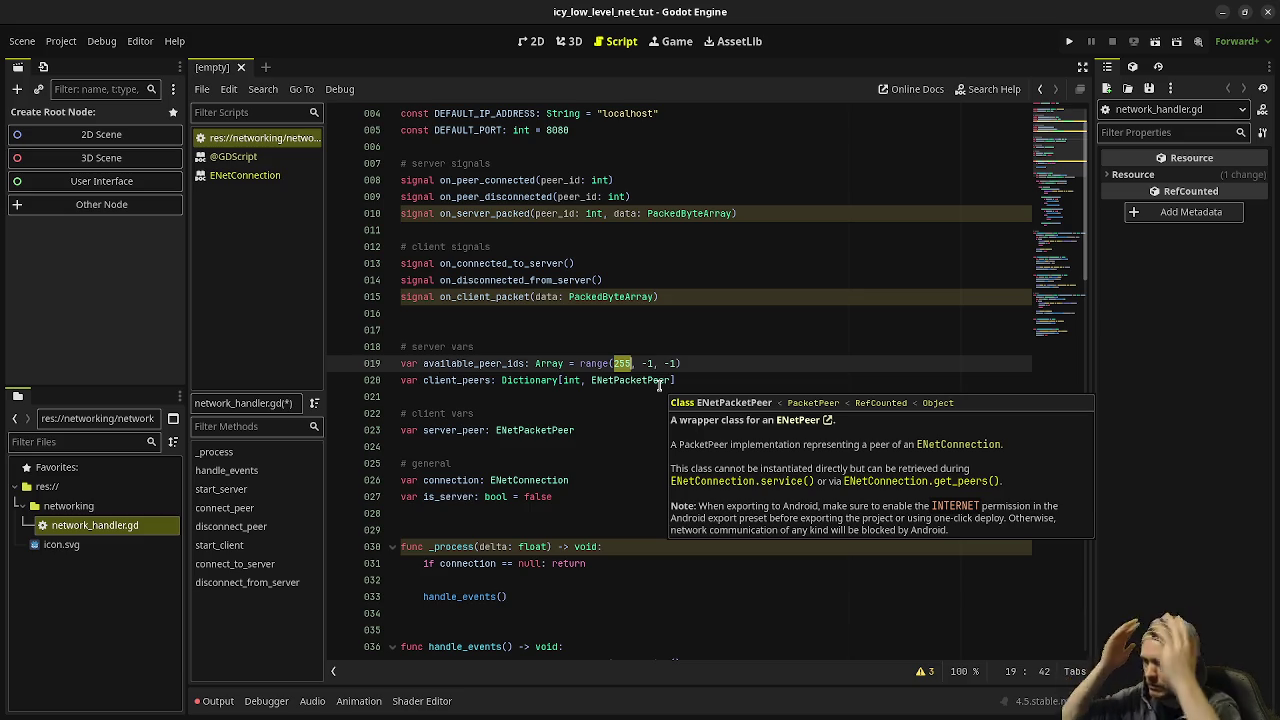
scroll(660, 387, "down", 3)
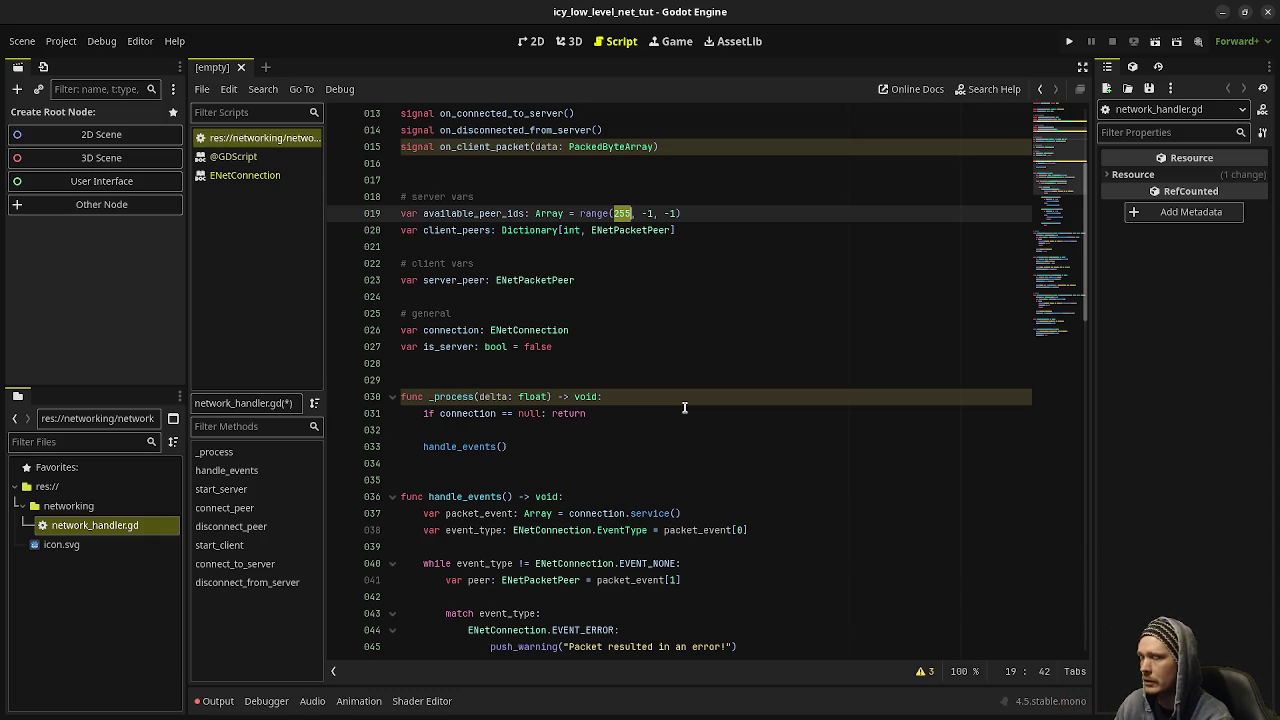
scroll(684, 407, "down", 1)
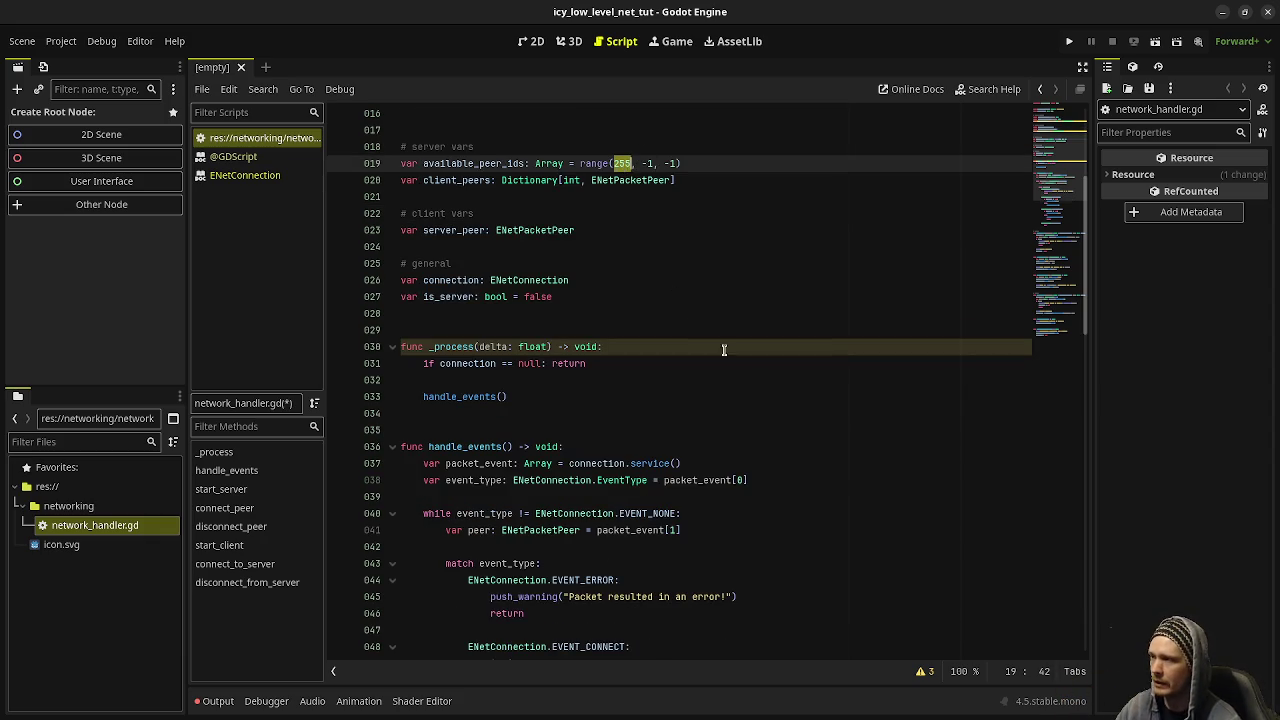
scroll(674, 297, "down", 12)
scroll(767, 373, "down", 11)
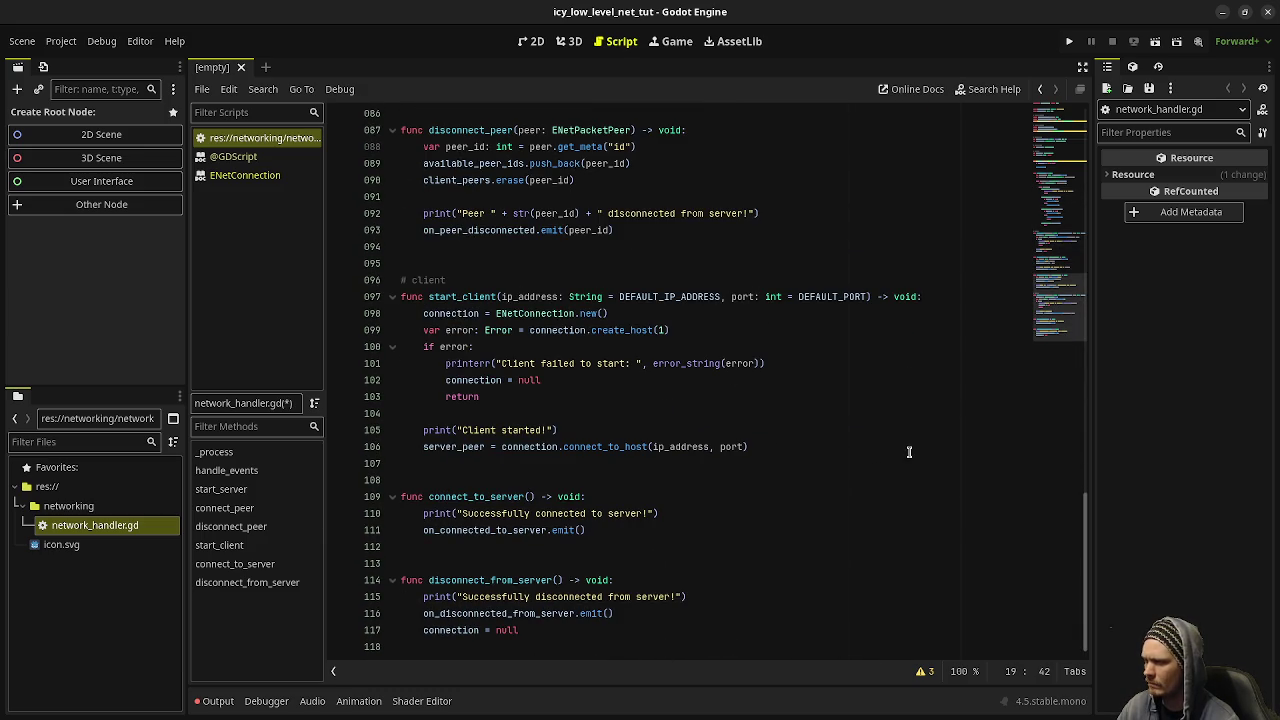
scroll(720, 398, "up", 9)
scroll(716, 407, "up", 4)
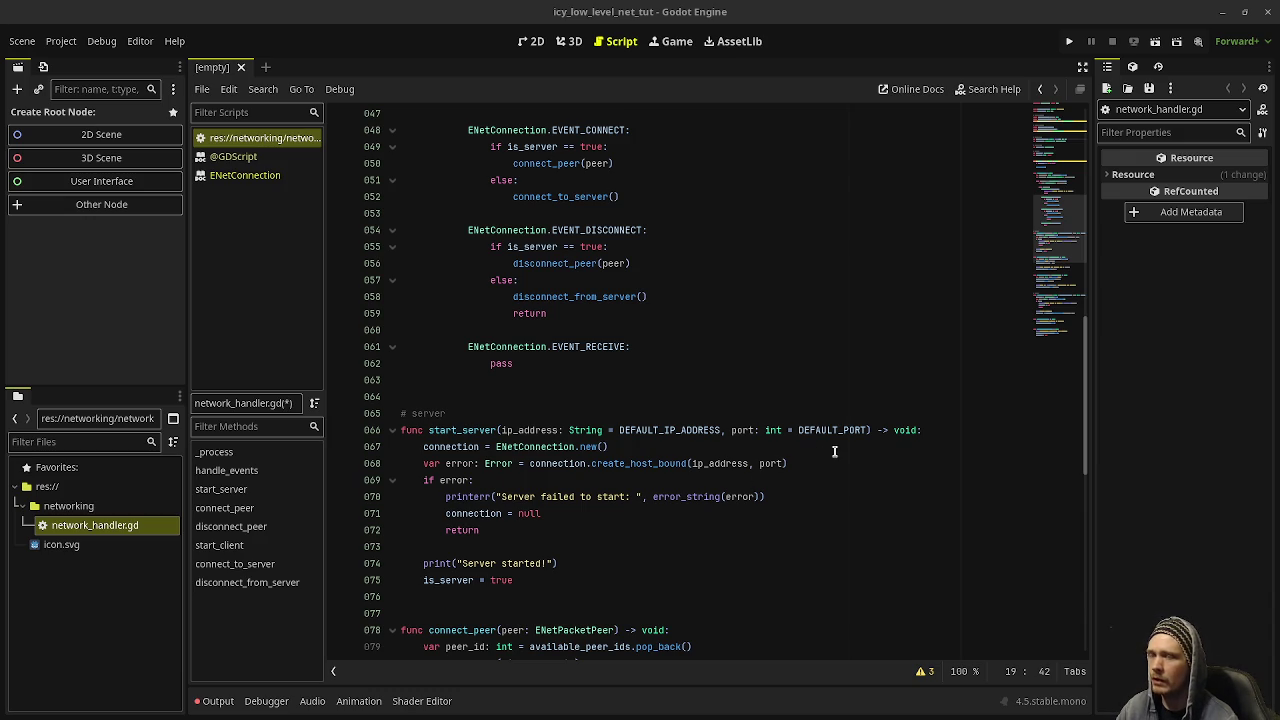
scroll(834, 451, "up", 14)
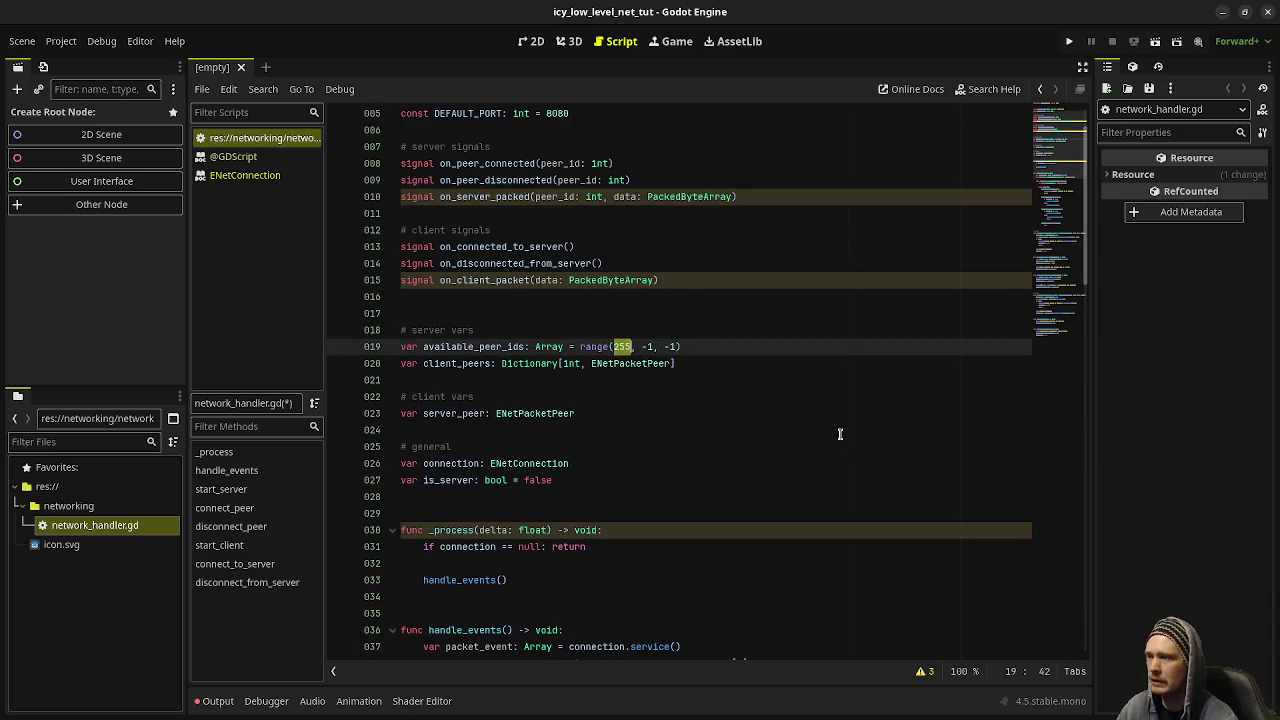
left_click(575, 348)
left_click_drag(681, 347, 418, 347)
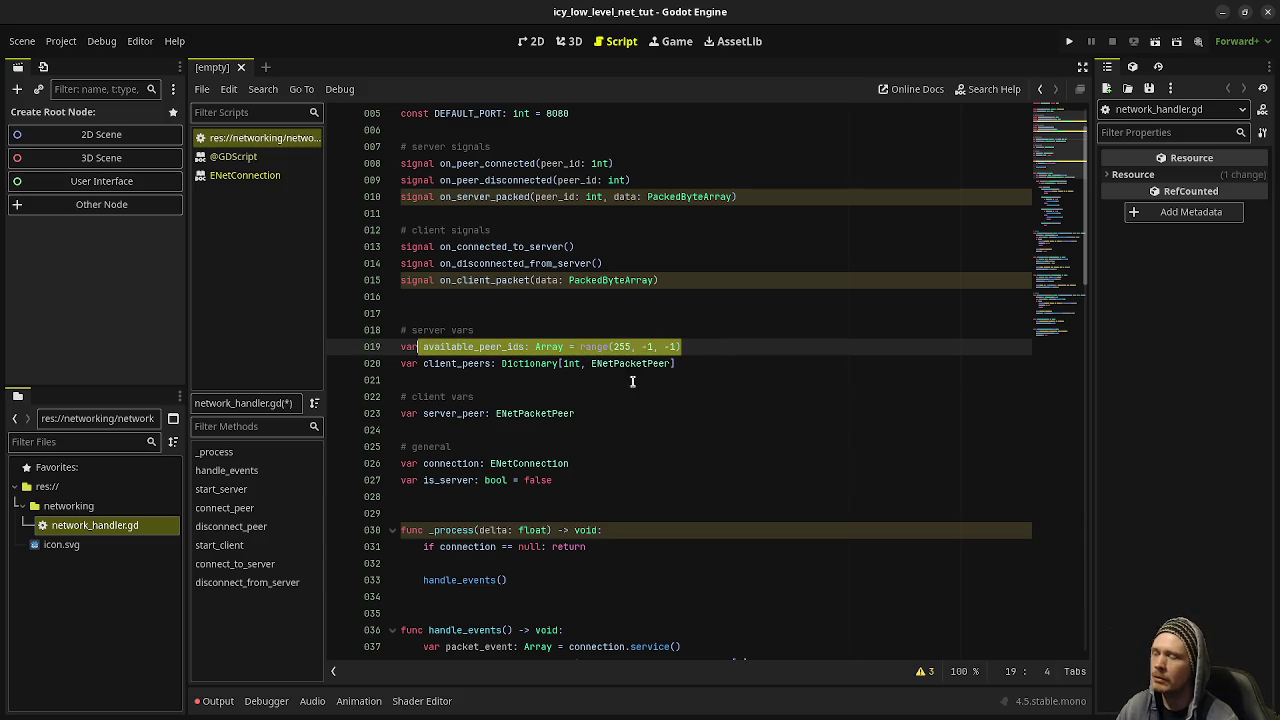
double_click(489, 348)
left_click(551, 346)
double_click(551, 346)
double_click(621, 346)
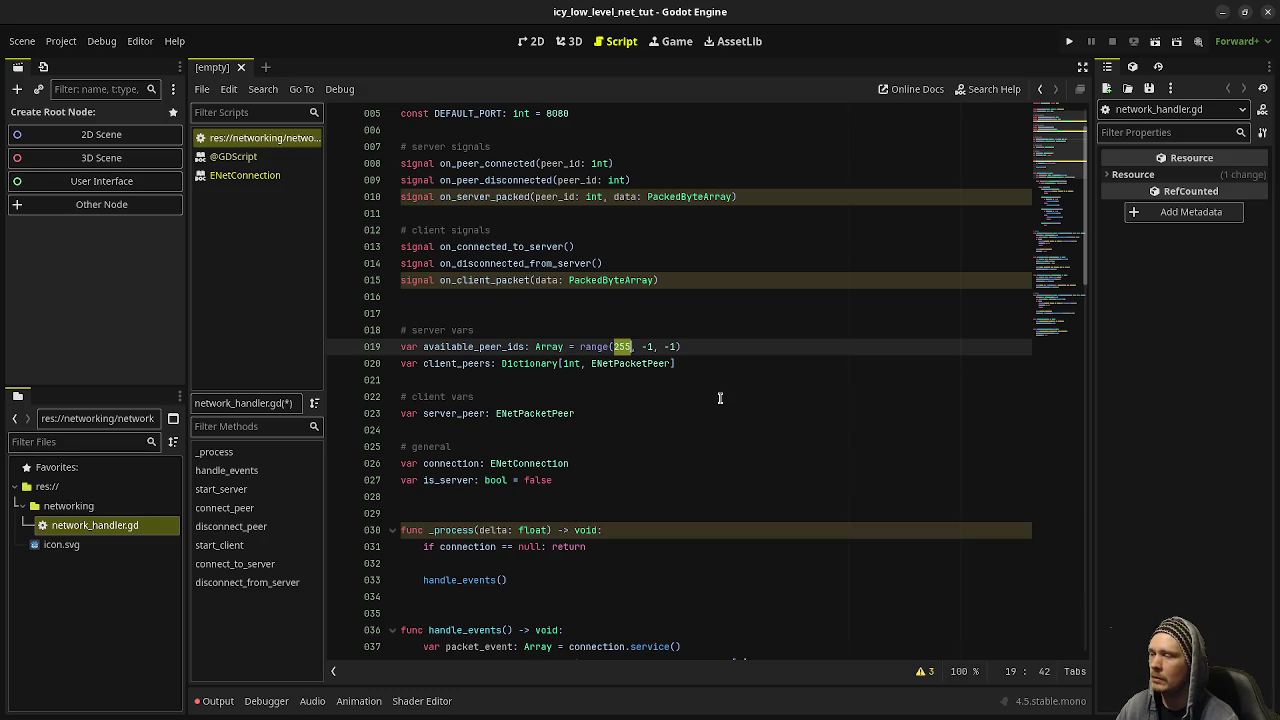
scroll(725, 400, "down", 6)
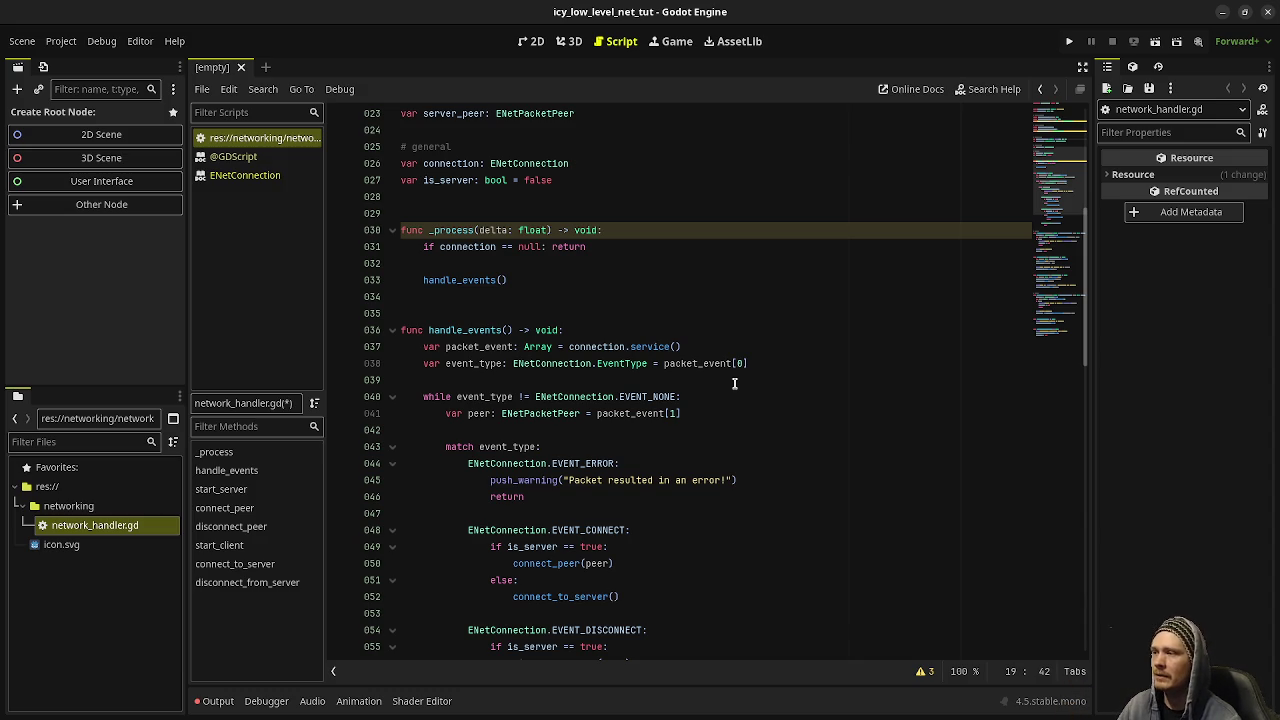
scroll(734, 383, "up", 6)
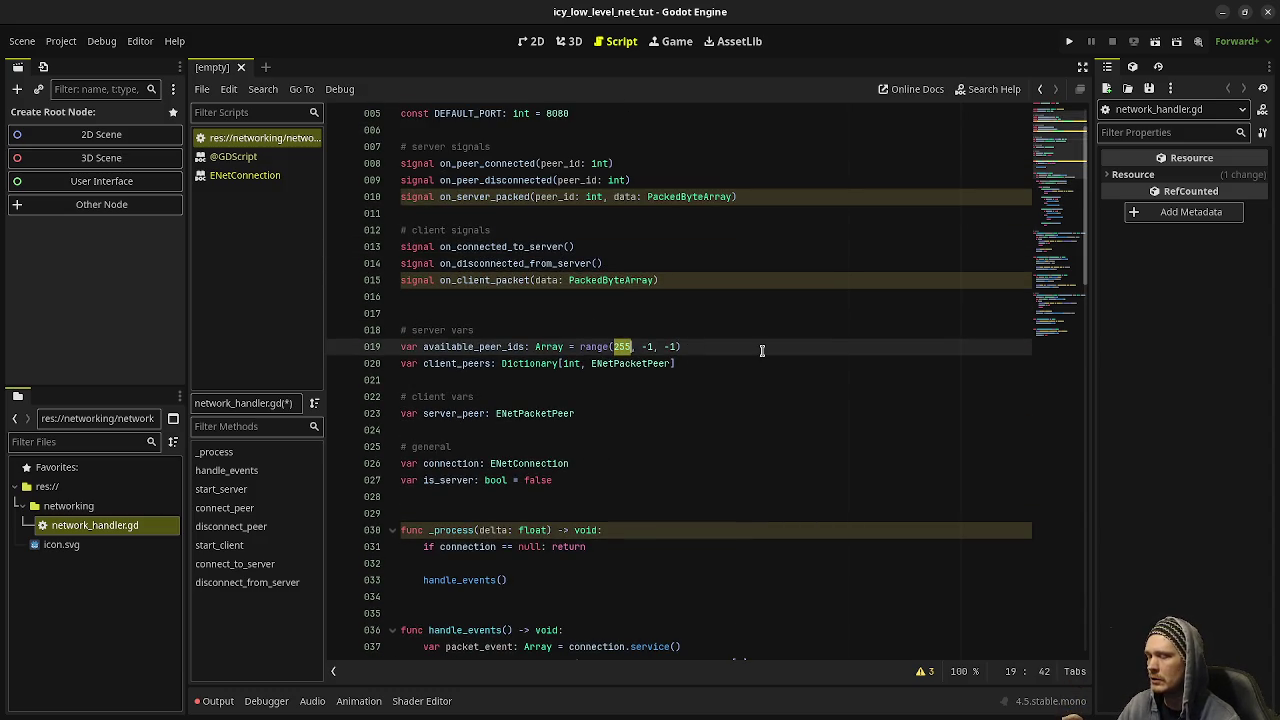
left_click_drag(714, 346, 401, 346)
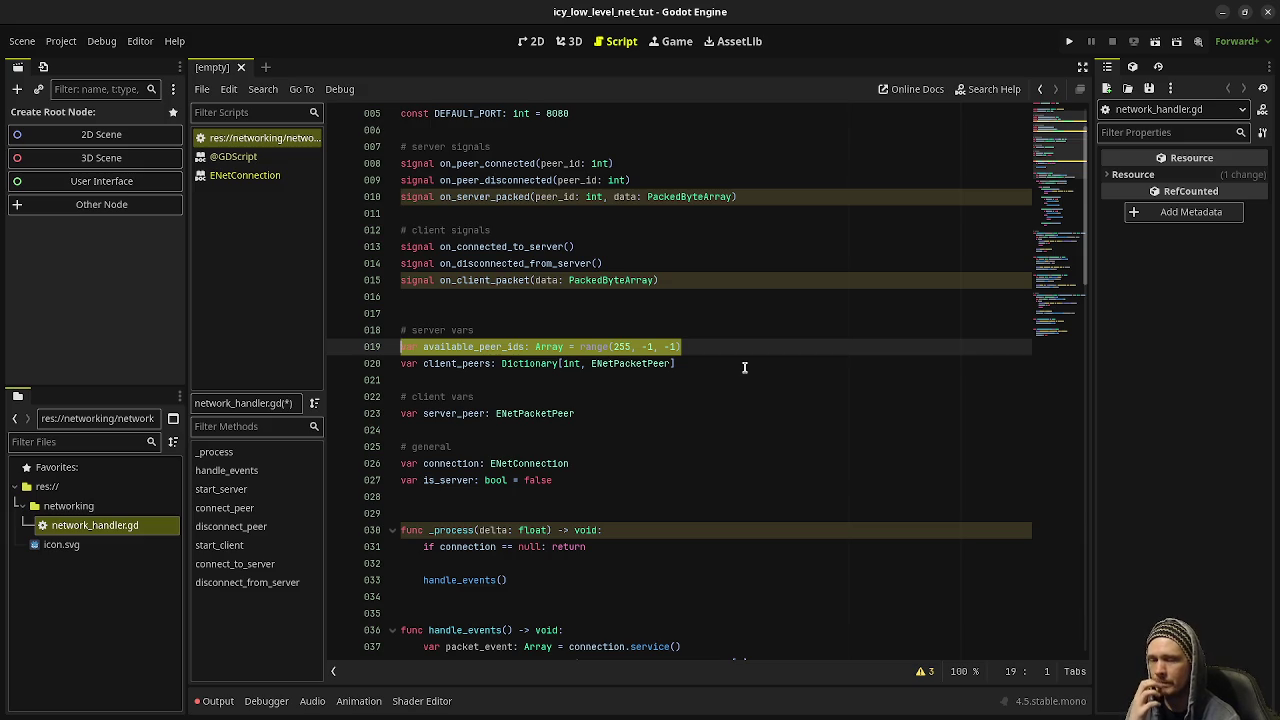
left_click(681, 346)
left_click_drag(681, 346, 505, 346)
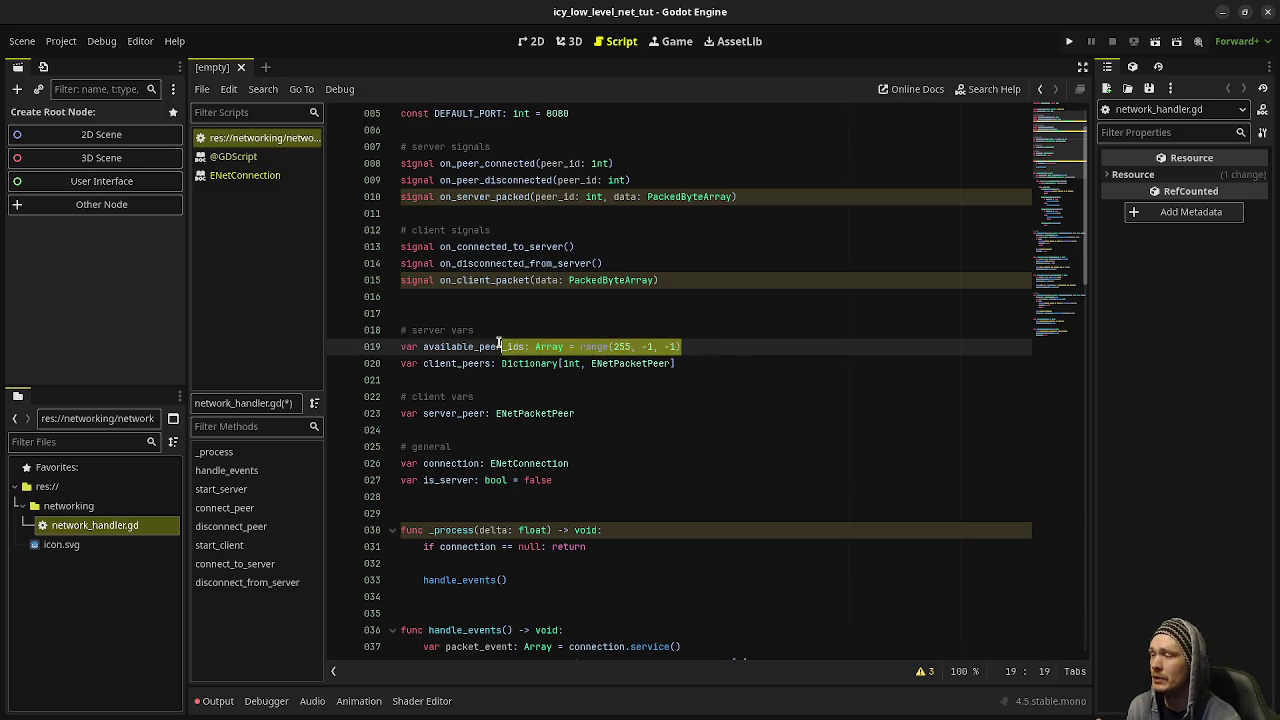
scroll(505, 346, "down", 17)
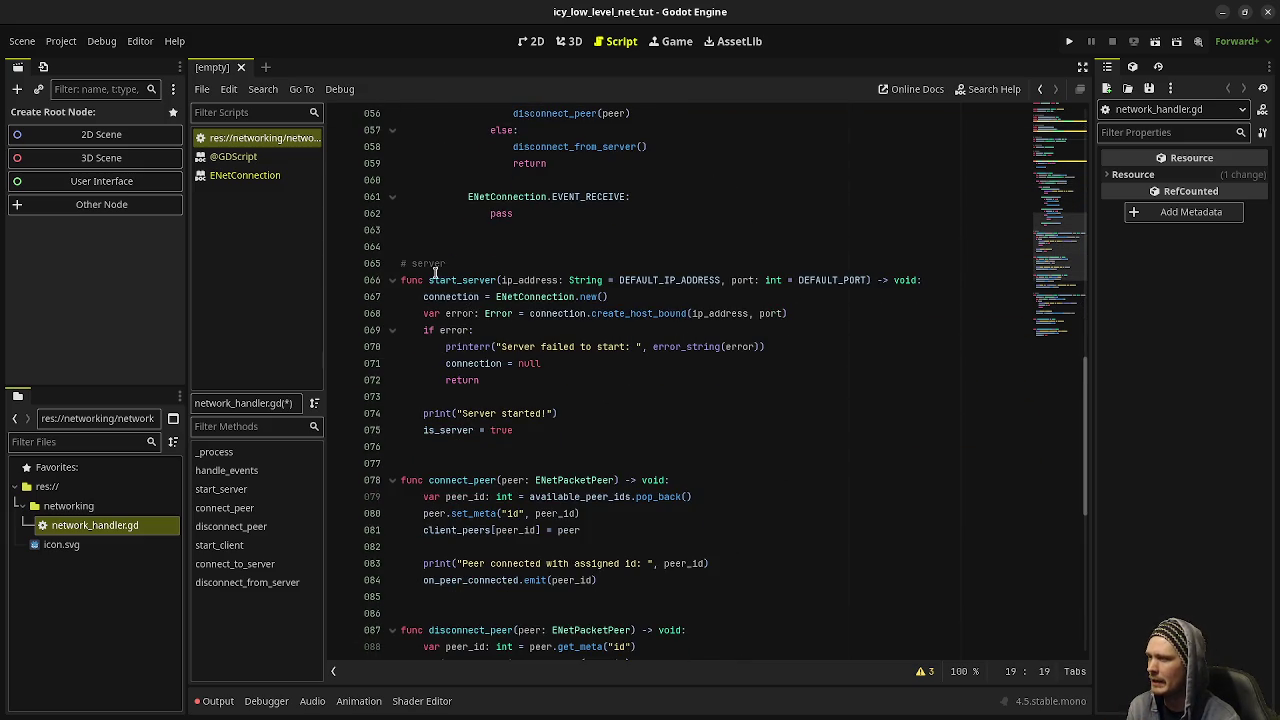
scroll(435, 272, "down", 3)
left_click_drag(714, 349, 529, 346)
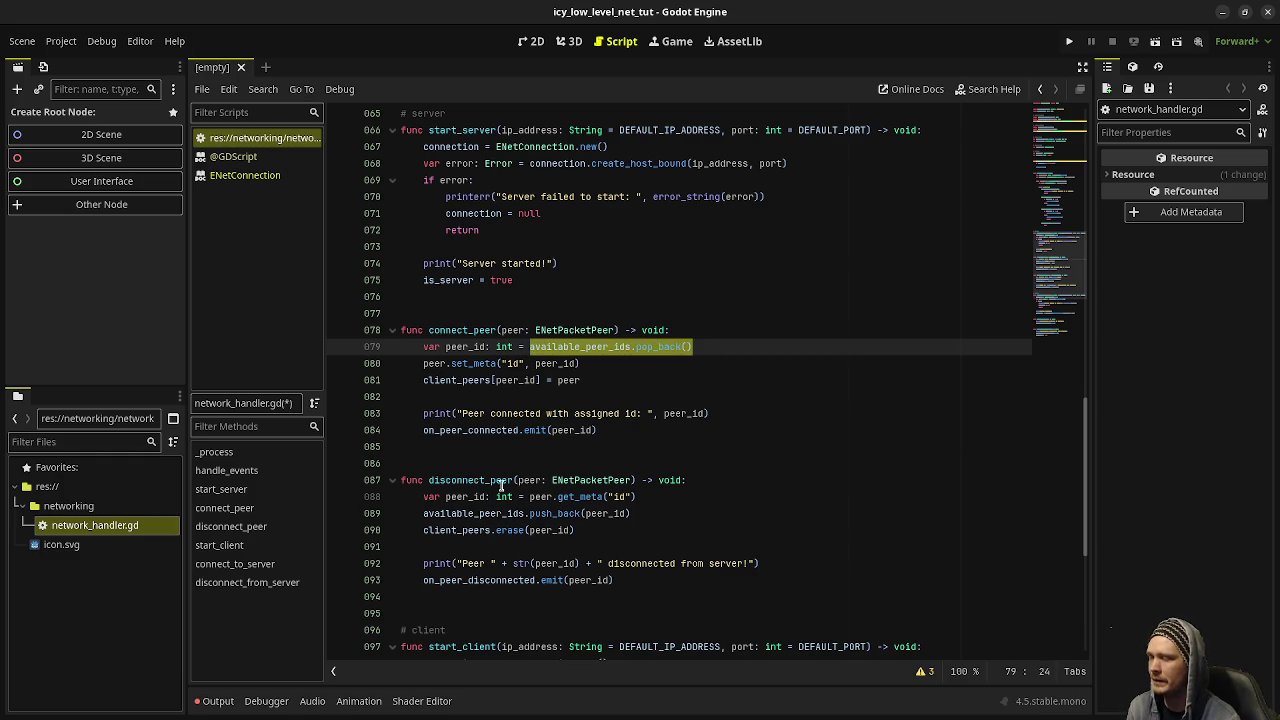
left_click_drag(631, 513, 529, 513)
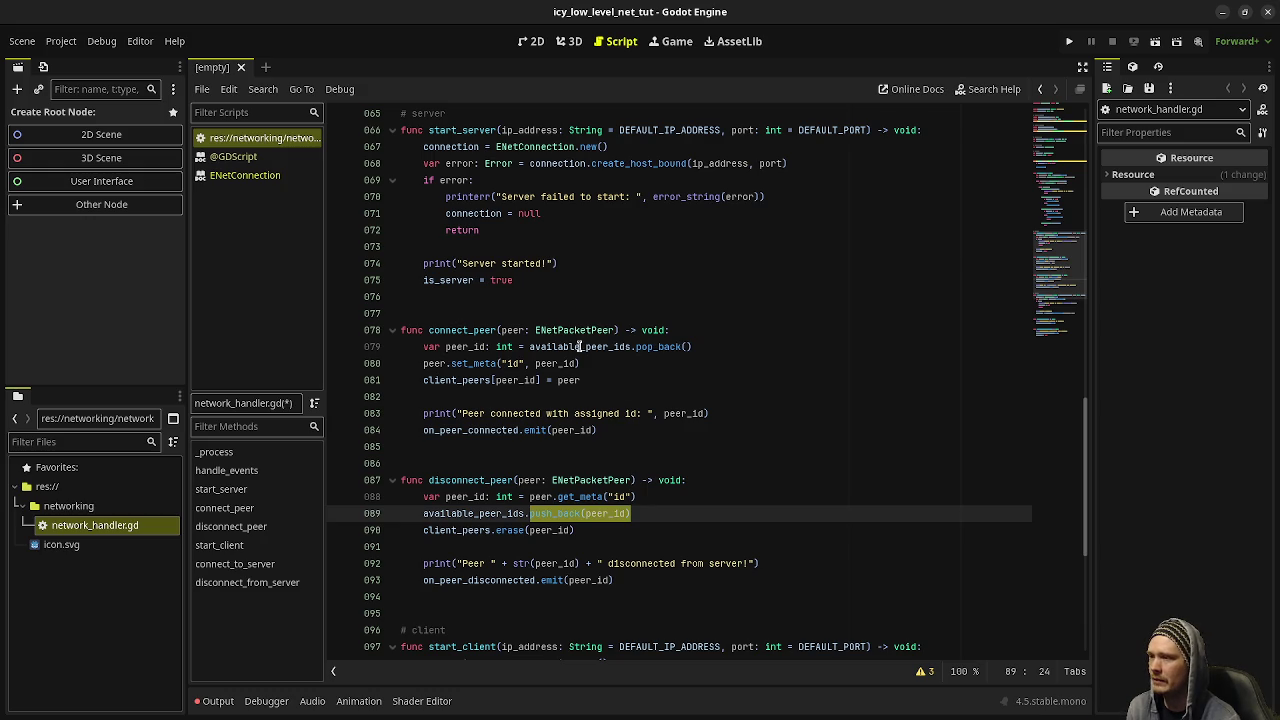
left_click(529, 347)
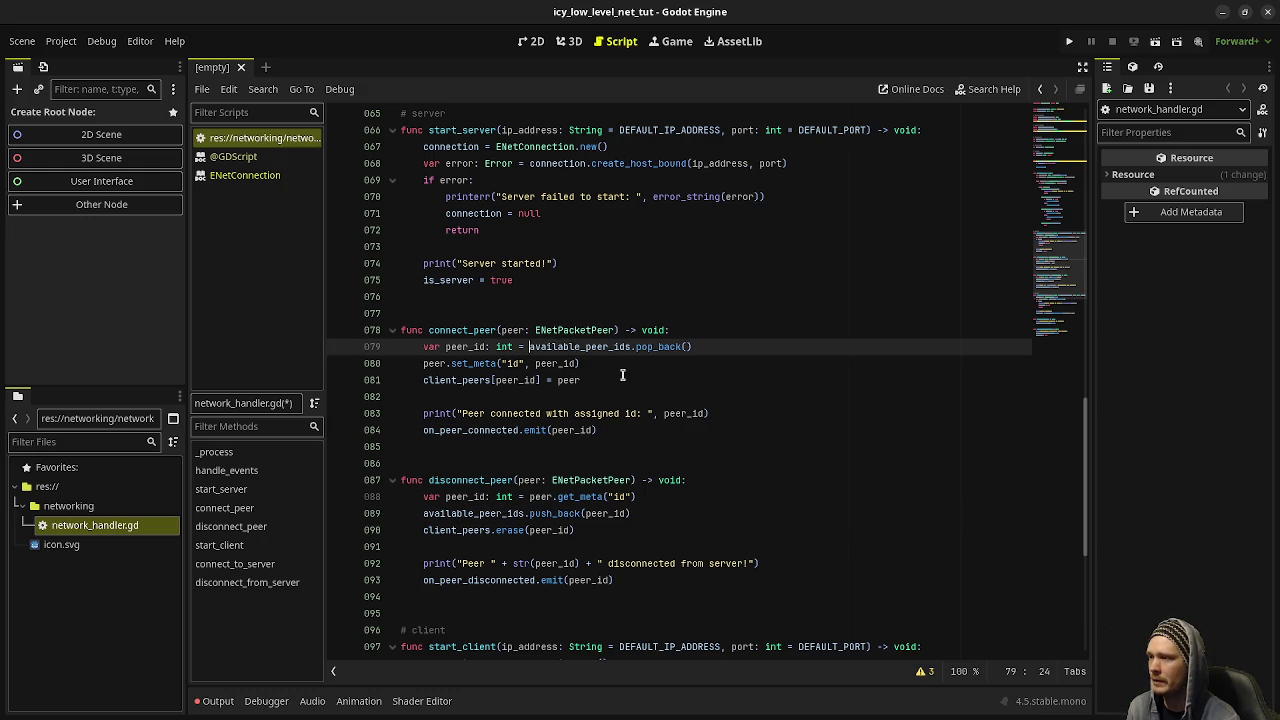
- Undo the get_uuid edits so connect_peer uses pop_back again, and add a blank line after EVENT_ERROR's return
type("get_uui")
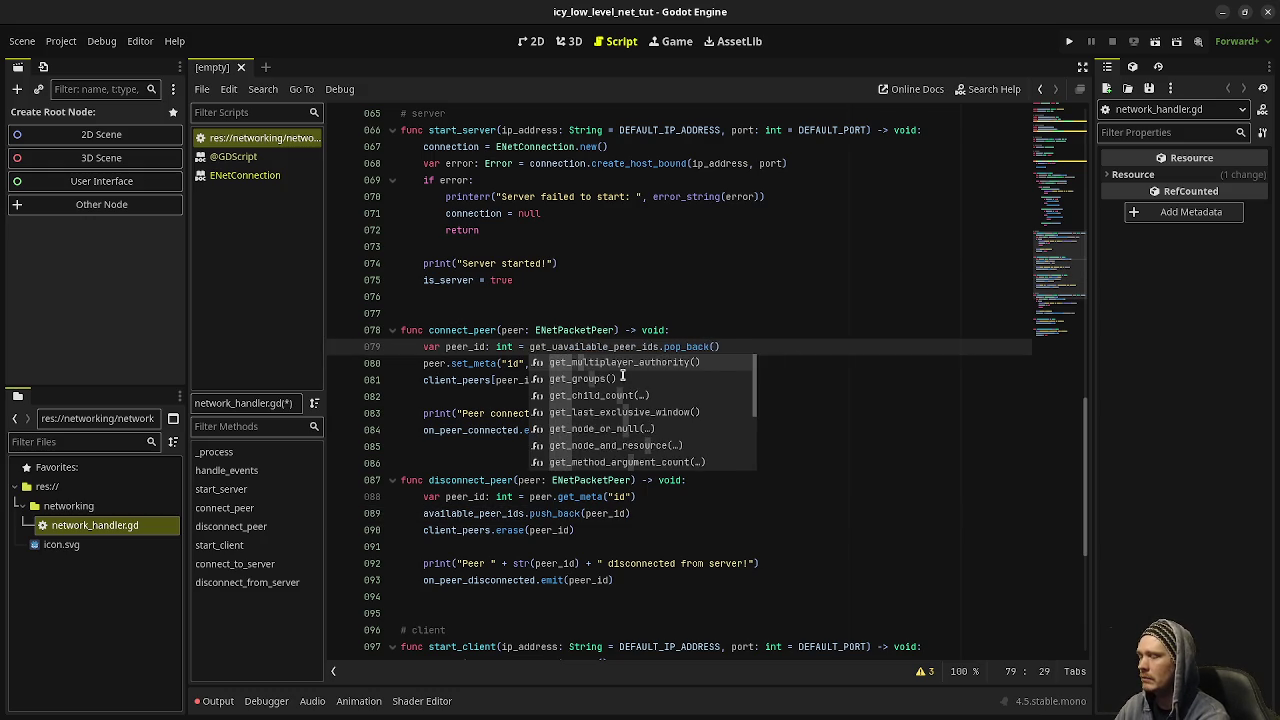
type("d()#")
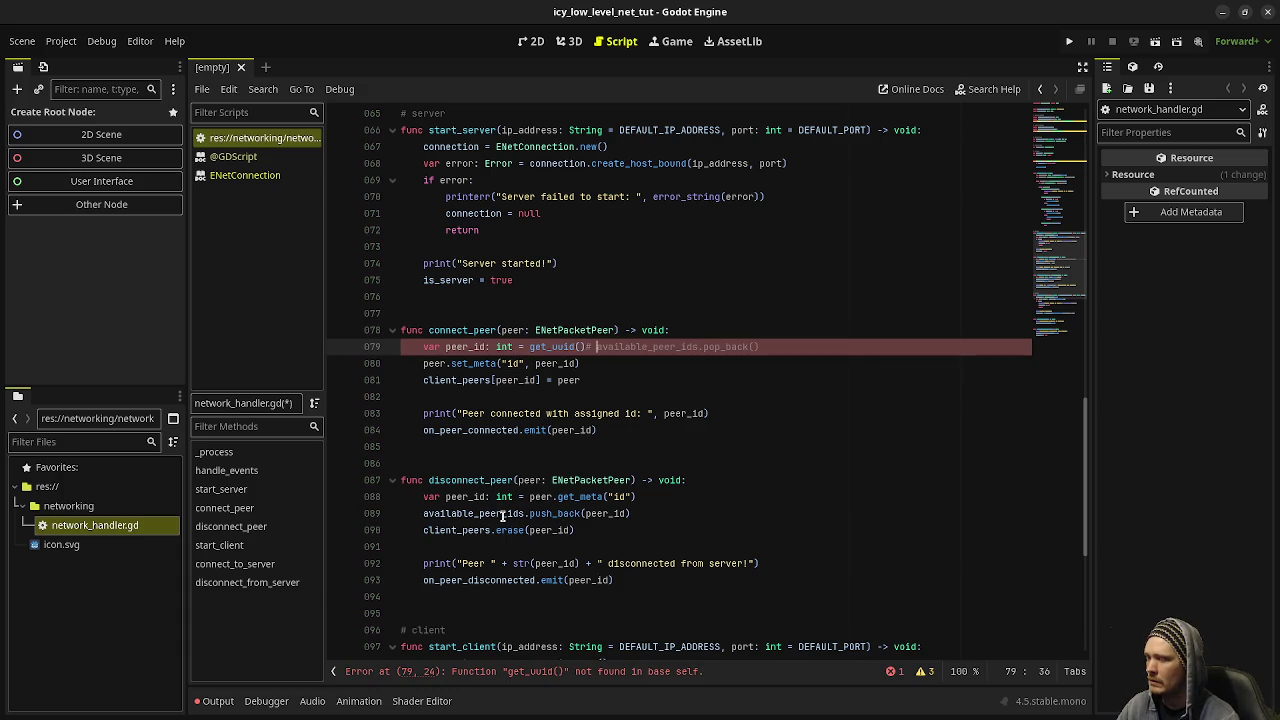
left_click_drag(421, 497, 492, 514)
key("ctrl+k")
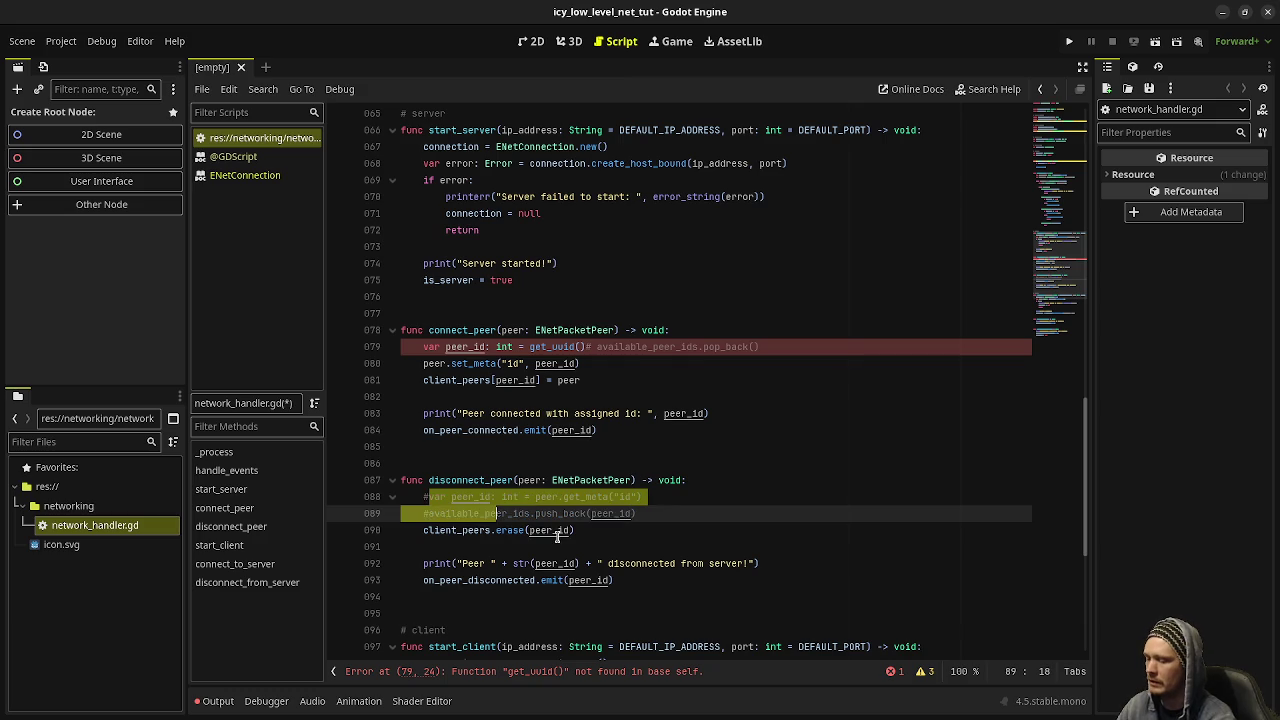
left_click(527, 530)
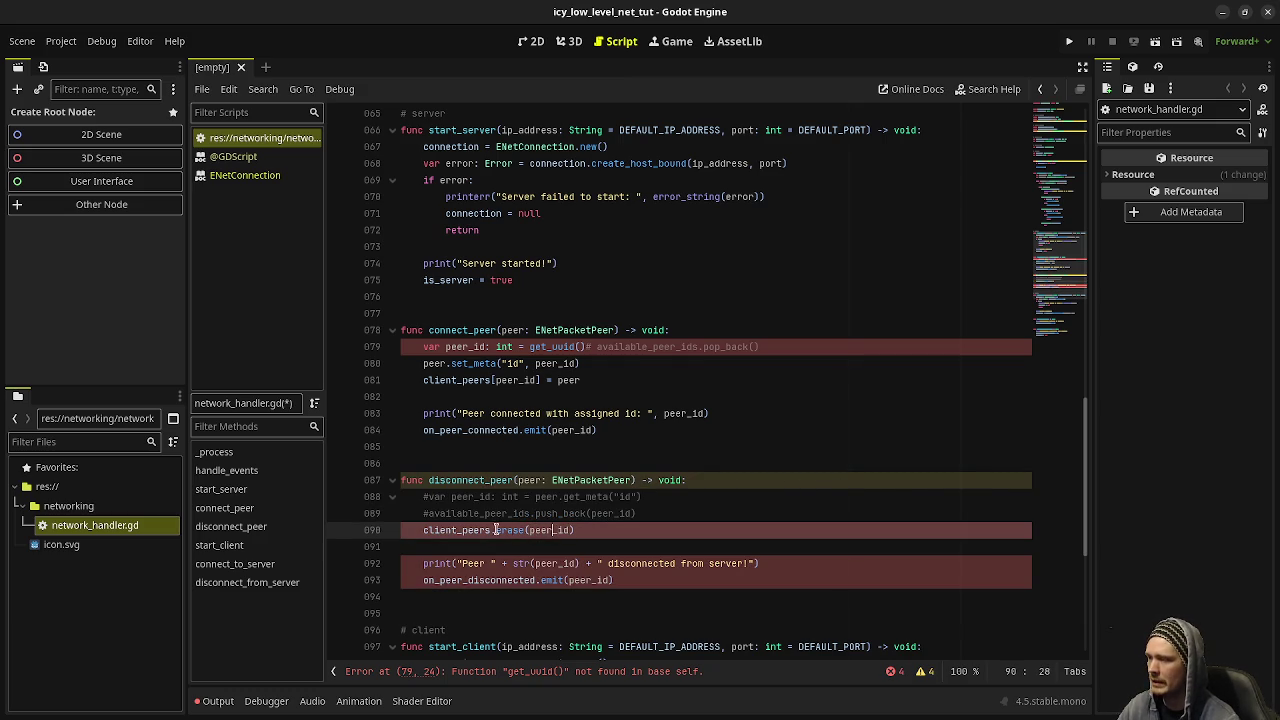
key("Right")
key("Right")
key("Right")
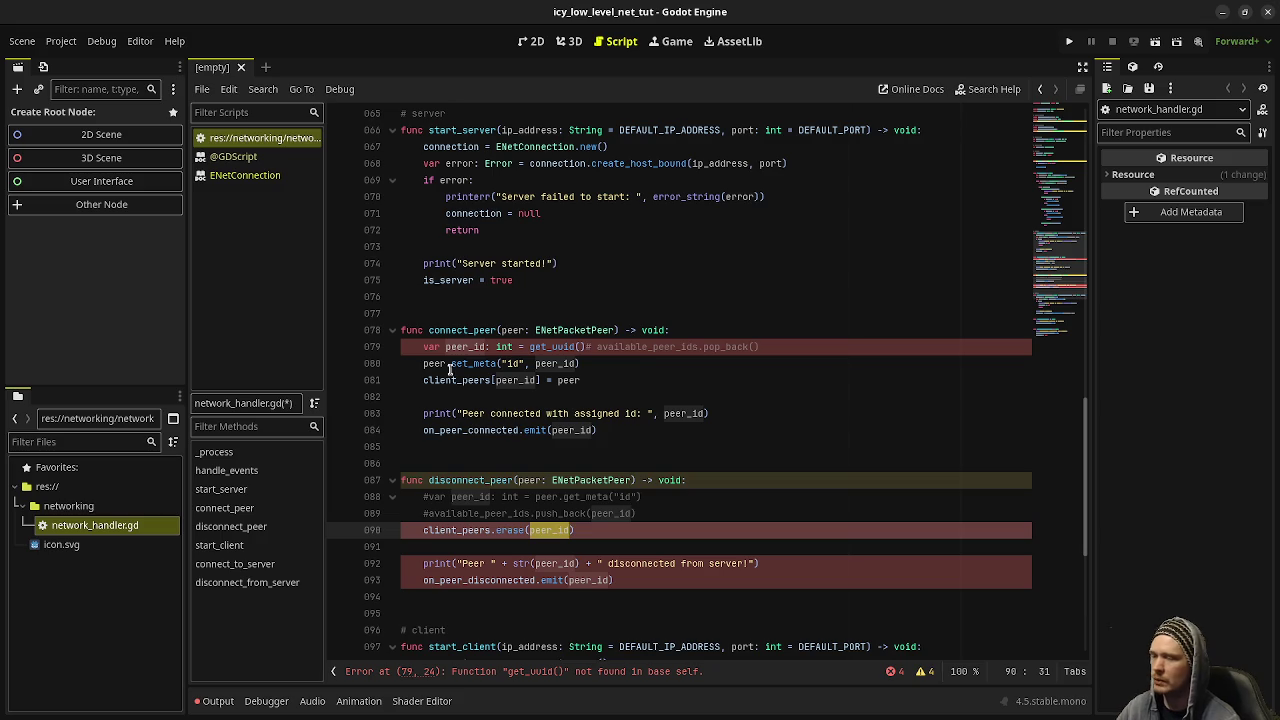
key("ctrl+z")
key("ctrl+z")
key("ctrl+z")
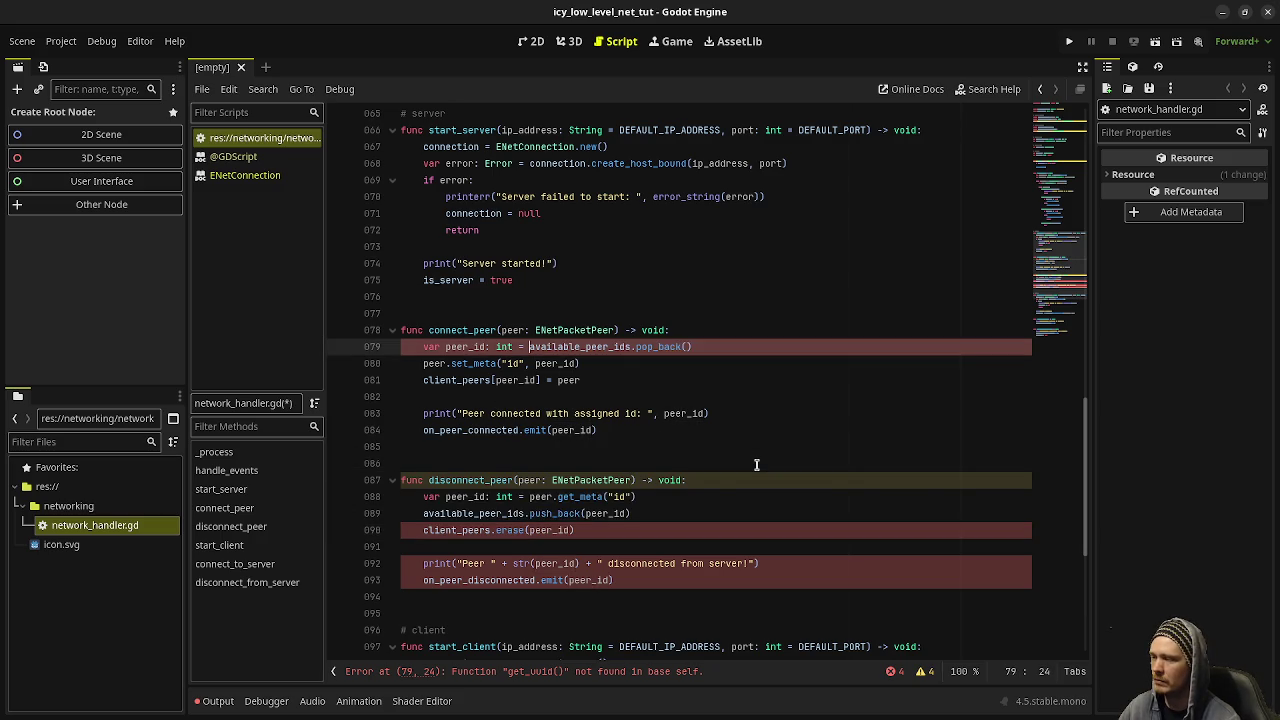
scroll(740, 456, "up", 3)
key("Return")
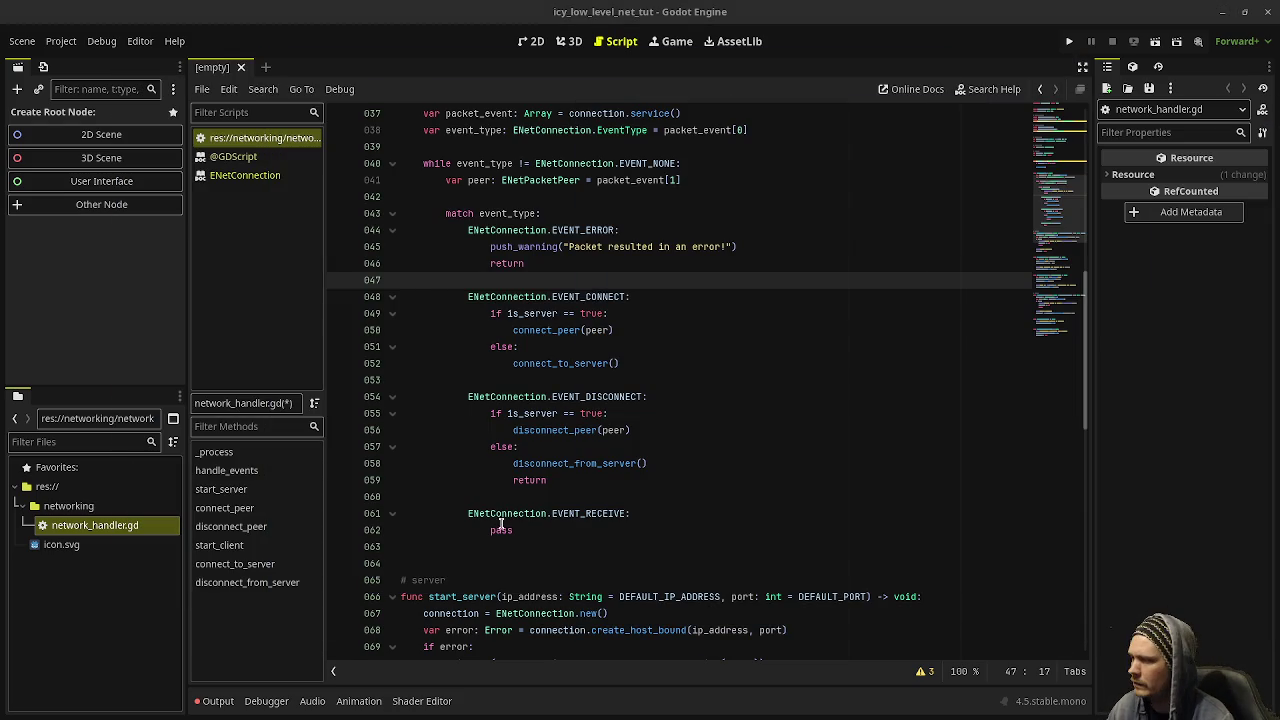
- Replace pass under EVENT_RECEIVE with an is_server check that emits on_server_packet(peer.get_meta("id"), peer.get_packet())
double_click(501, 529)
type("if is_server == ")
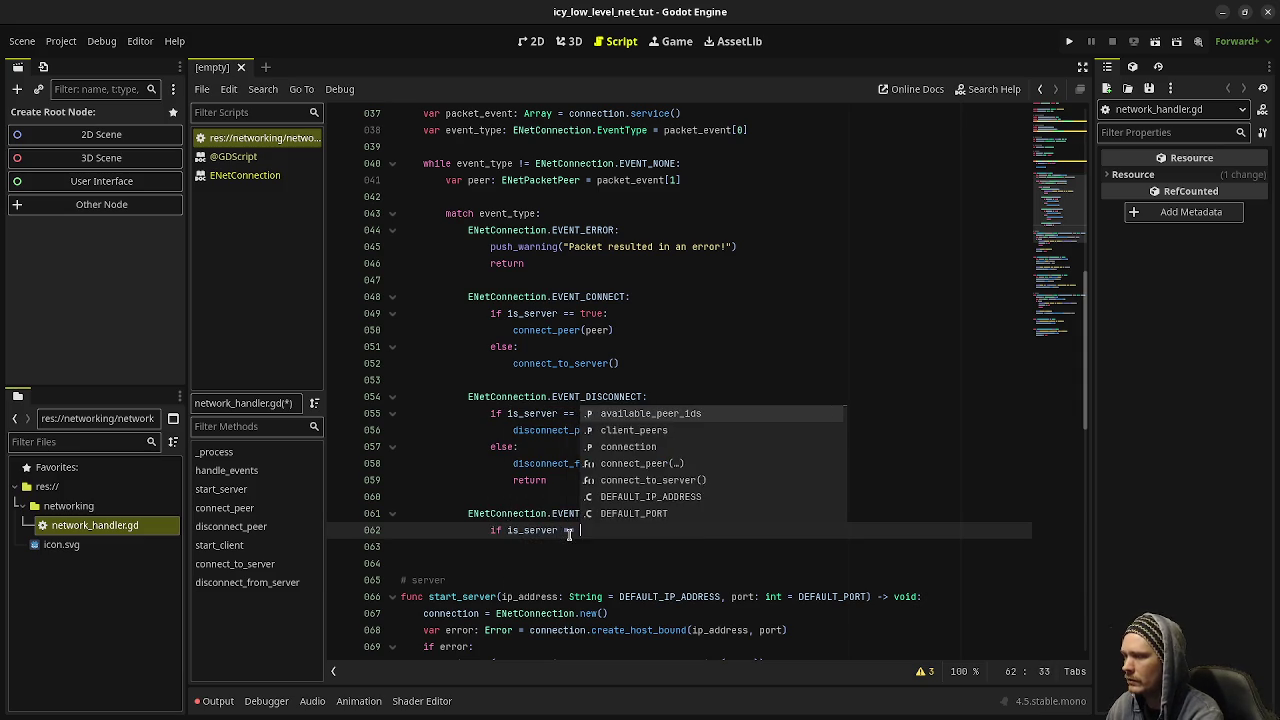
type("true:")
key("Return")
type("on_server_packet.emit")
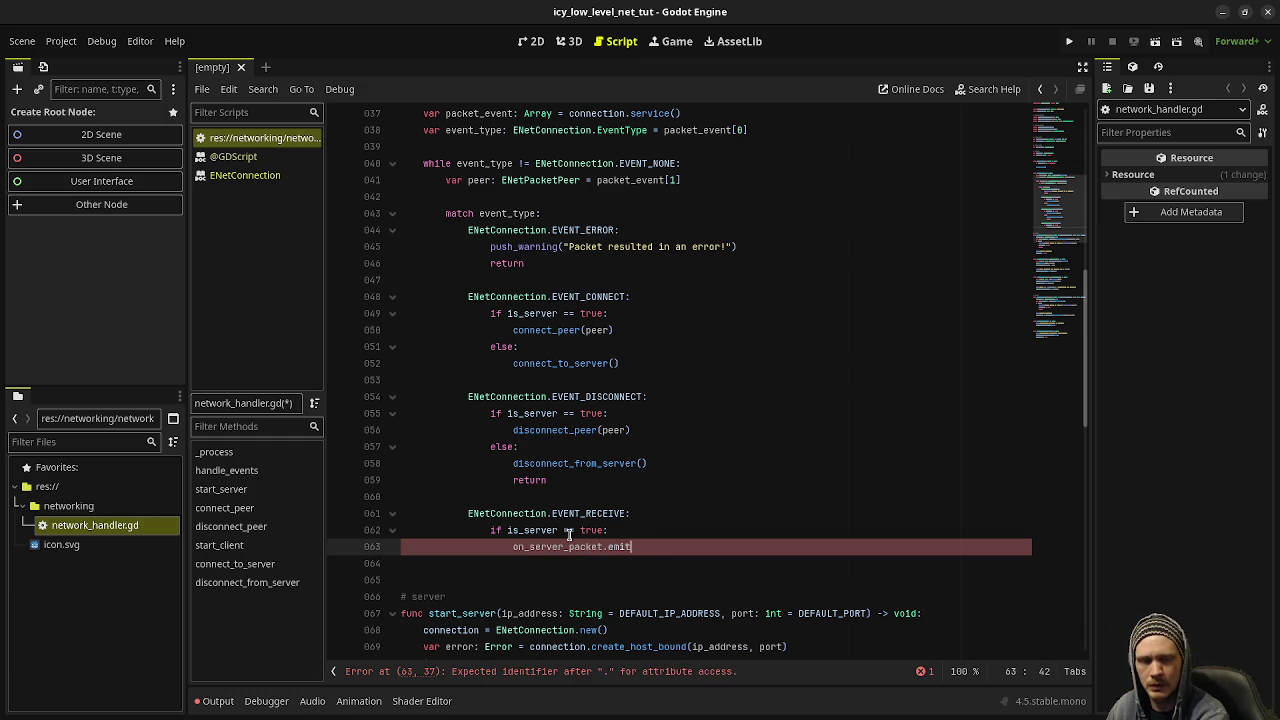
type("(peer.get_meta(\"id\")")
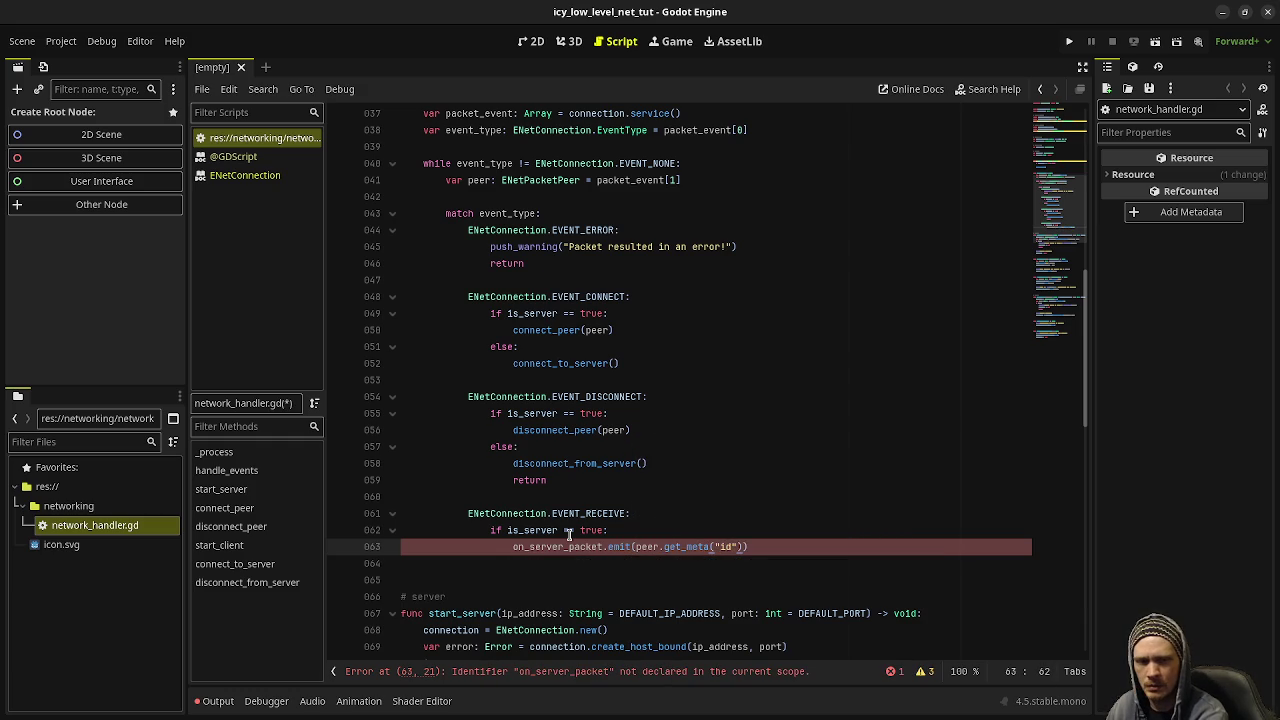
type("peer_get")
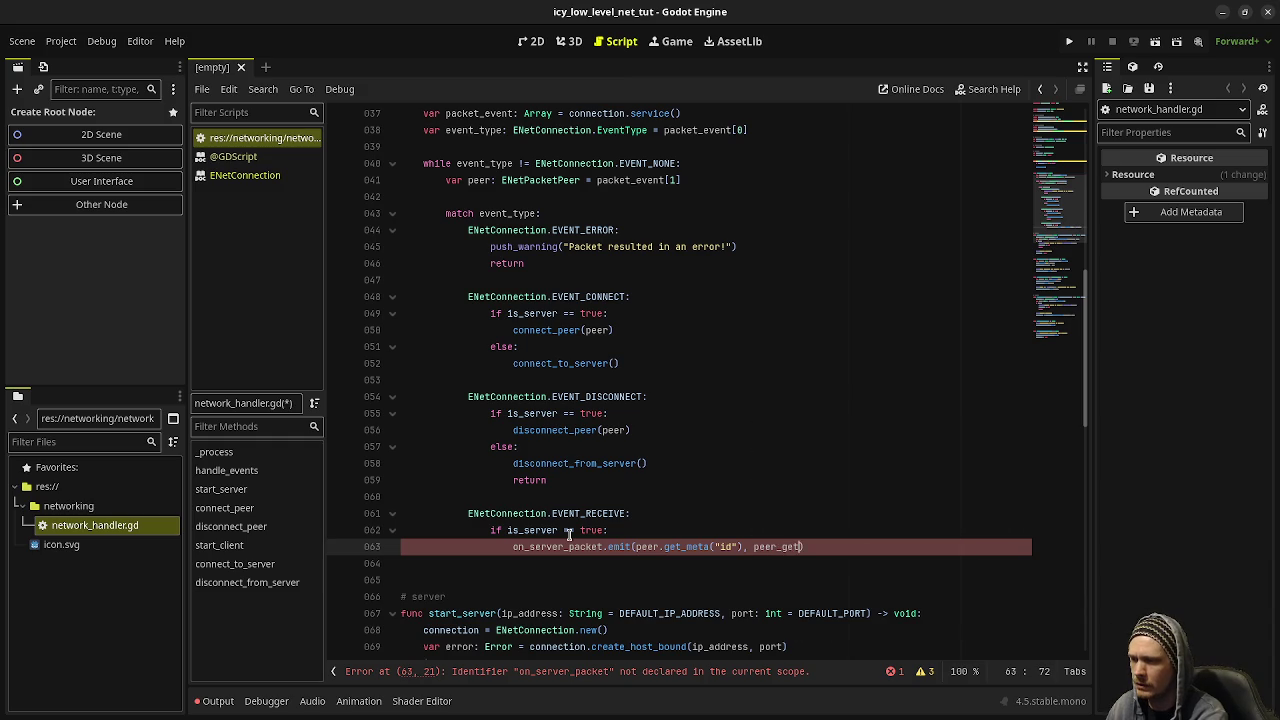
key("BackSpace")
key("BackSpace")
type(".get_p")
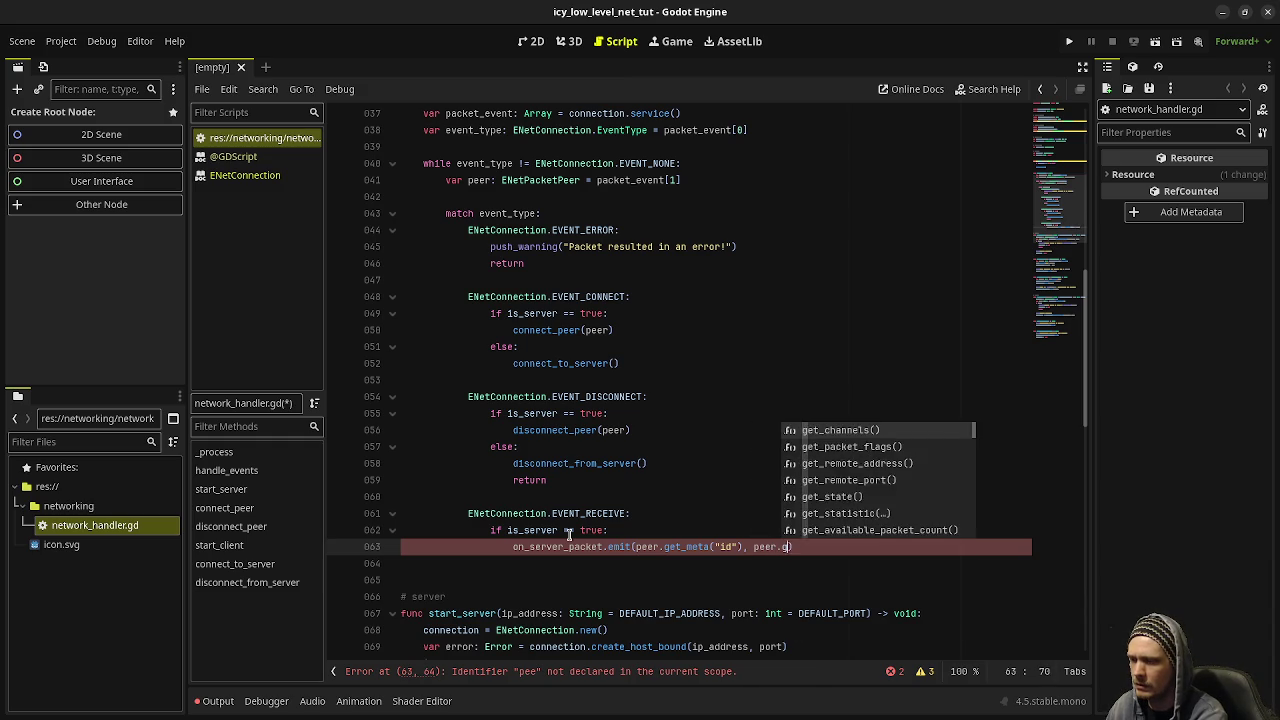
type("acket")
key("Return")
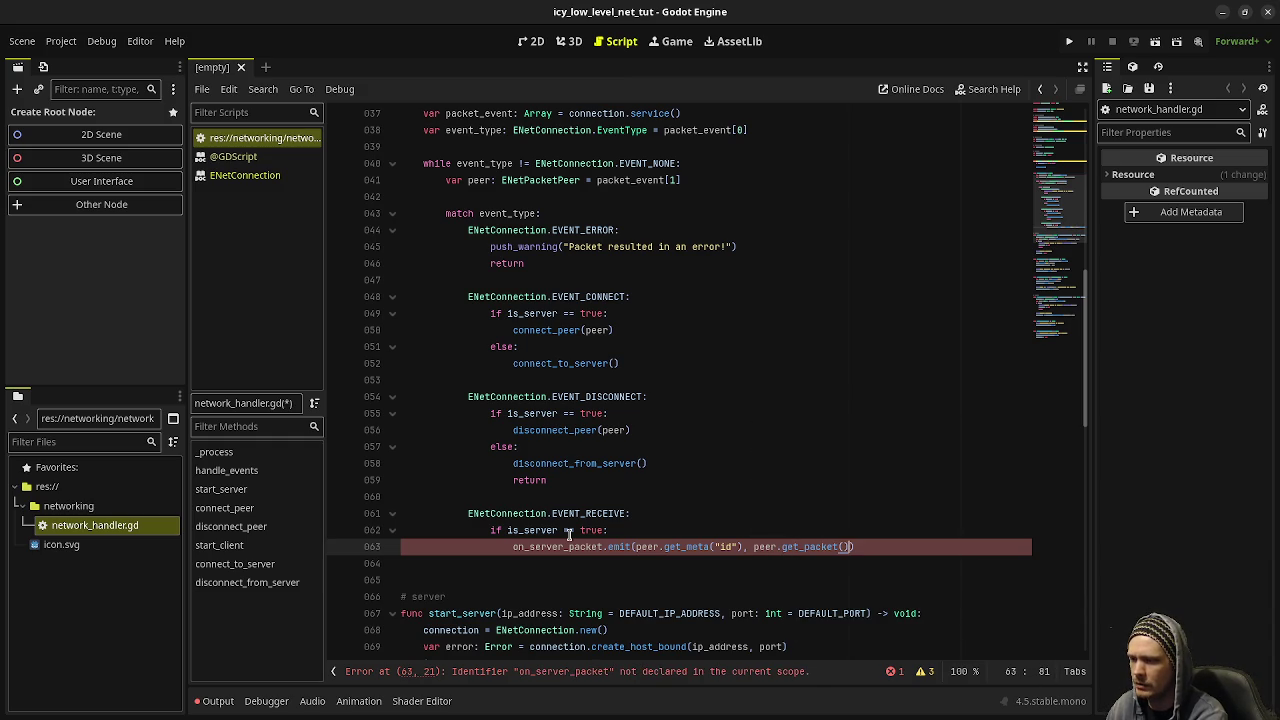
- Add an else: pass branch to the EVENT_RECEIVE is_server check
key("Return")
key("BackSpace")
type("else:")
key("Return")
type("pass")
scroll(570, 535, "up", 10)
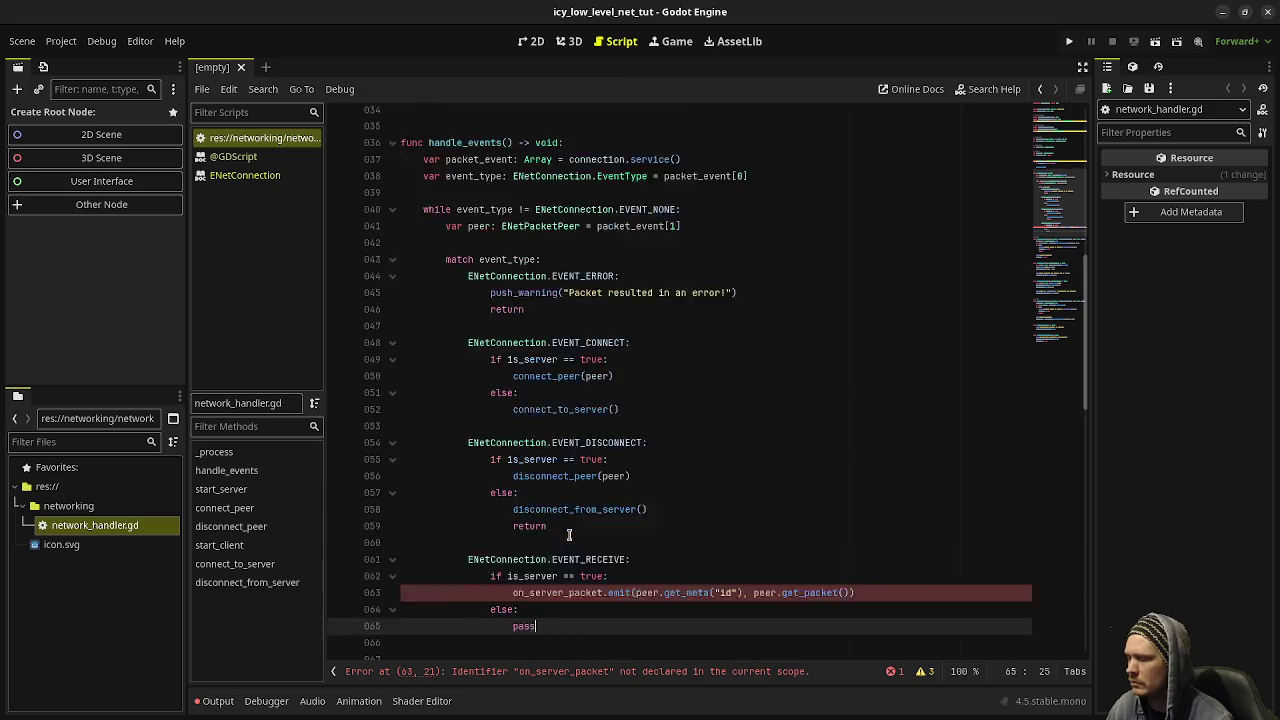
left_click(522, 247)
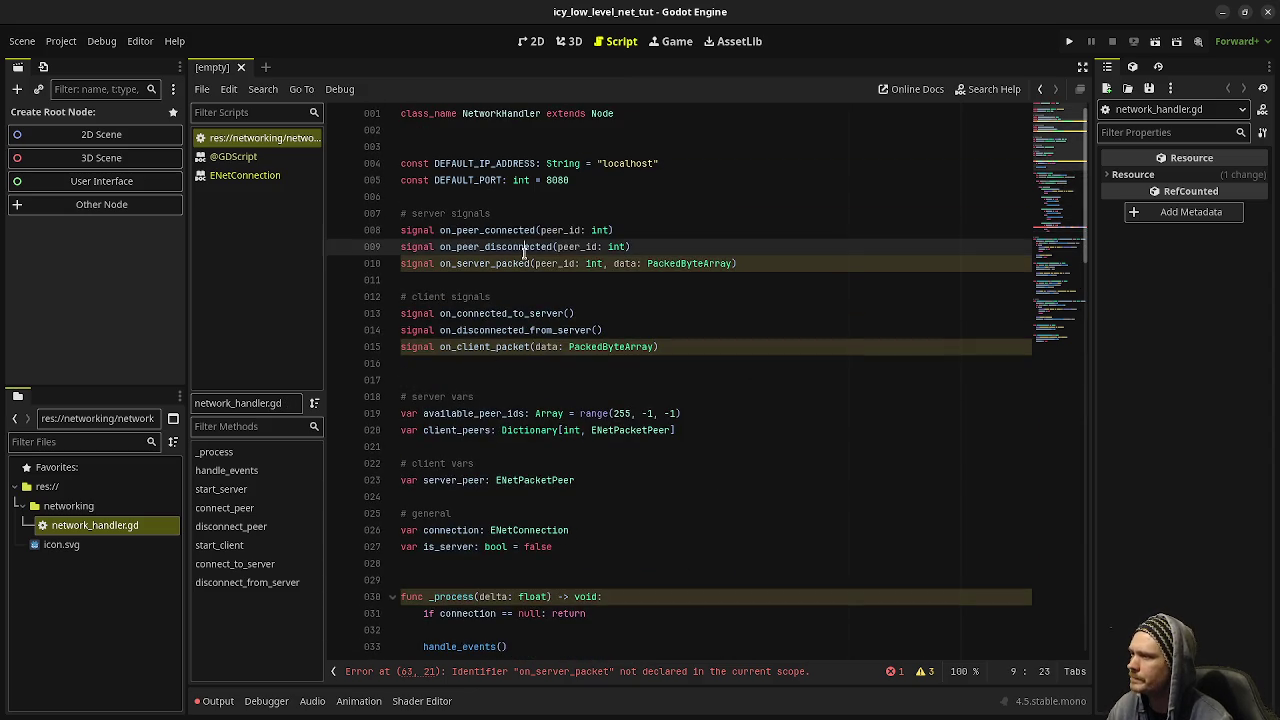
- Correct the misspelled signal on line 10 to on_server_packet and save the script
left_click(531, 263)
key("BackSpace")
type("t")
left_click(668, 304)
key("ctrl+s")
- Replace pass in the else branch with on_client_packet.emit(peer.get_packet())
scroll(668, 304, "down", 15)
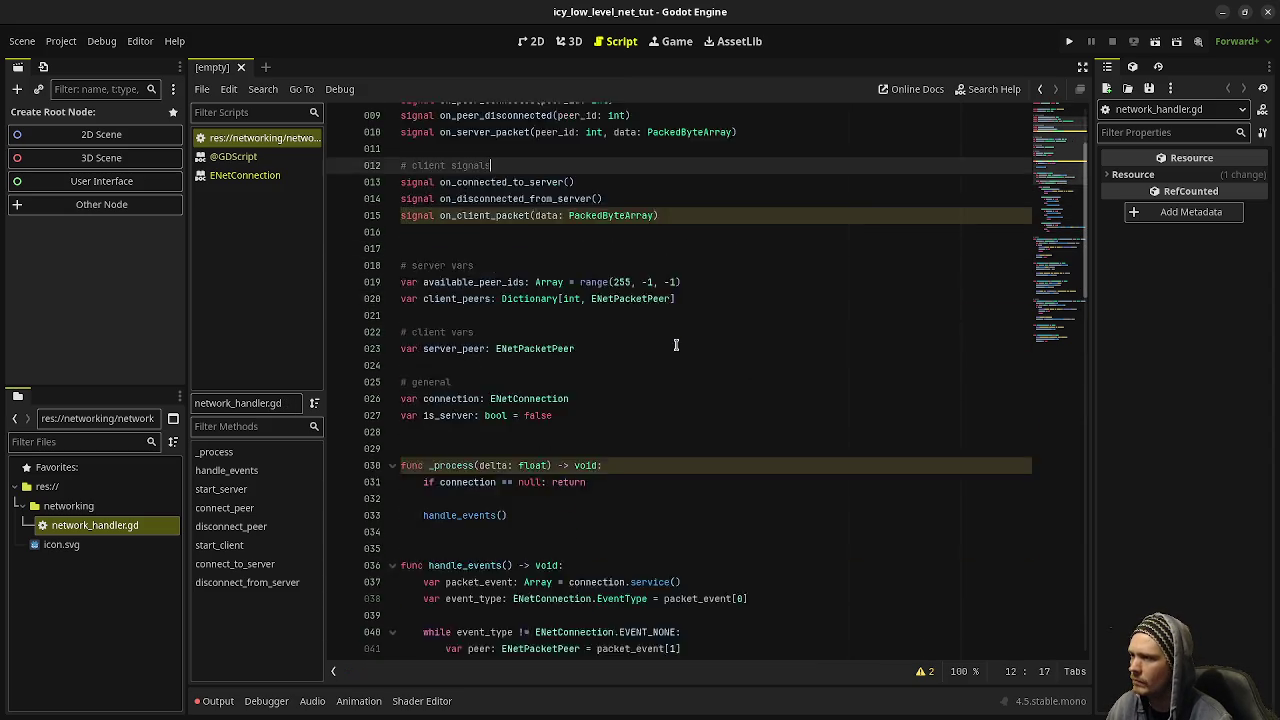
left_click(522, 438)
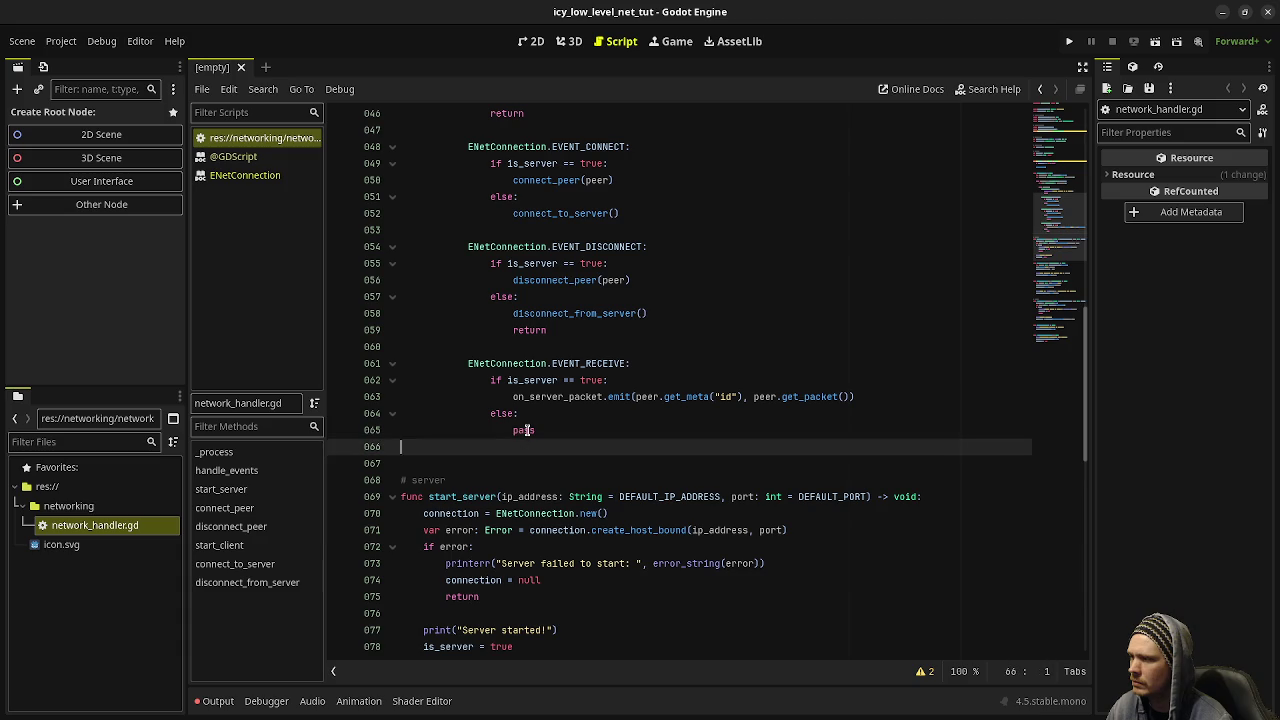
double_click(524, 431)
type("on_client_packet.emit(")
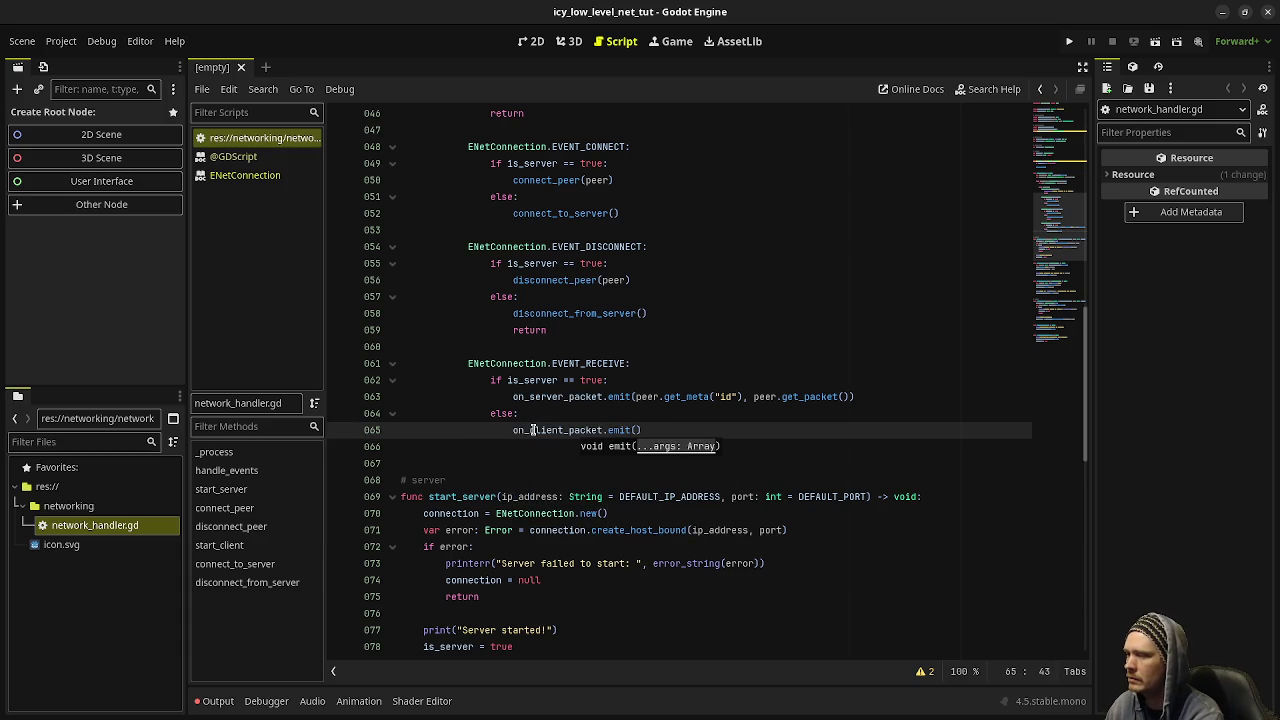
scroll(533, 430, "up", 15)
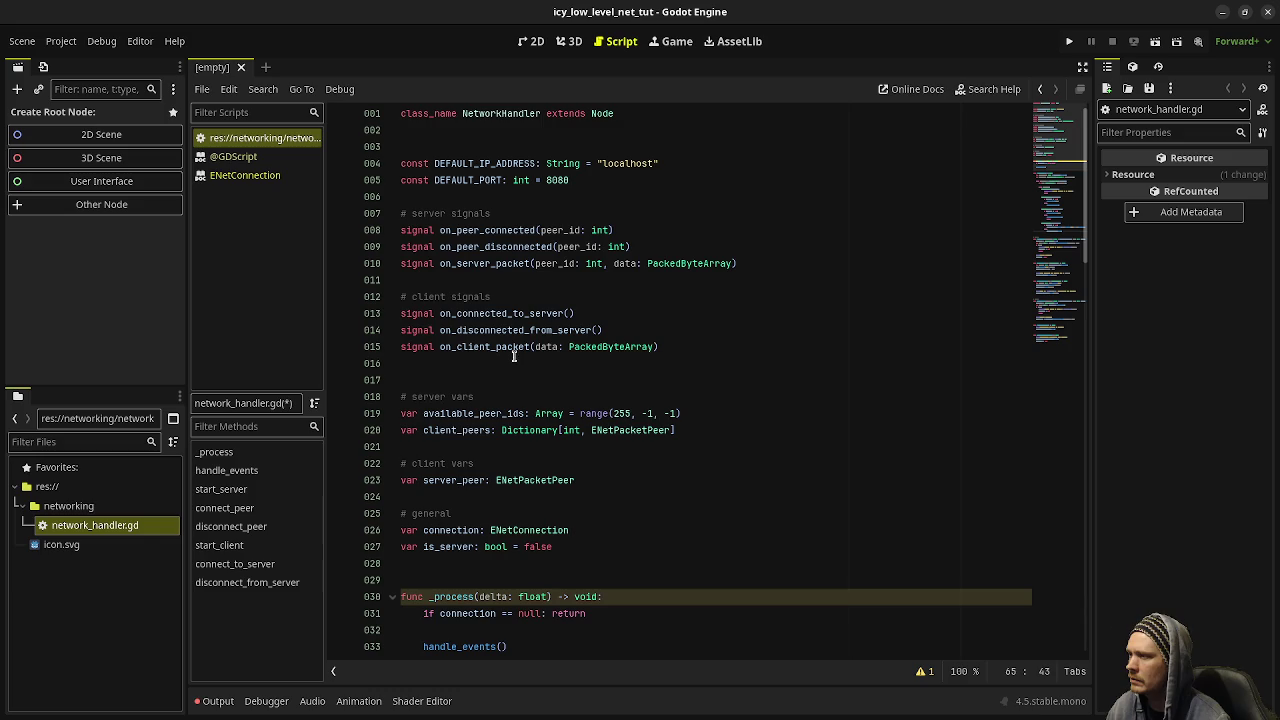
scroll(803, 494, "down", 13)
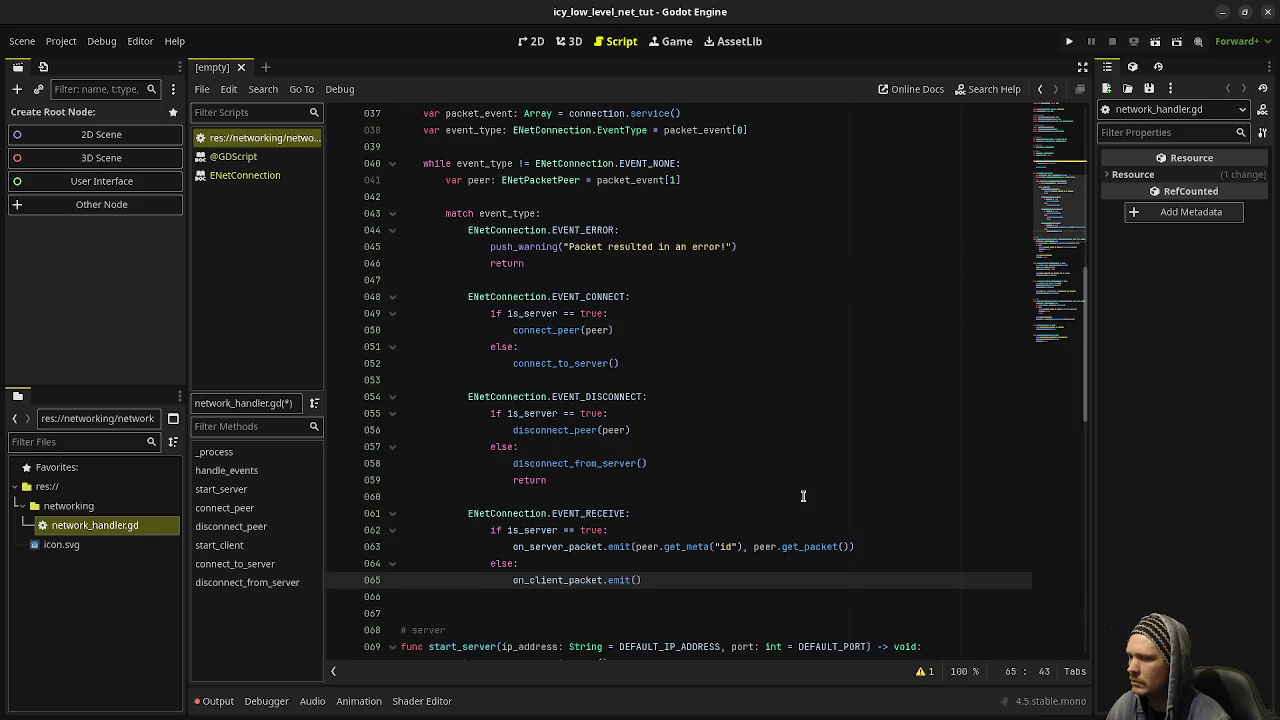
type("peer.get_")
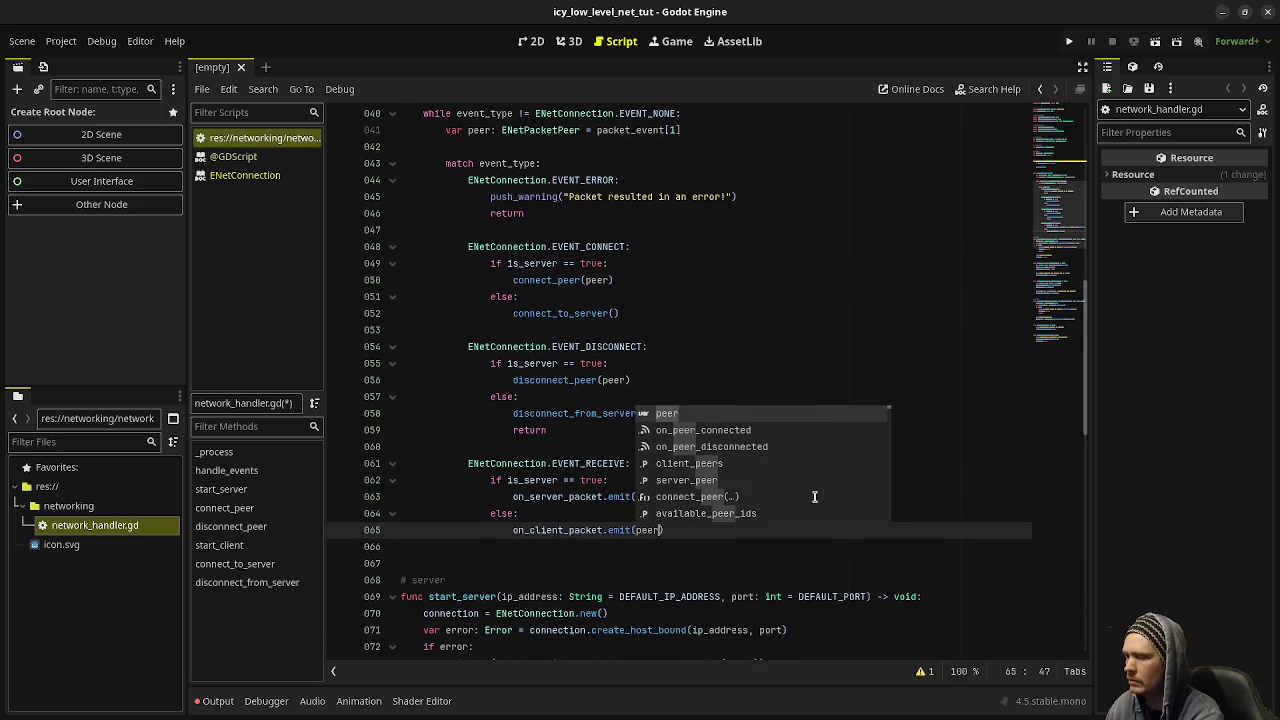
type("packet")
key("Return")
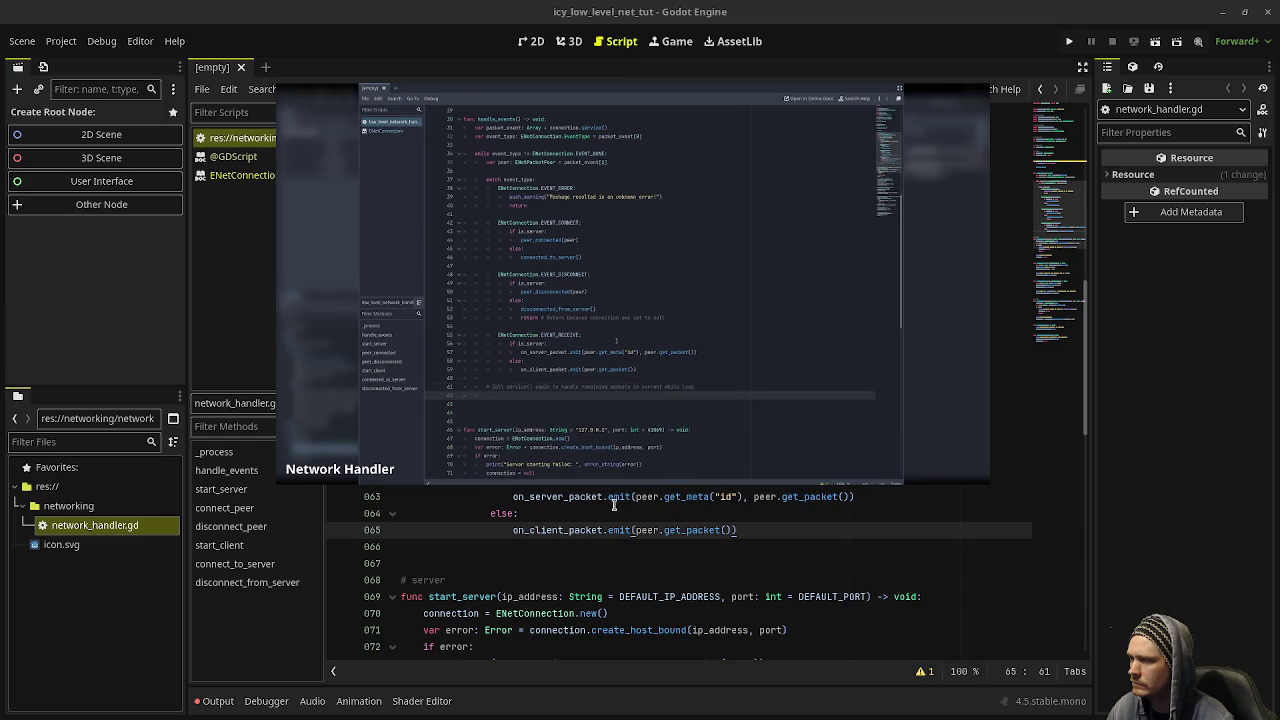
mouse_move(617, 504)
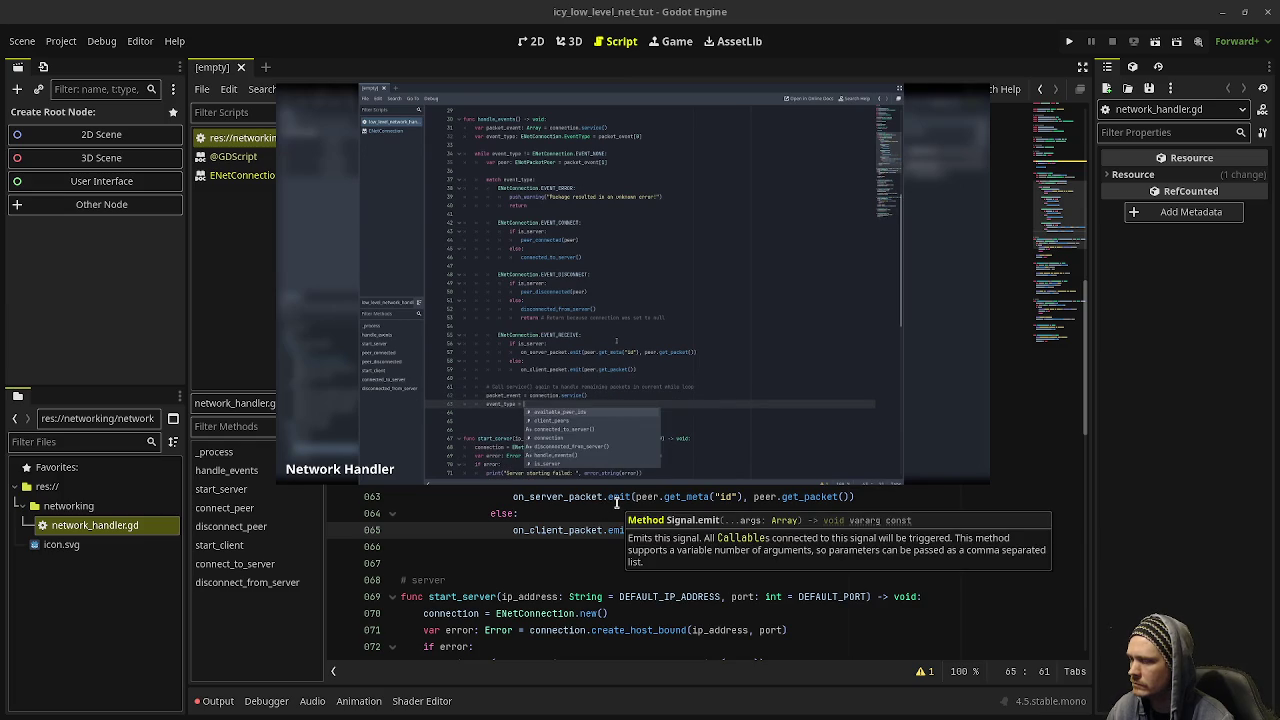
mouse_move(631, 471)
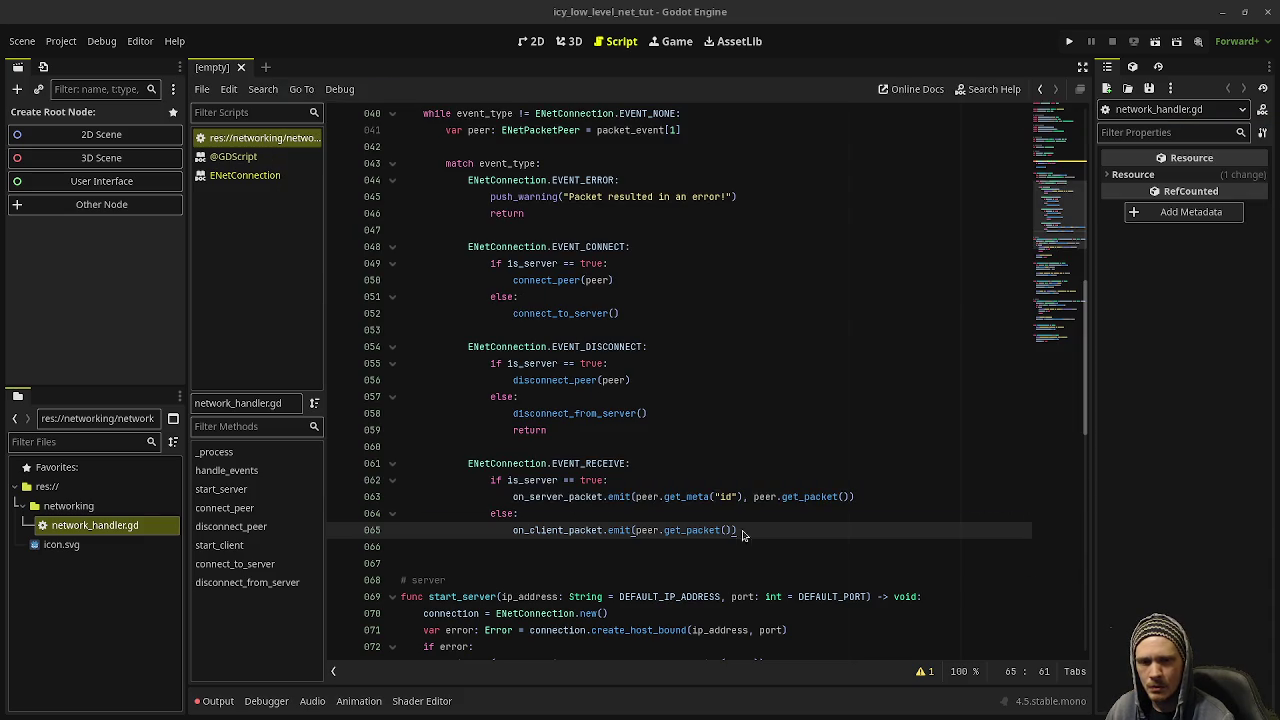
left_click(565, 545)
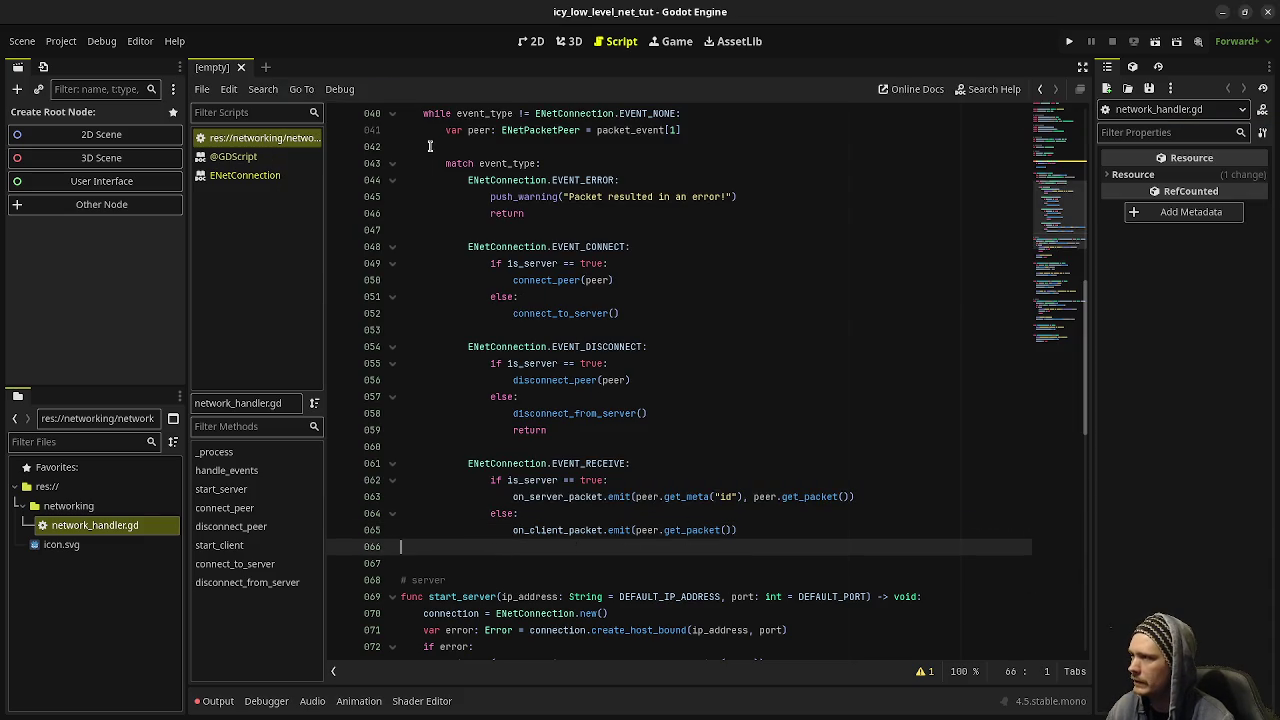
- Append 'packet_event = connection.service()' and 'event_type = packet_event[0]' to the while loop body
left_click(798, 529)
key("Return")
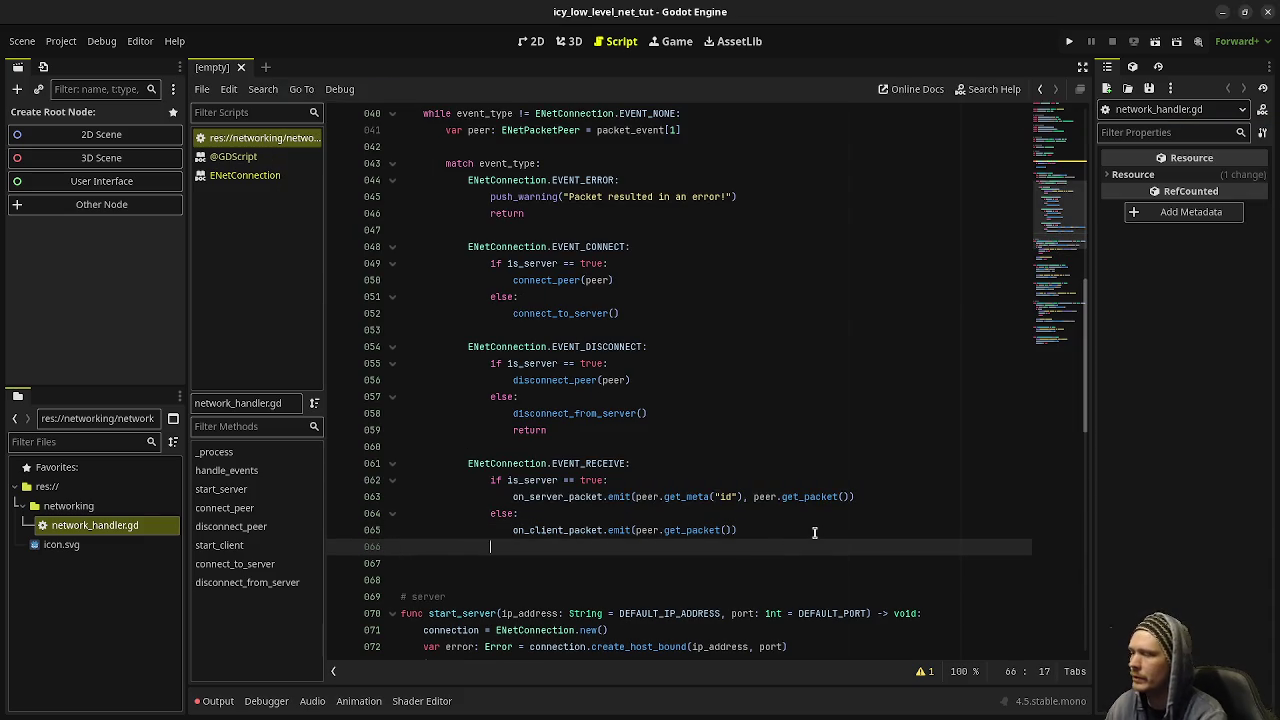
key("BackSpace")
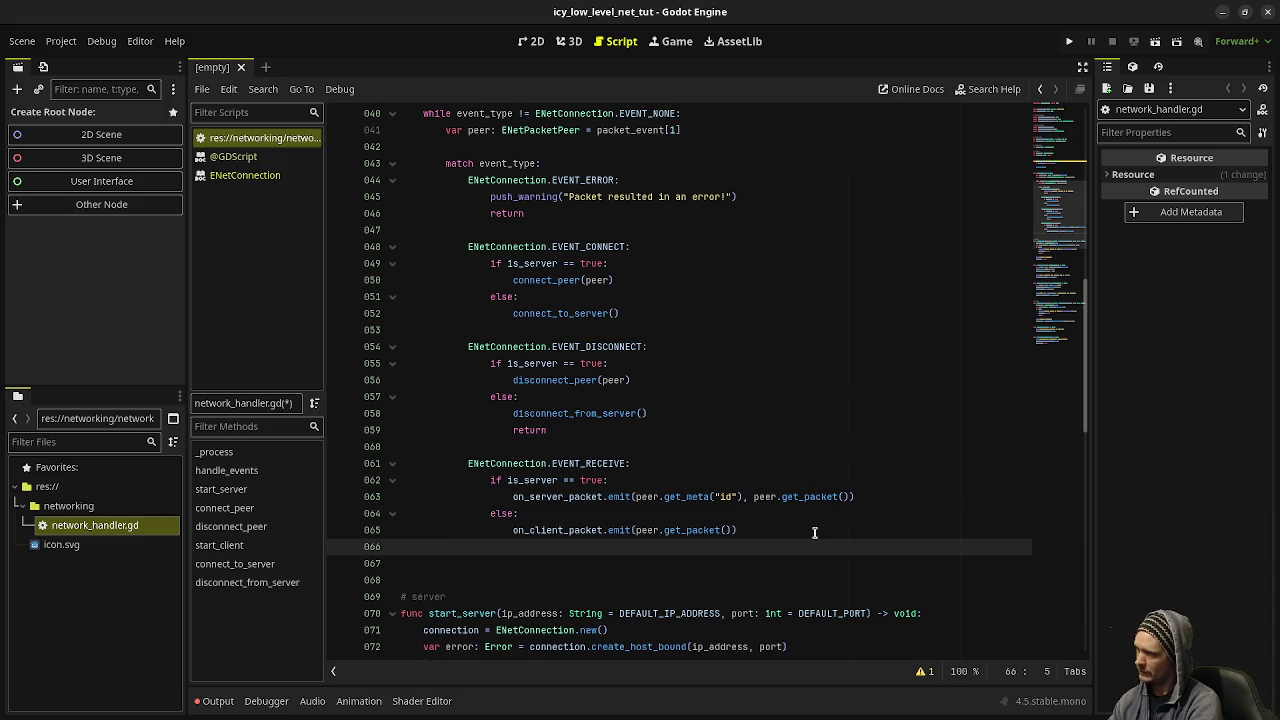
key("Return")
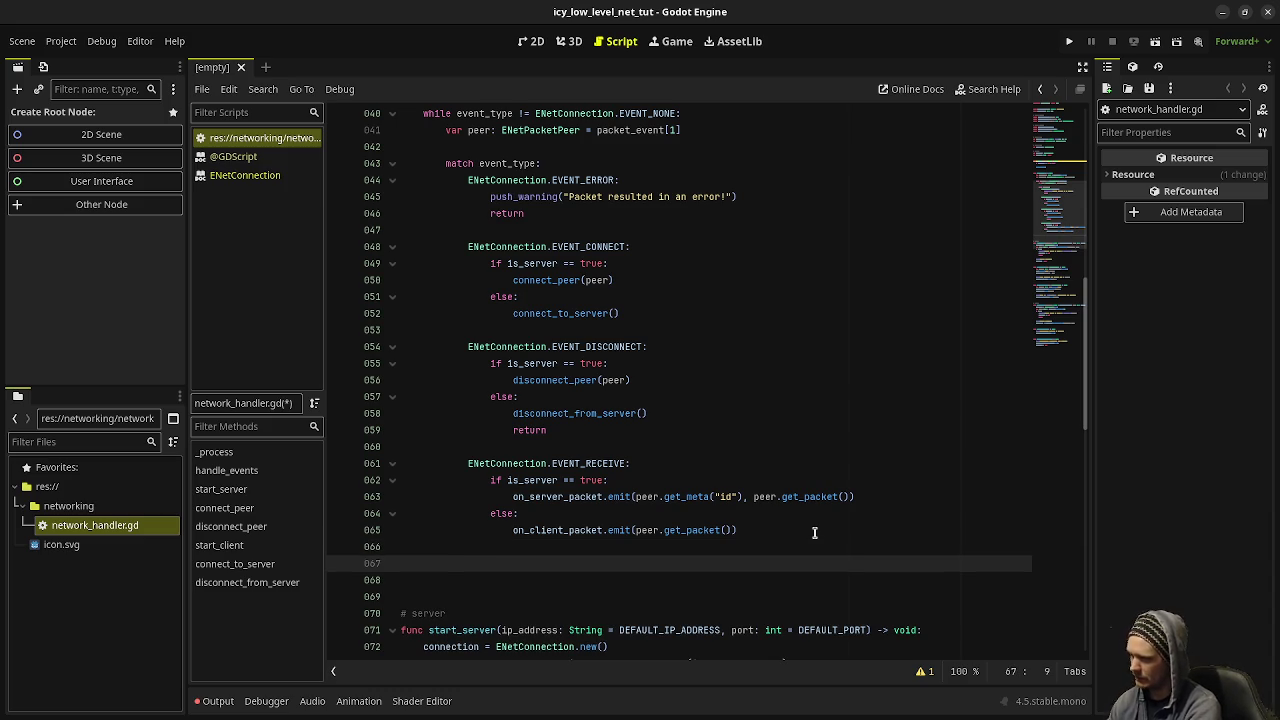
type("packet_event =")
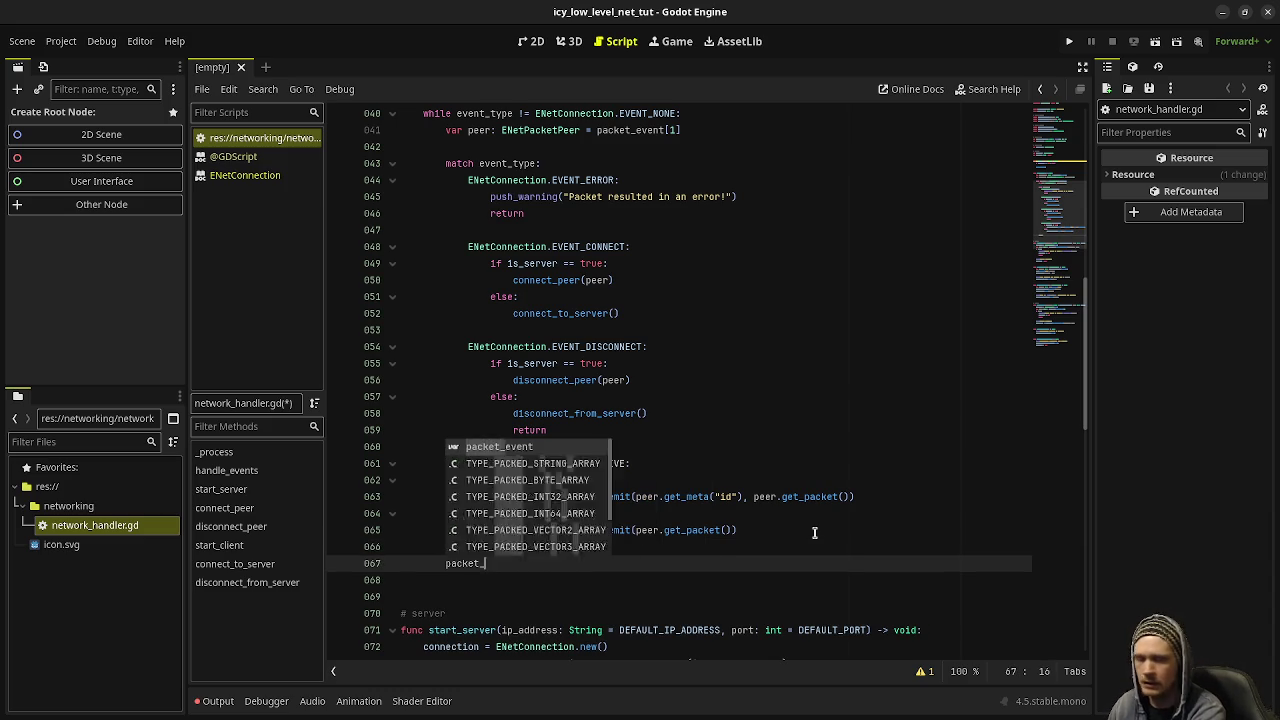
type(" connection")
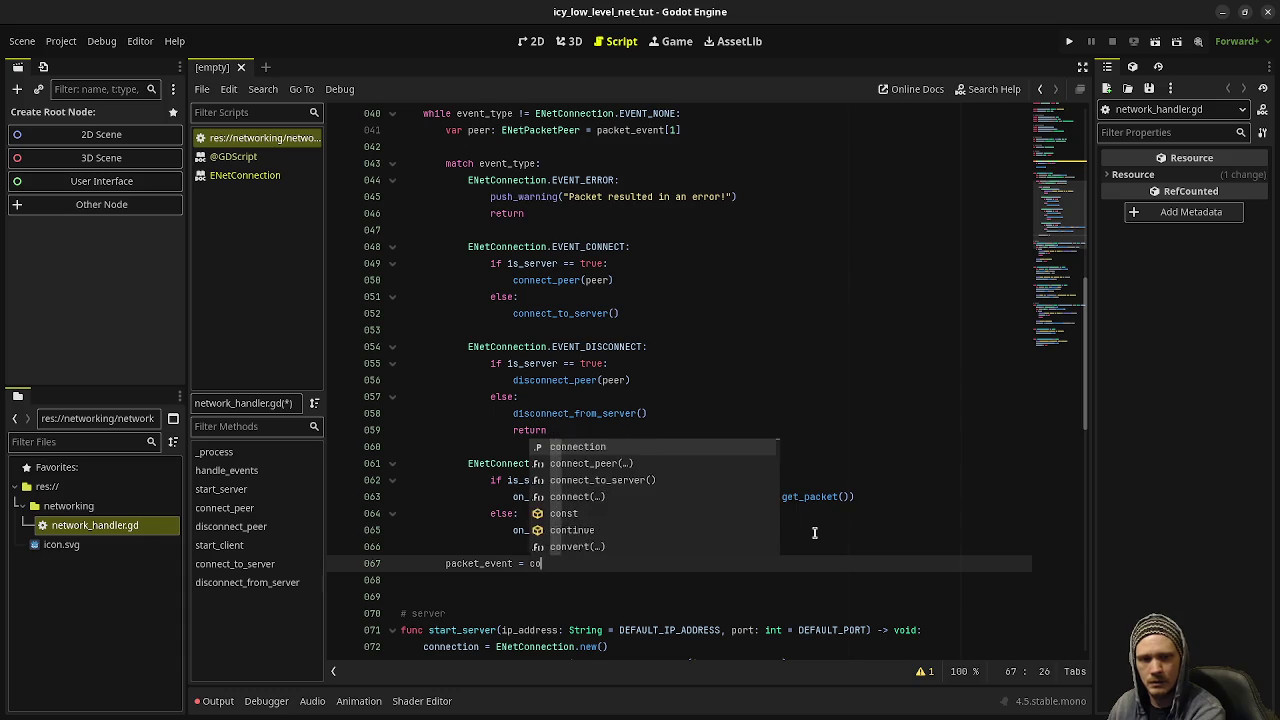
type(".service()")
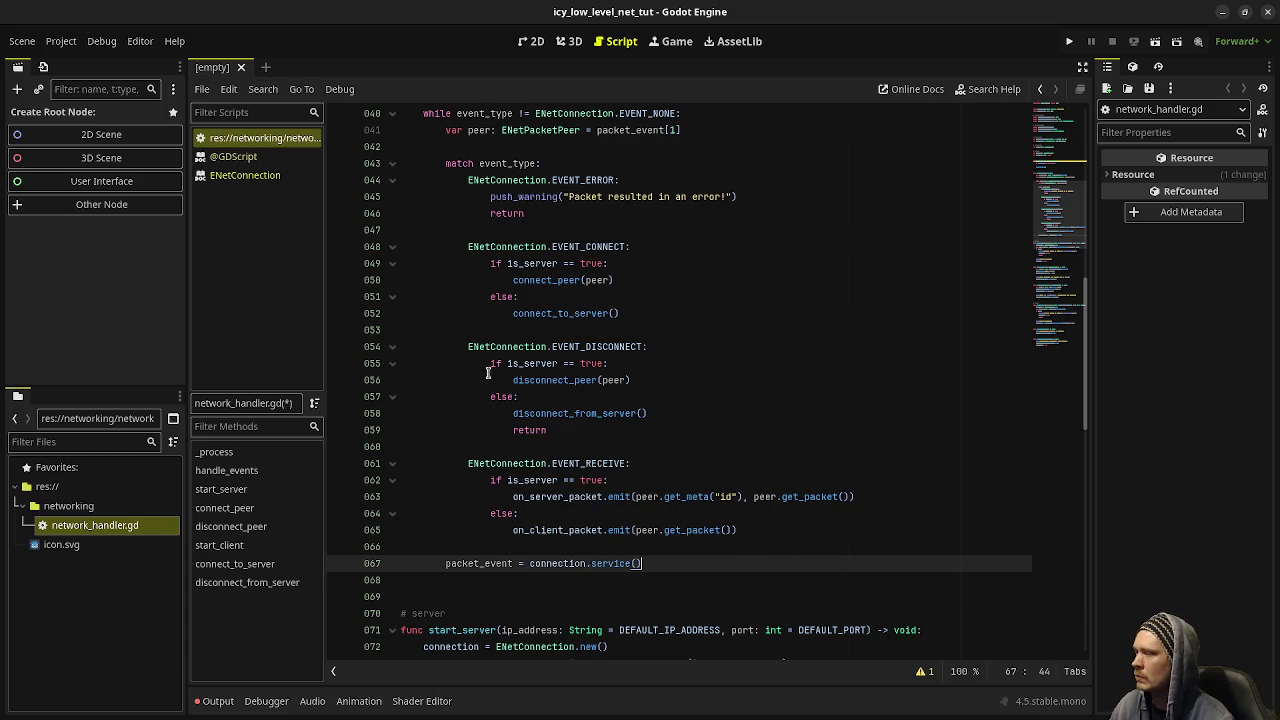
key("Return")
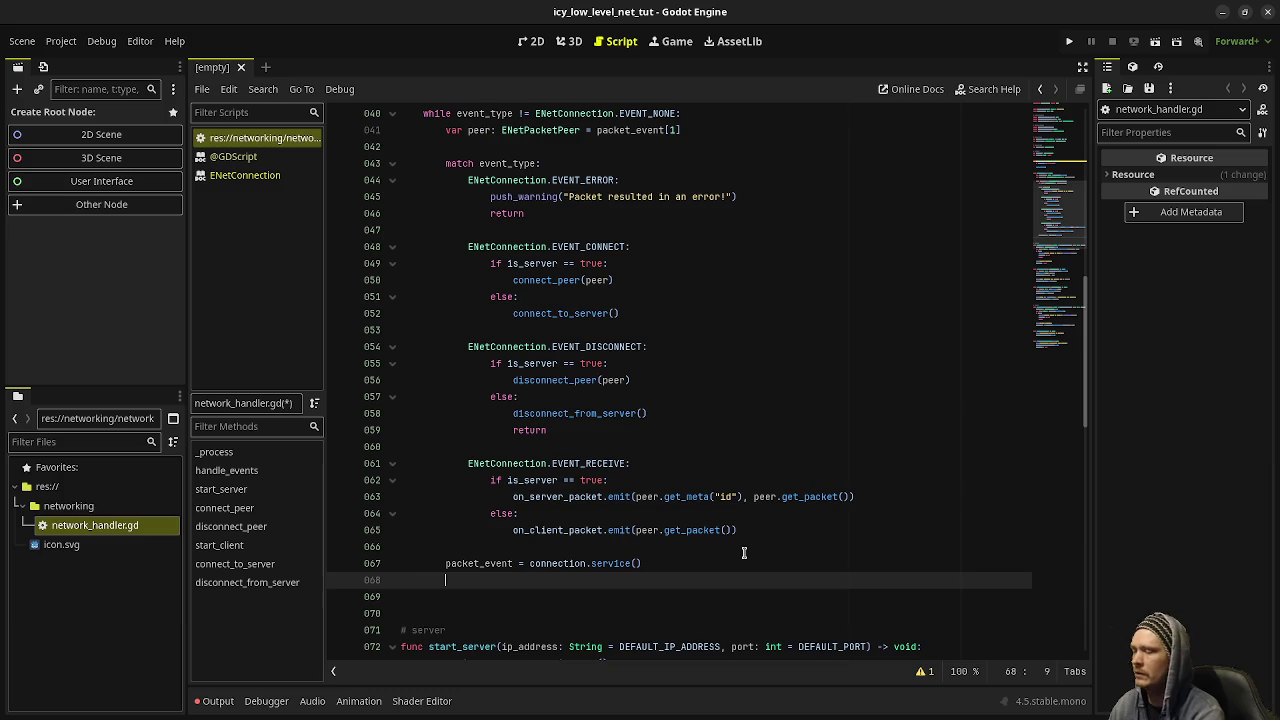
type("event_type =")
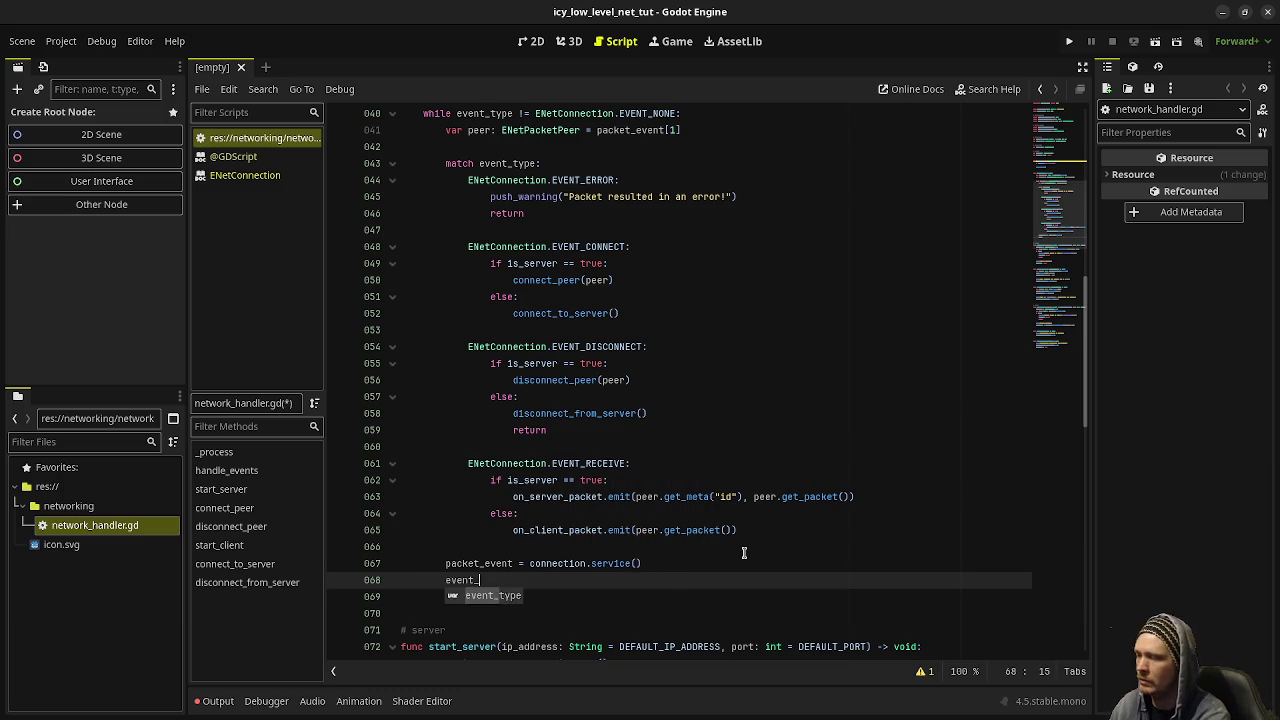
type(" packet_event[0")
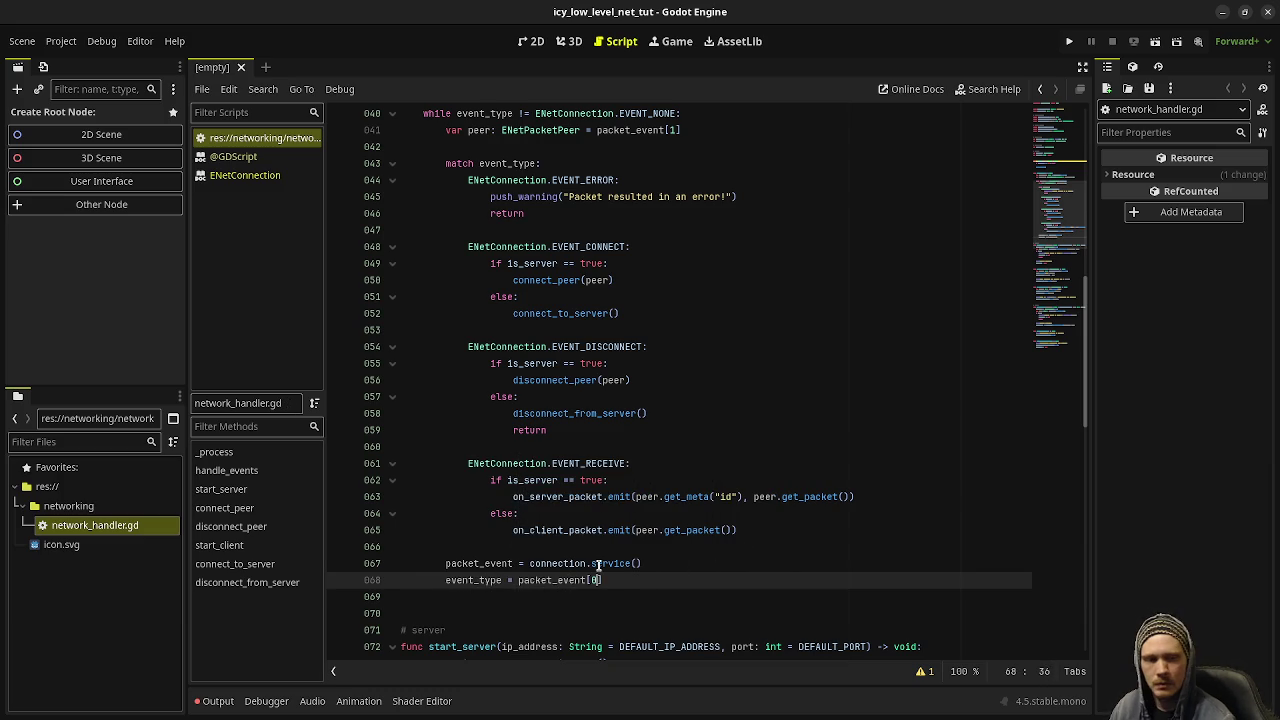
- Inspect packet_event, connection.service() and event_type on lines 67-68, then open the Editor menu
mouse_move(598, 566)
double_click(490, 563)
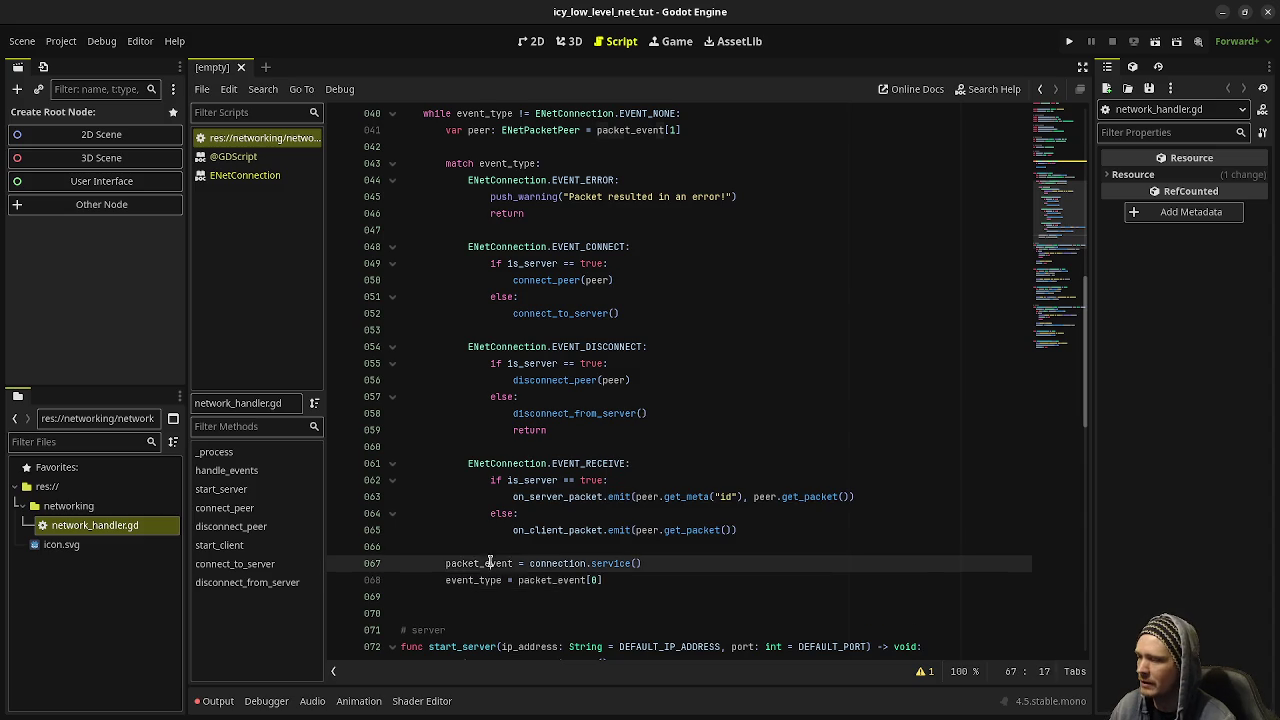
left_click_drag(641, 563, 530, 563)
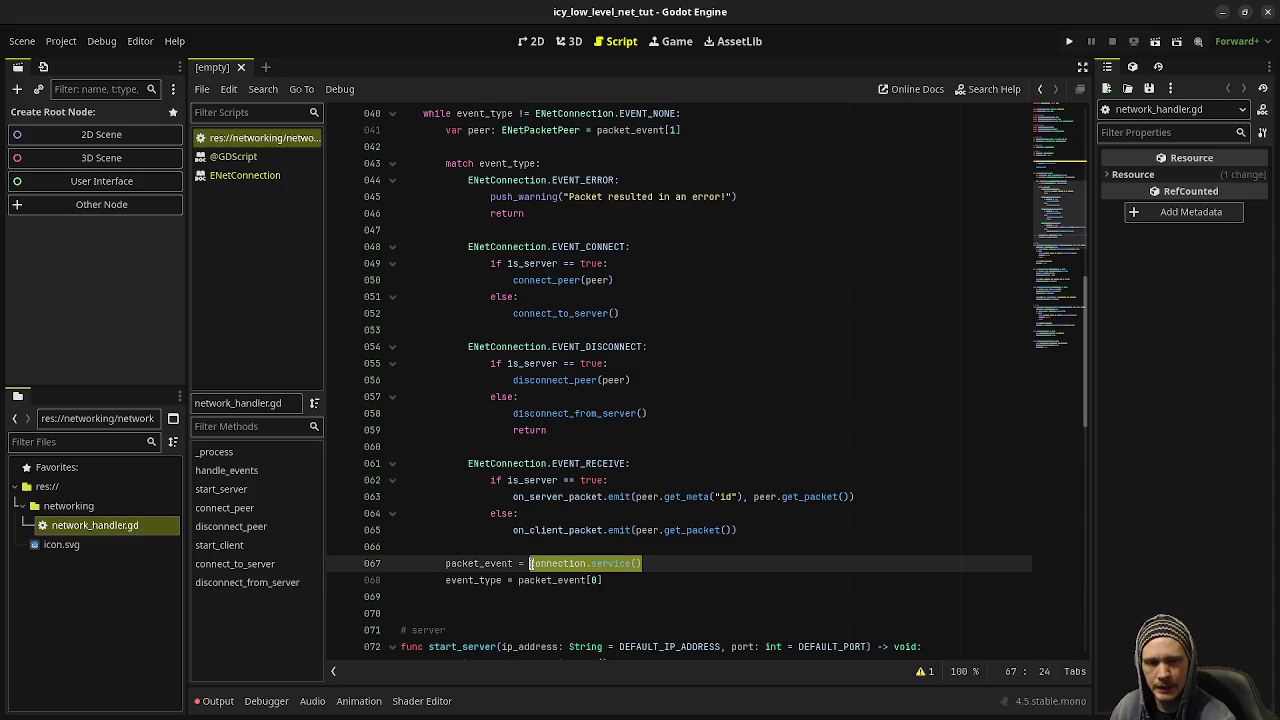
double_click(464, 579)
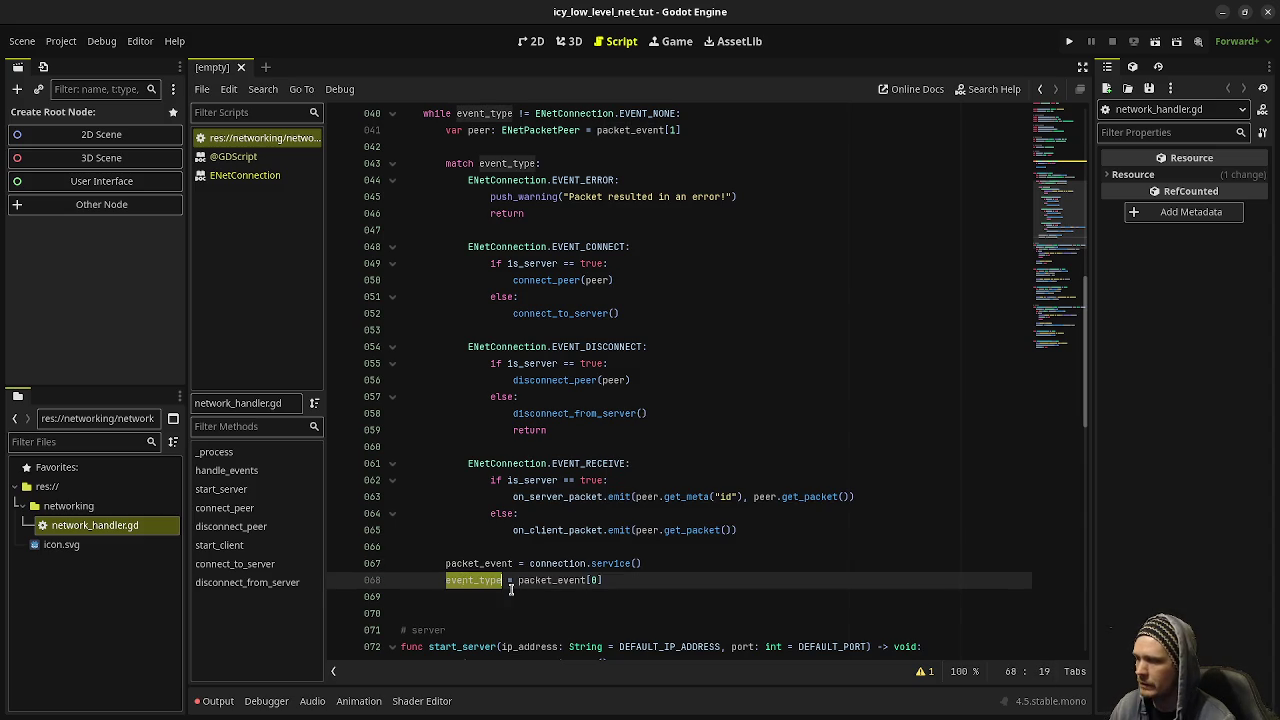
left_click(613, 580)
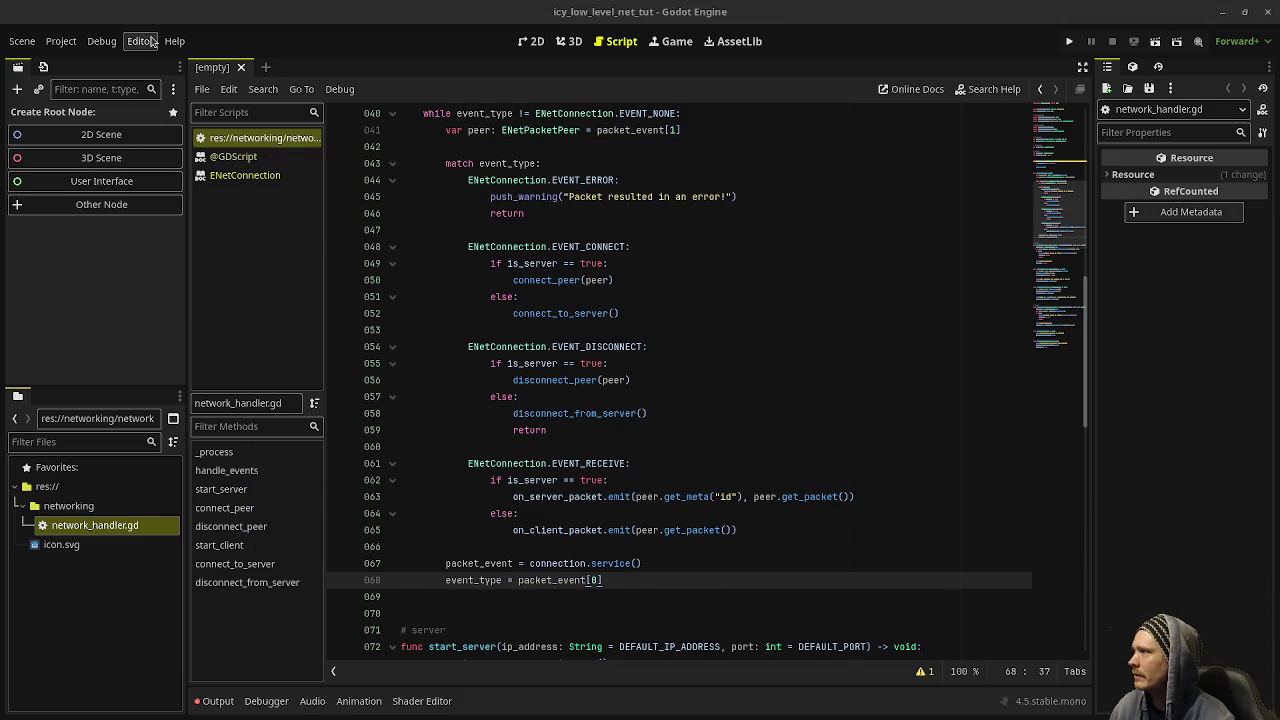
left_click(150, 41)
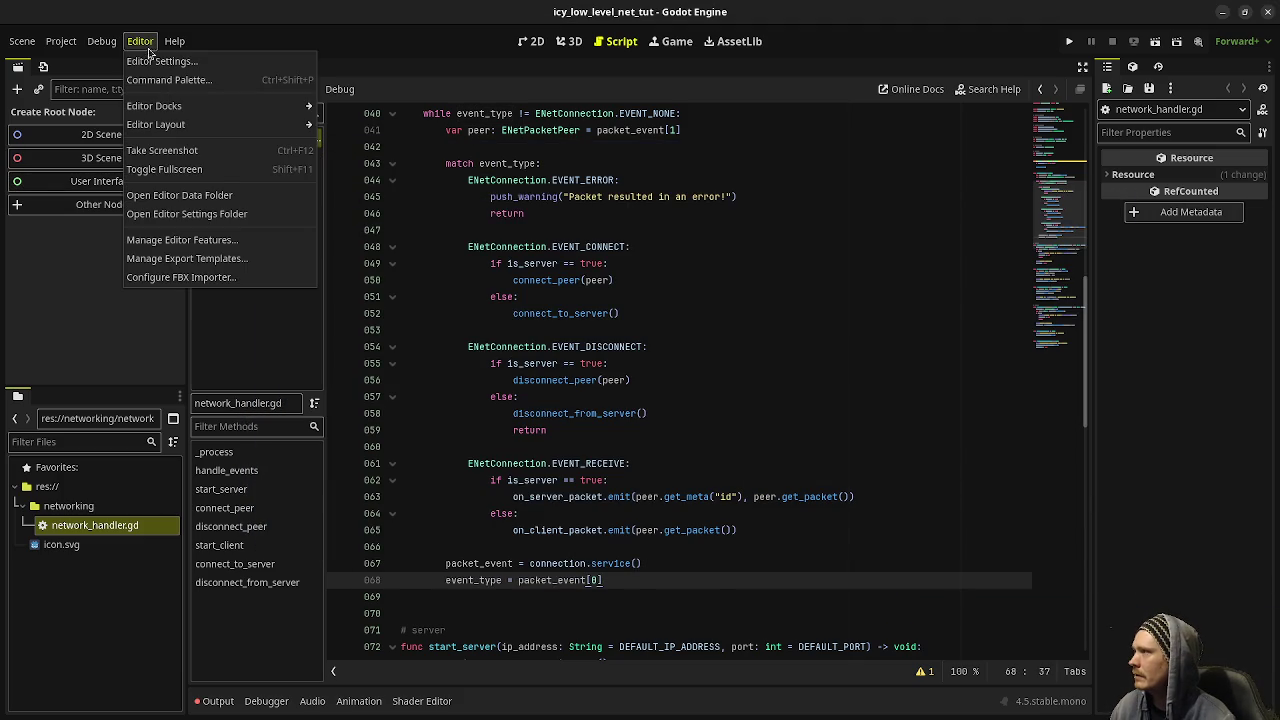
left_click(158, 60)
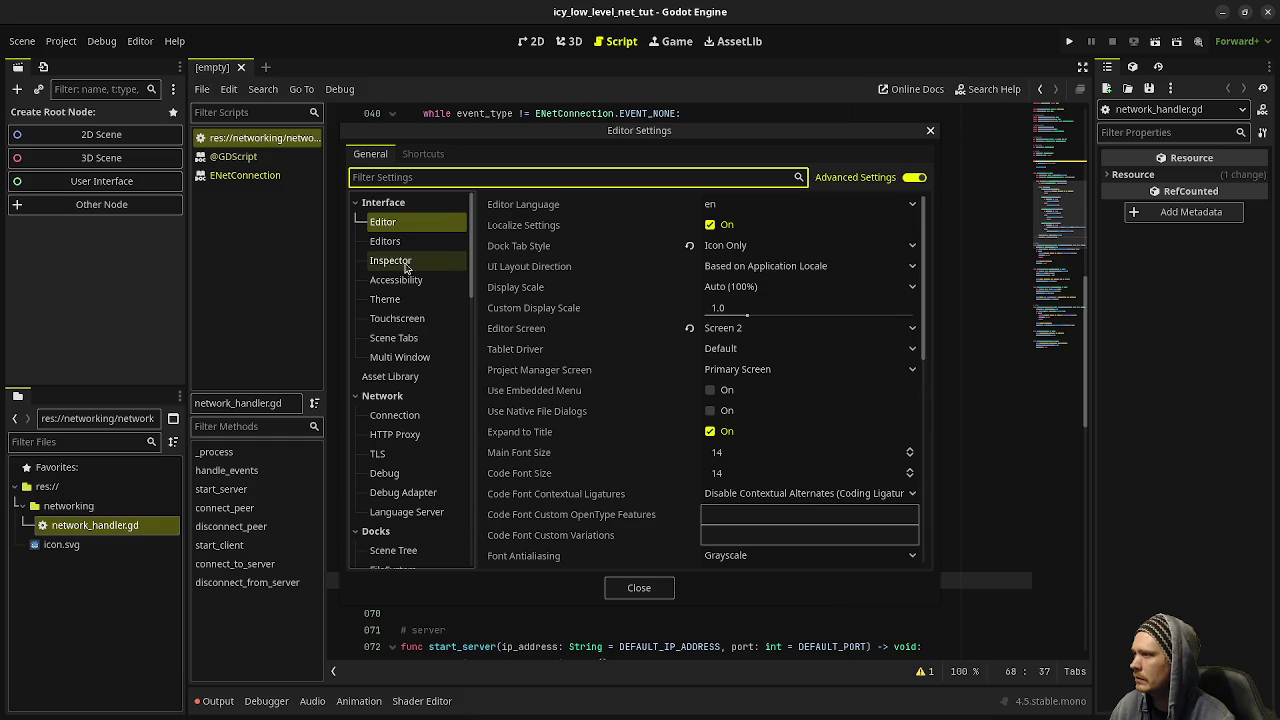
scroll(415, 420, "down", 5)
scroll(416, 445, "down", 5)
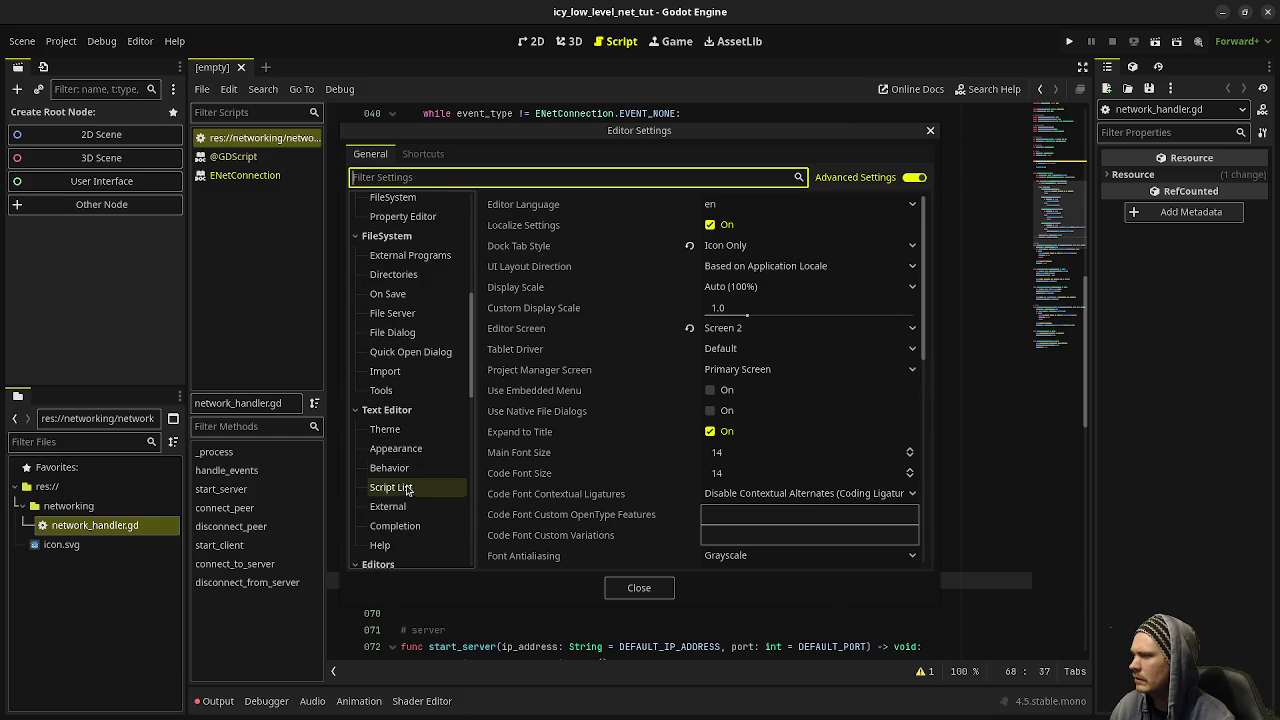
left_click(412, 430)
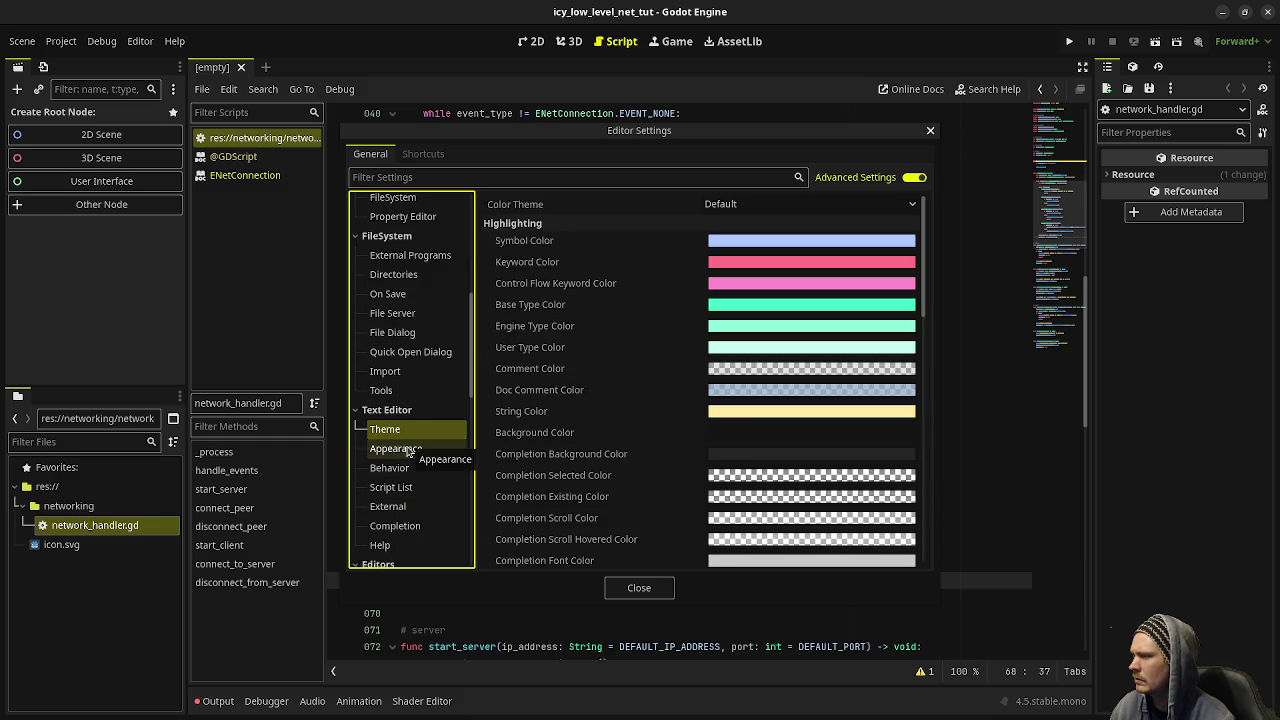
left_click(409, 448)
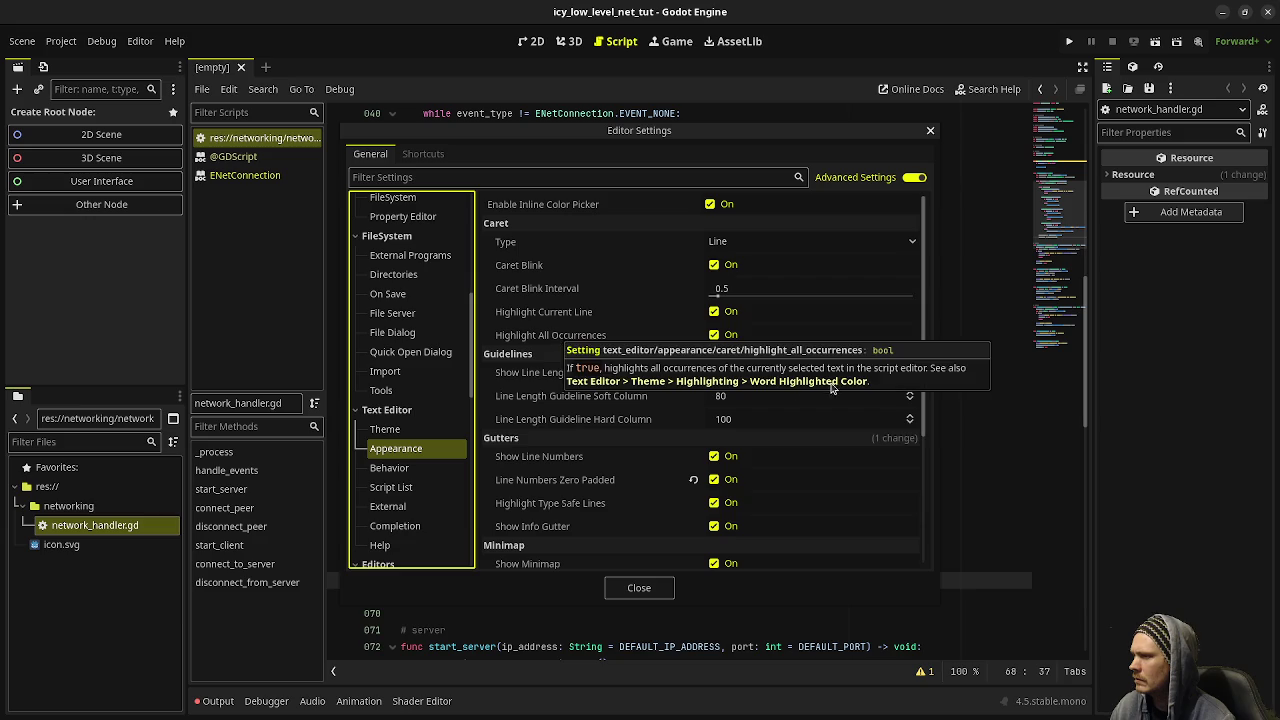
scroll(600, 330, "down", 3)
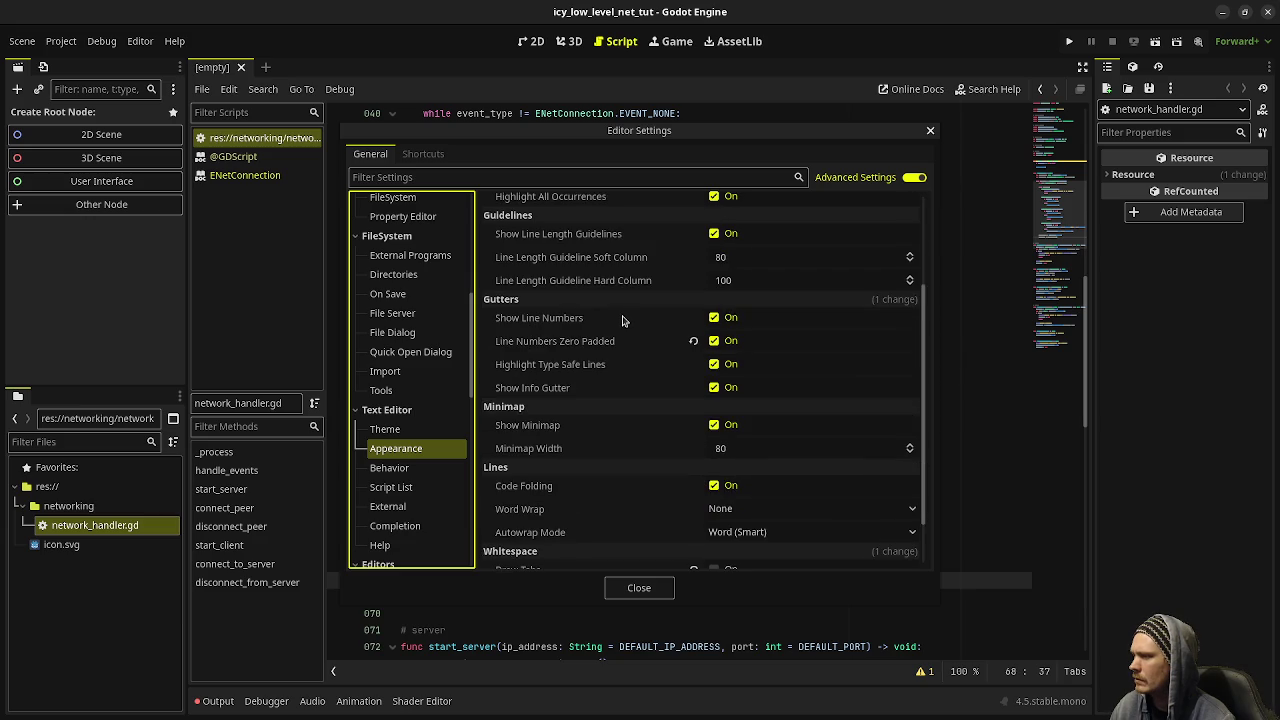
scroll(604, 425, "down", 1)
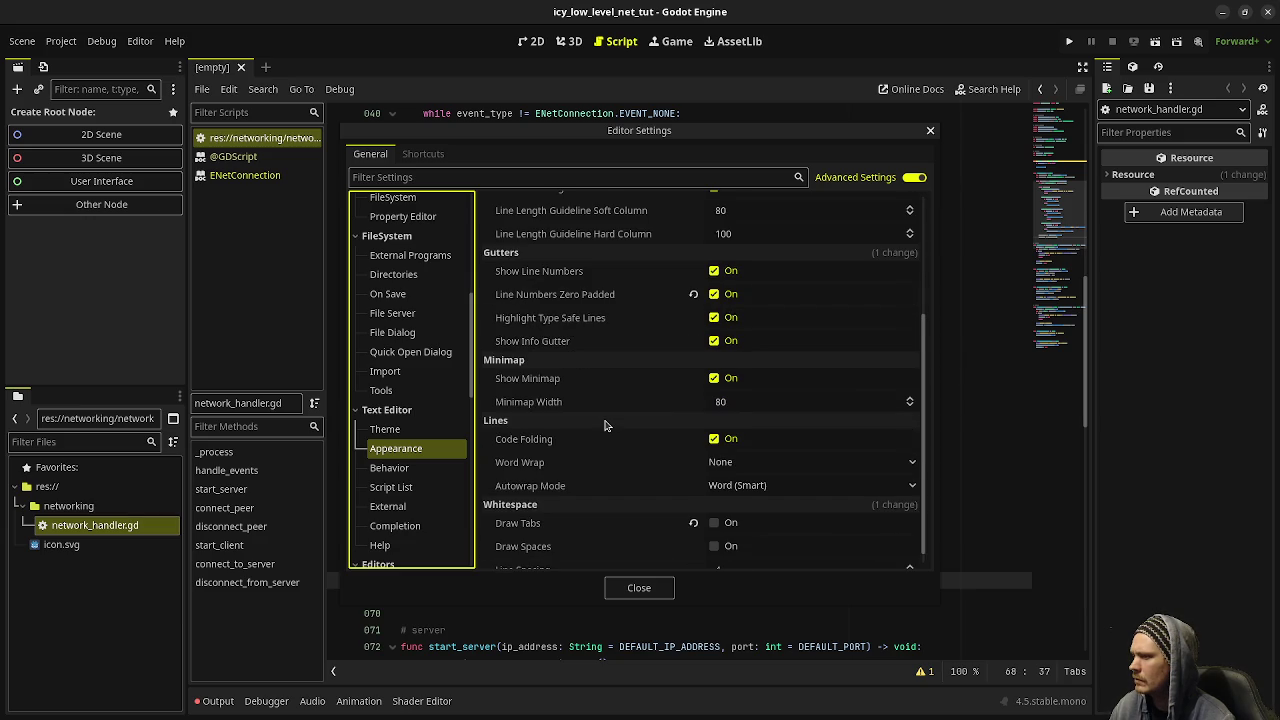
scroll(604, 425, "down", 1)
left_click(714, 508)
left_click(714, 532)
mouse_move(568, 140)
left_mouse_down()
mouse_move(1035, 210)
mouse_move(872, 247)
mouse_move(908, 255)
left_mouse_up()
mouse_move(1021, 397)
left_mouse_down()
mouse_move(900, 400)
mouse_move(1000, 385)
mouse_move(973, 354)
left_mouse_up()
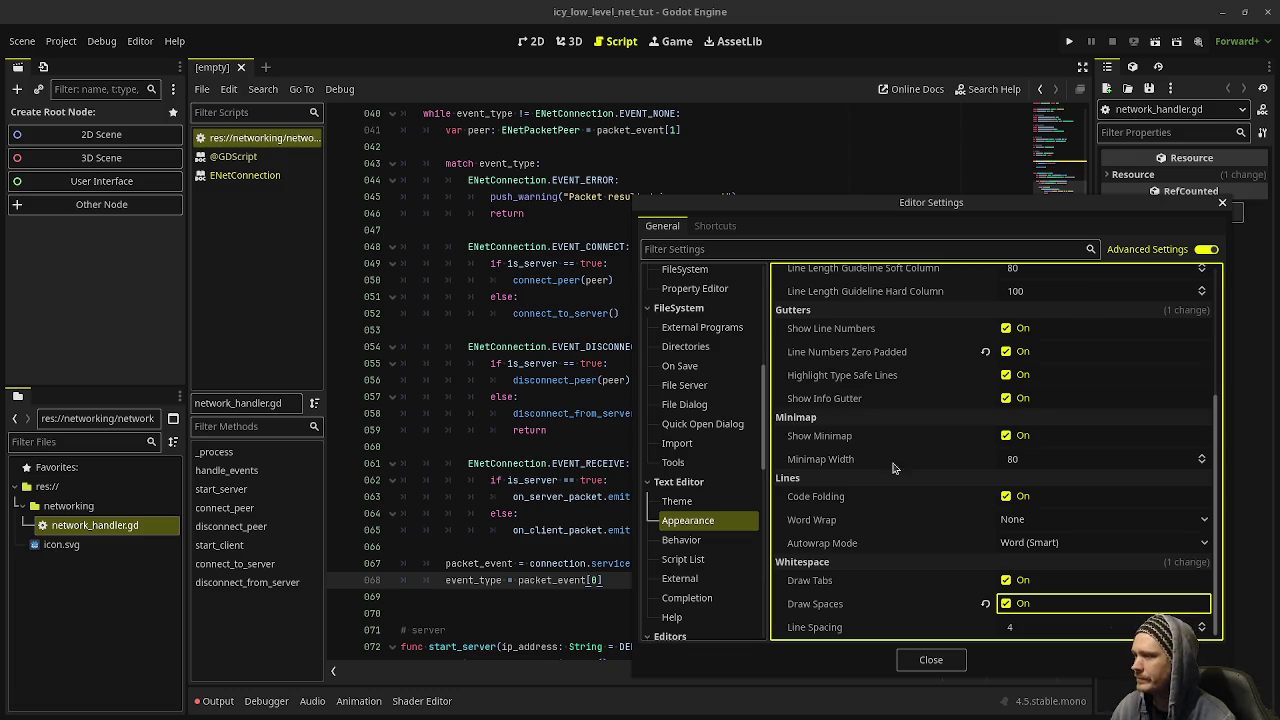
left_click(1006, 588)
left_click(1006, 580)
left_click(1006, 604)
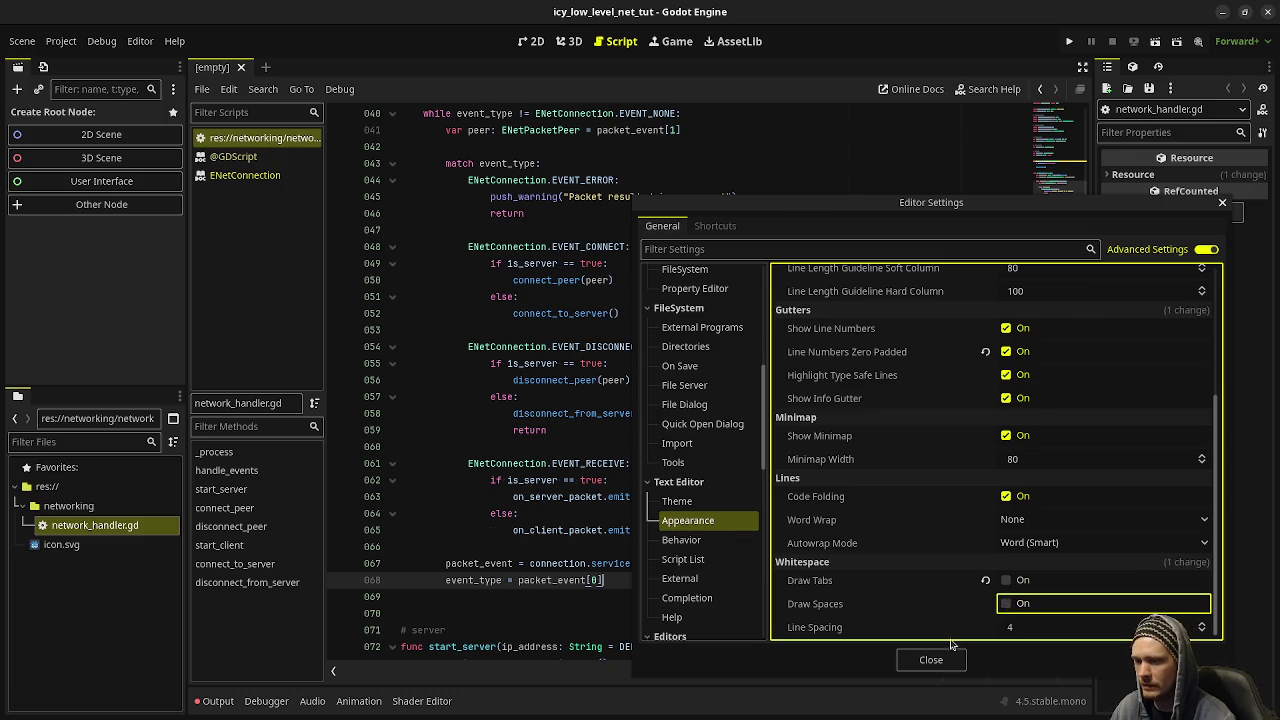
left_click(930, 659)
left_click(625, 465)
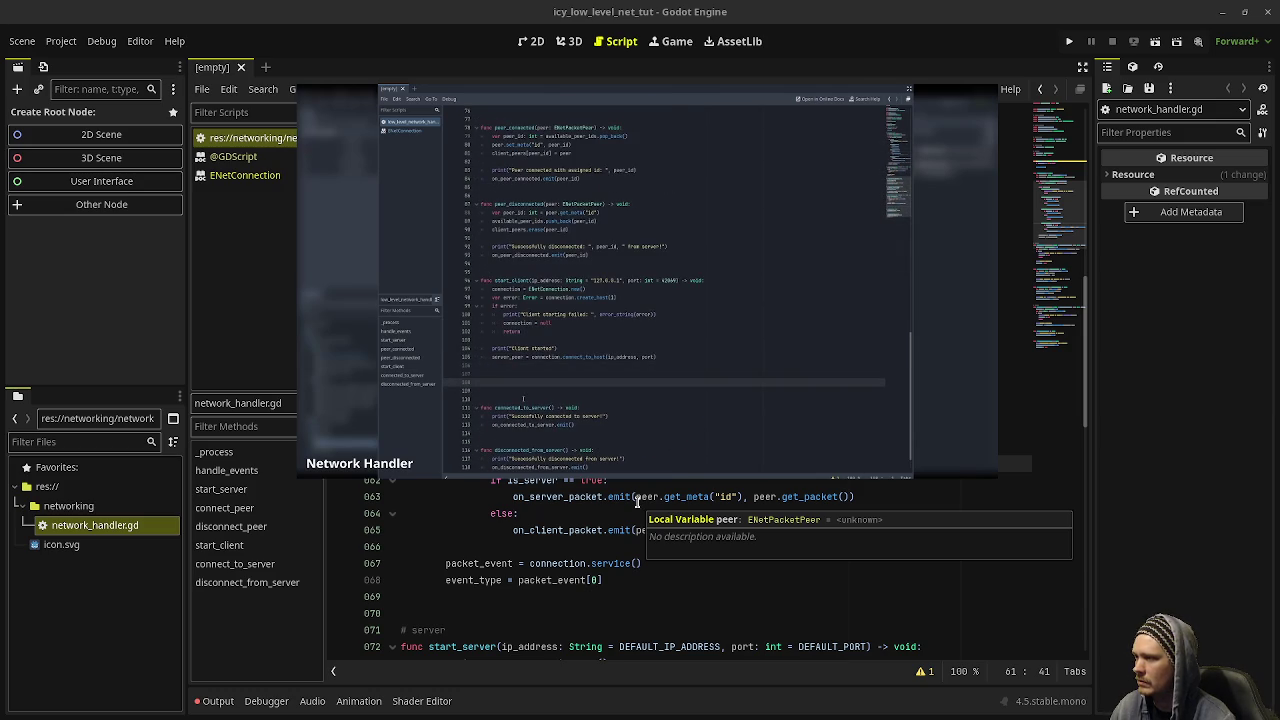
mouse_move(646, 463)
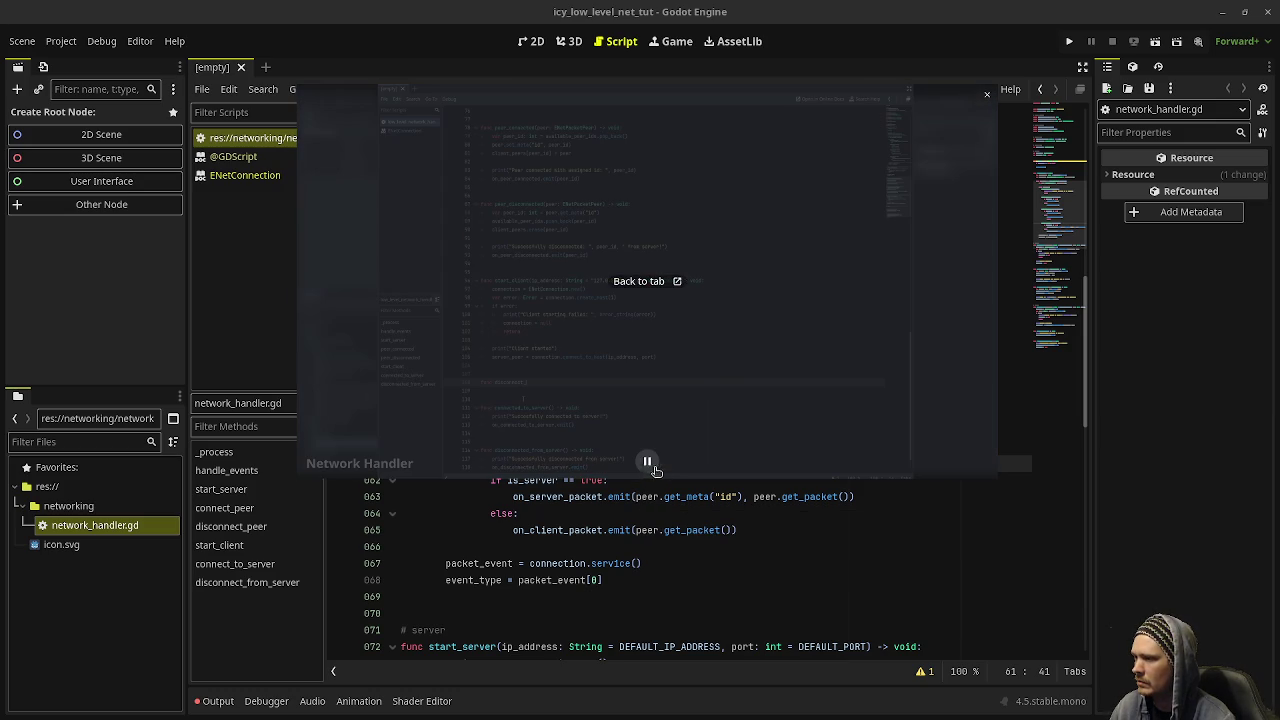
left_click(645, 462)
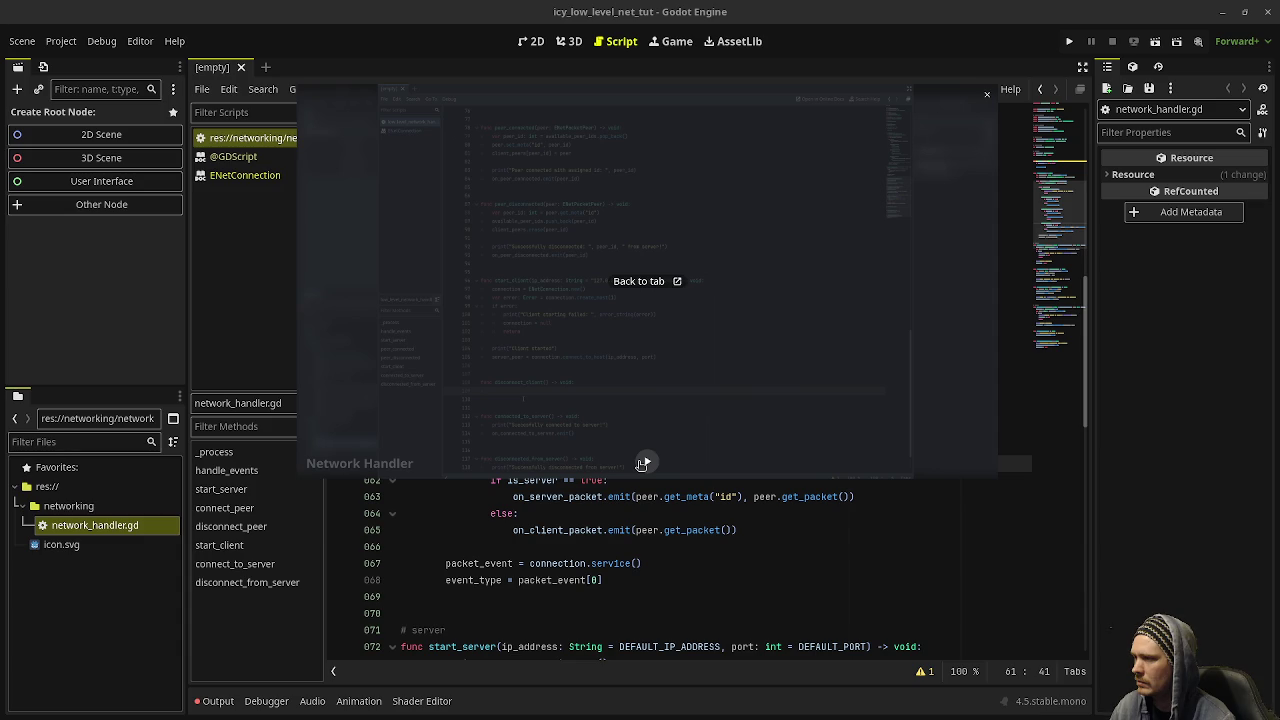
left_click(645, 462)
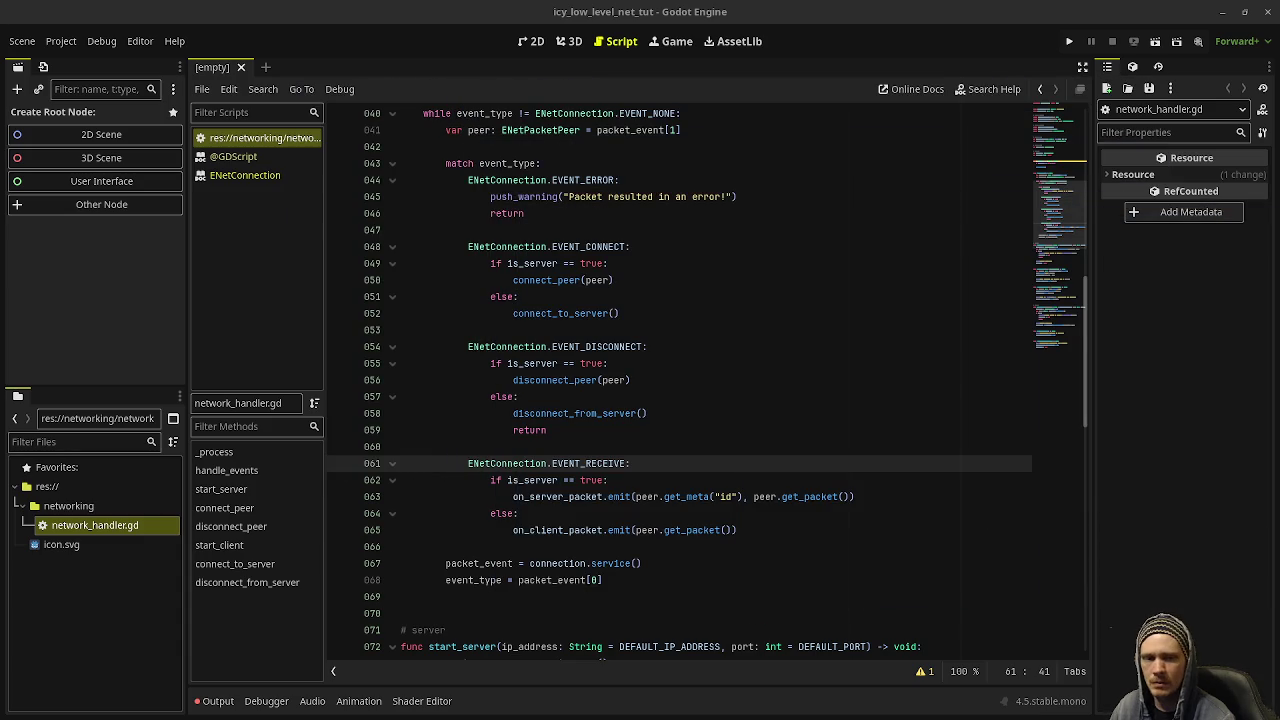
scroll(610, 478, "down", 10)
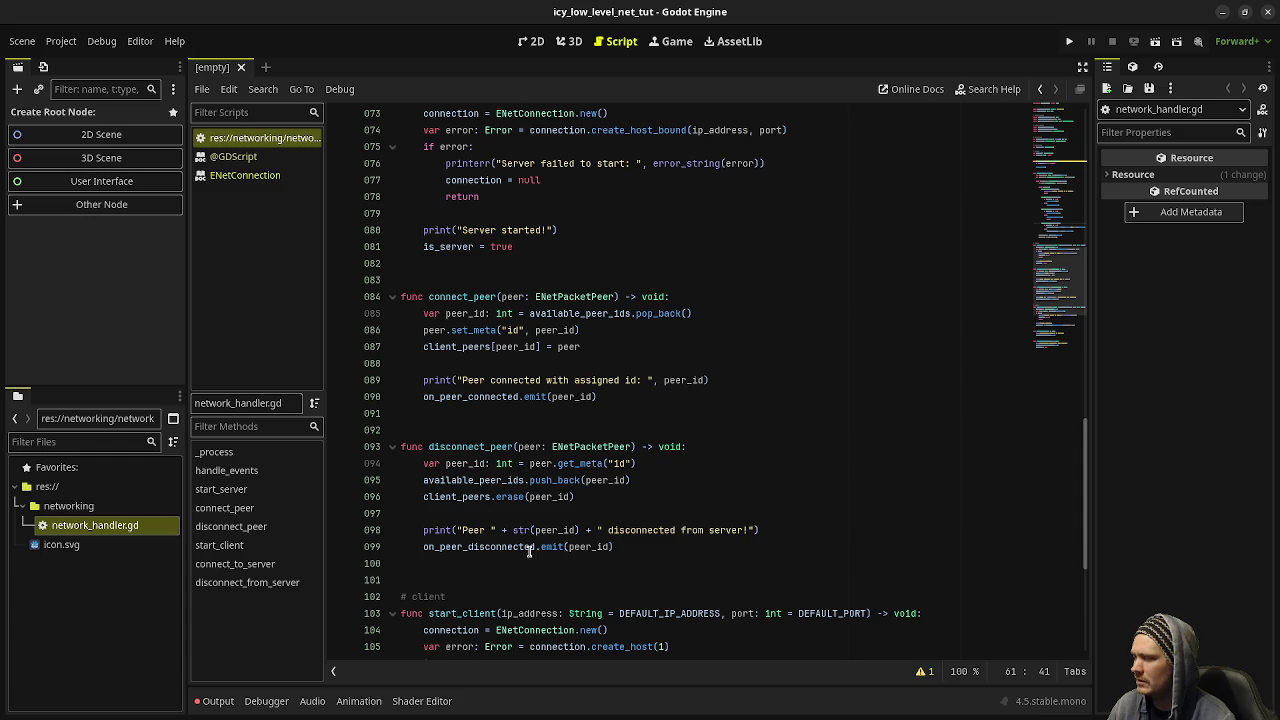
left_click(657, 549)
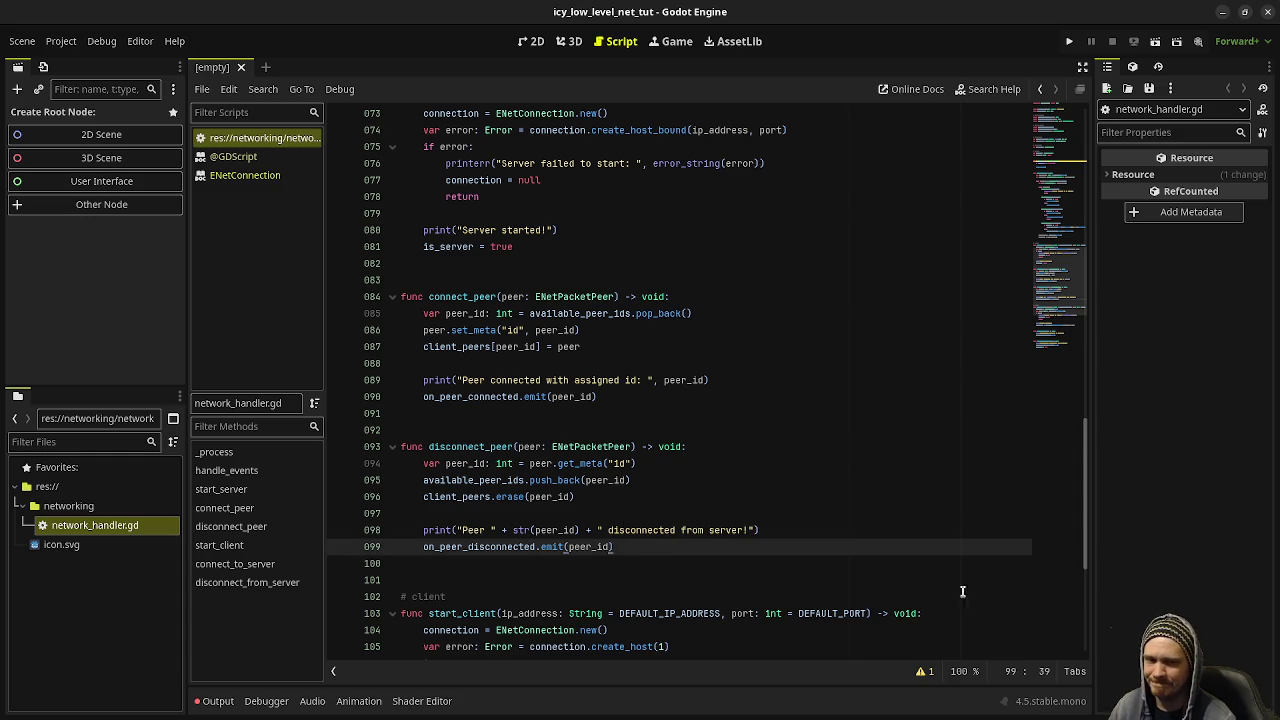
- Create a 'func disconnect_client() -> void:' stub with a pass placeholder below disconnect_peer
key("Return")
key("Return")
key("Return")
type("func")
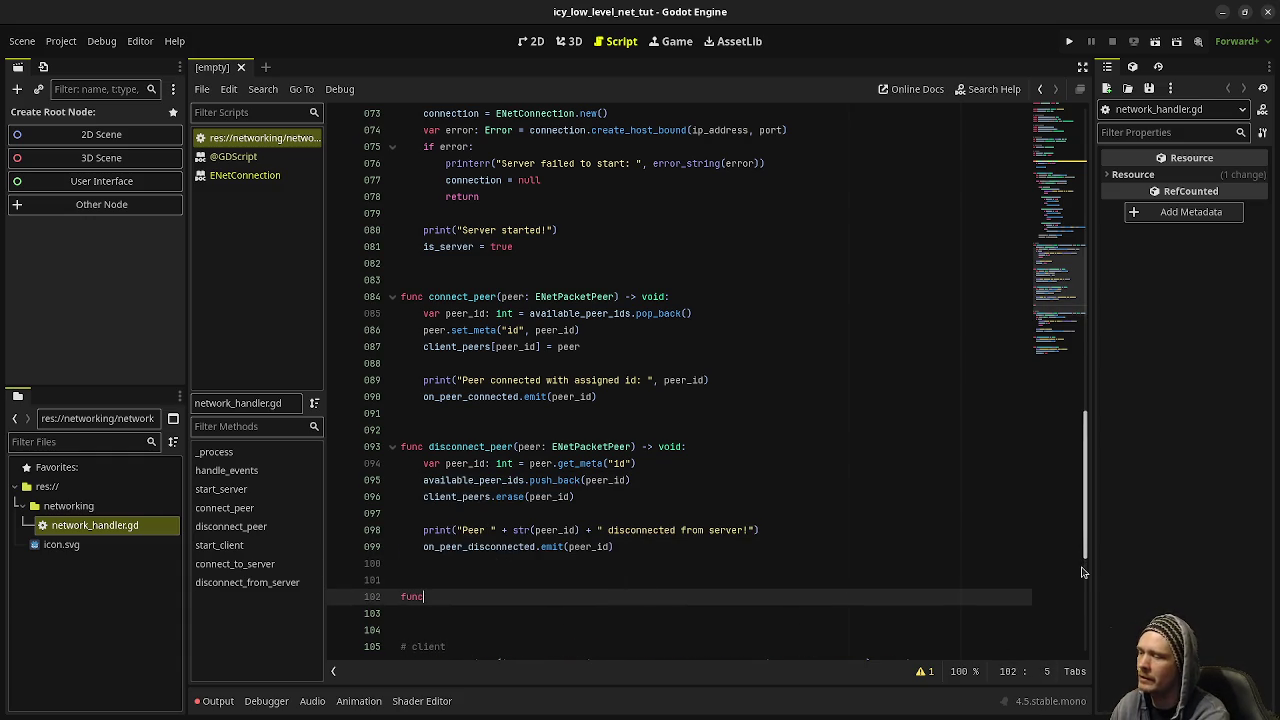
type(" disconnect_cl")
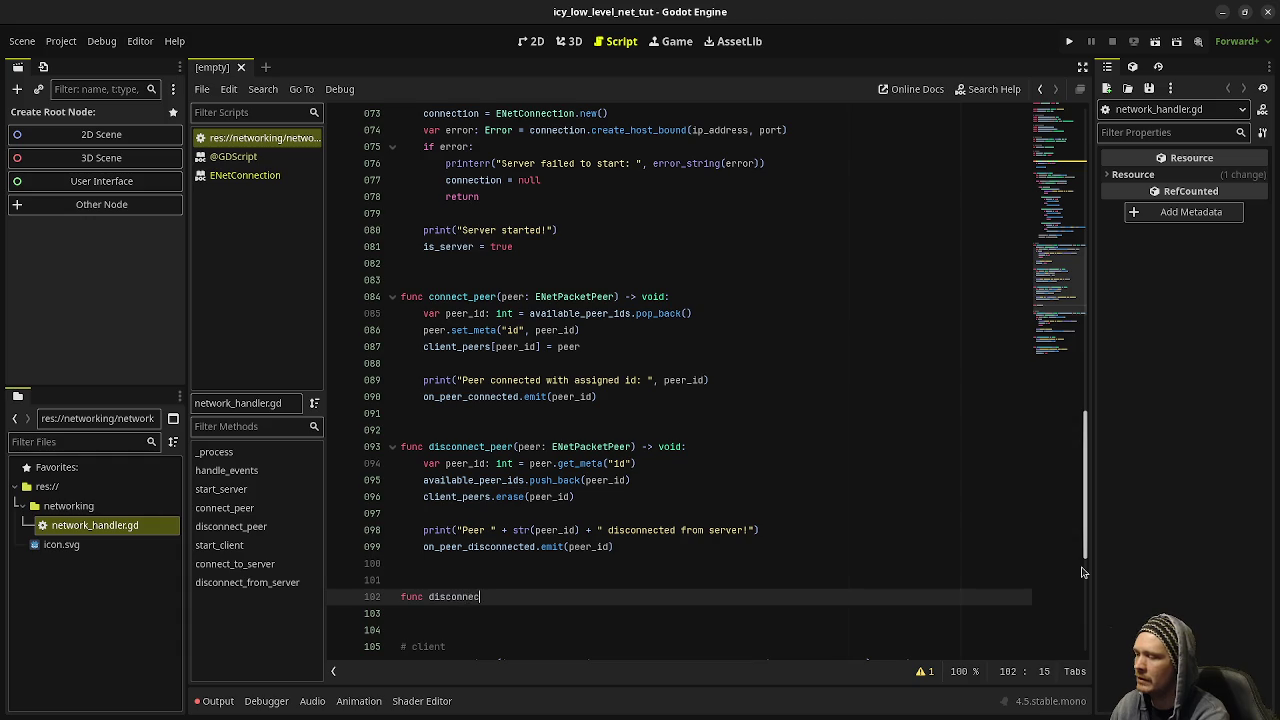
type("ient()")
key("BackSpace")
key("BackSpace")
key("BackSpace")
type("ent(-> void:")
key("Return")
type("pas")
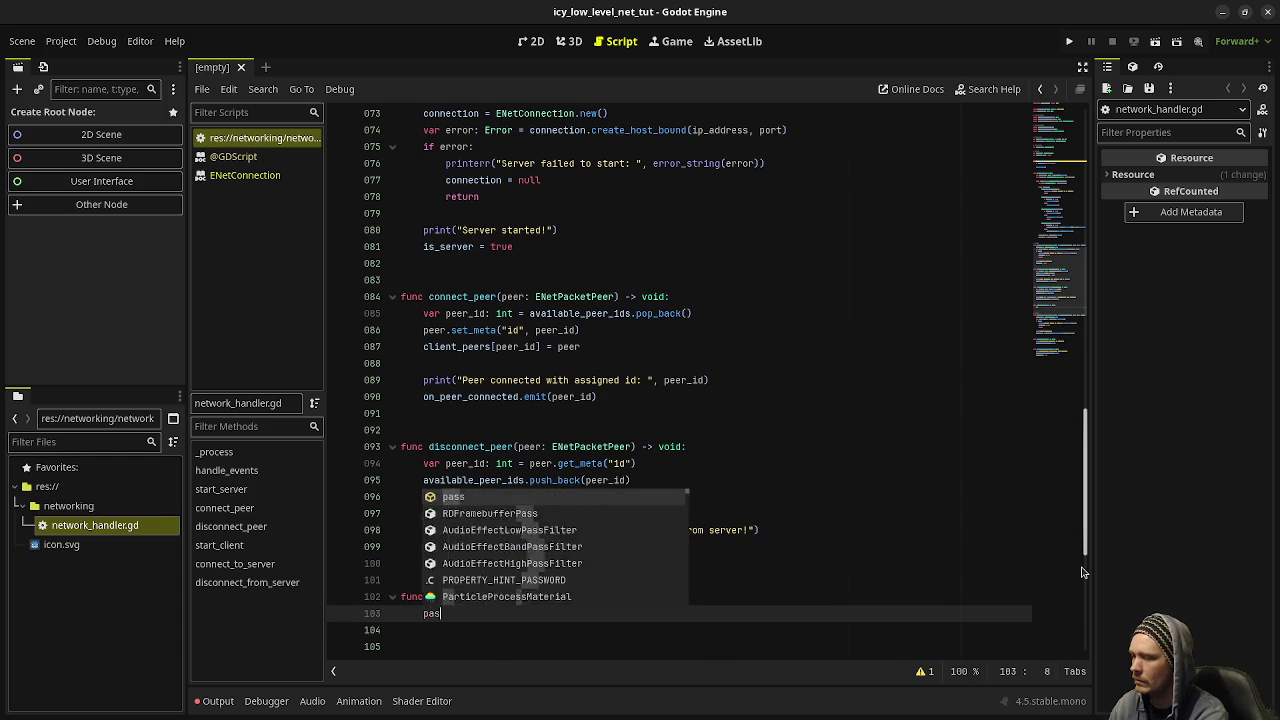
key("Return")
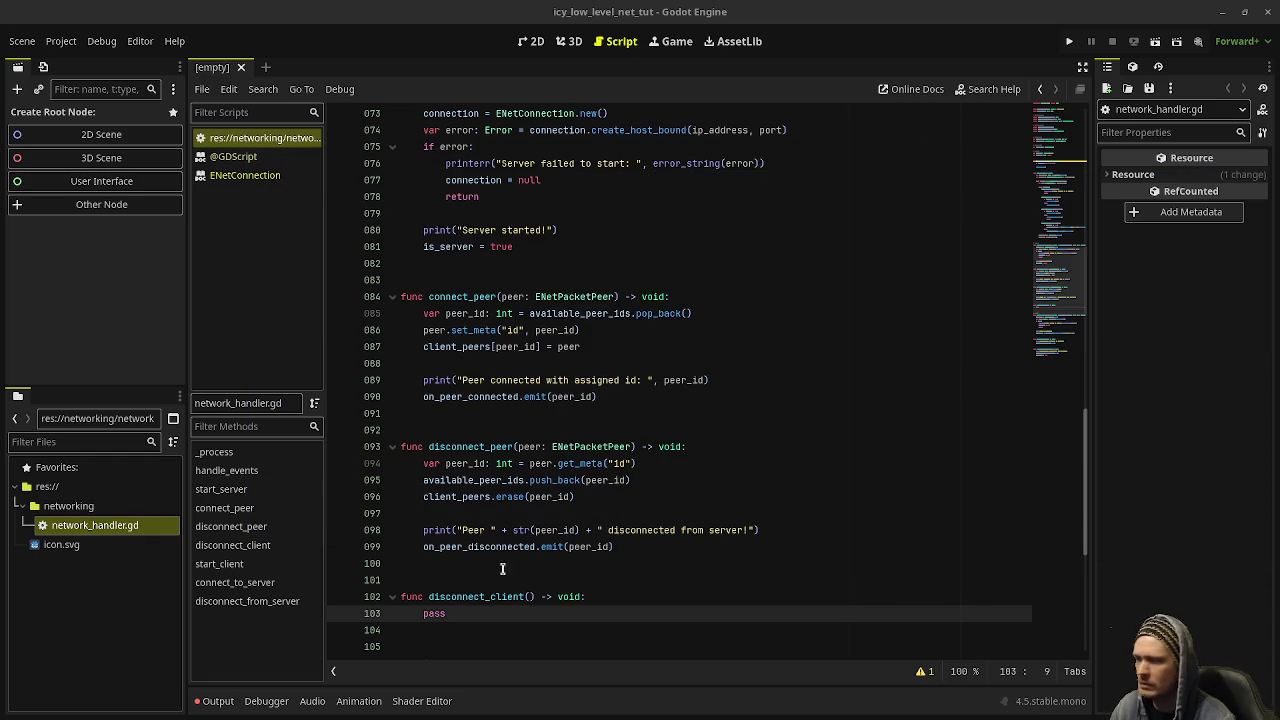
- Replace pass with 'if is_server == true: return' and a server_peer.peer_disconnect call
double_click(436, 612)
type("if is_serve")
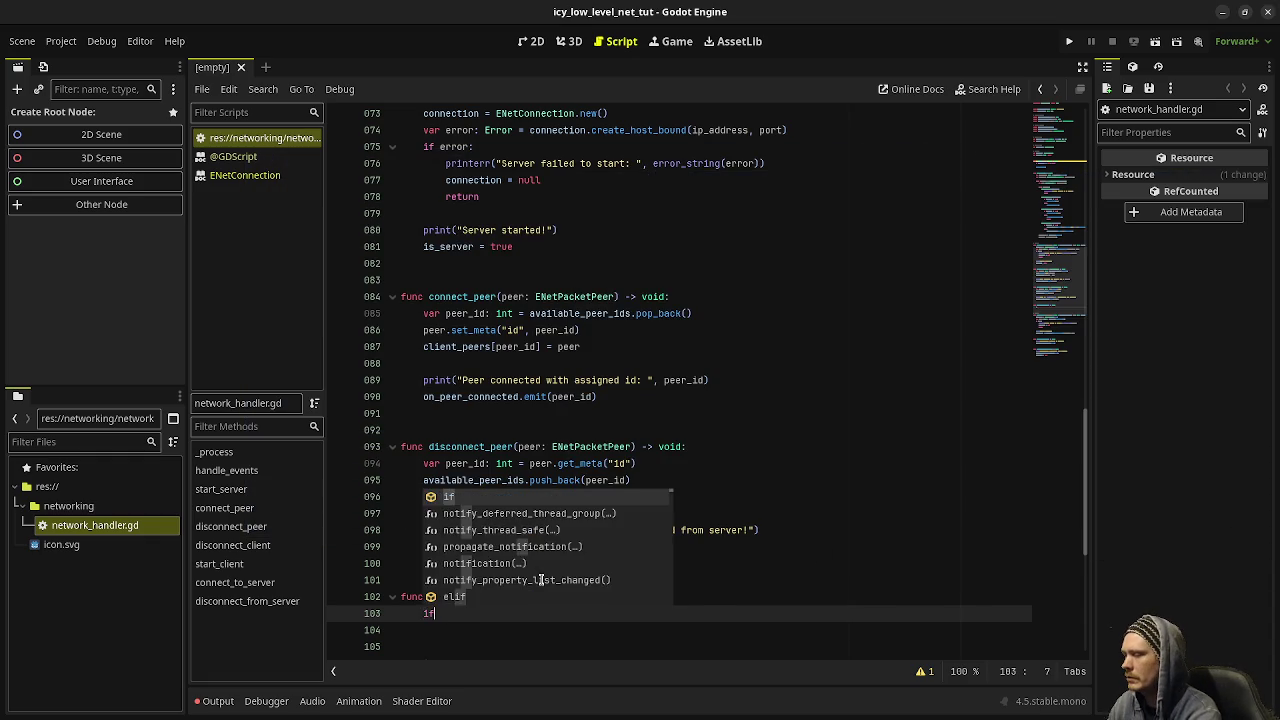
type("r == true: retu")
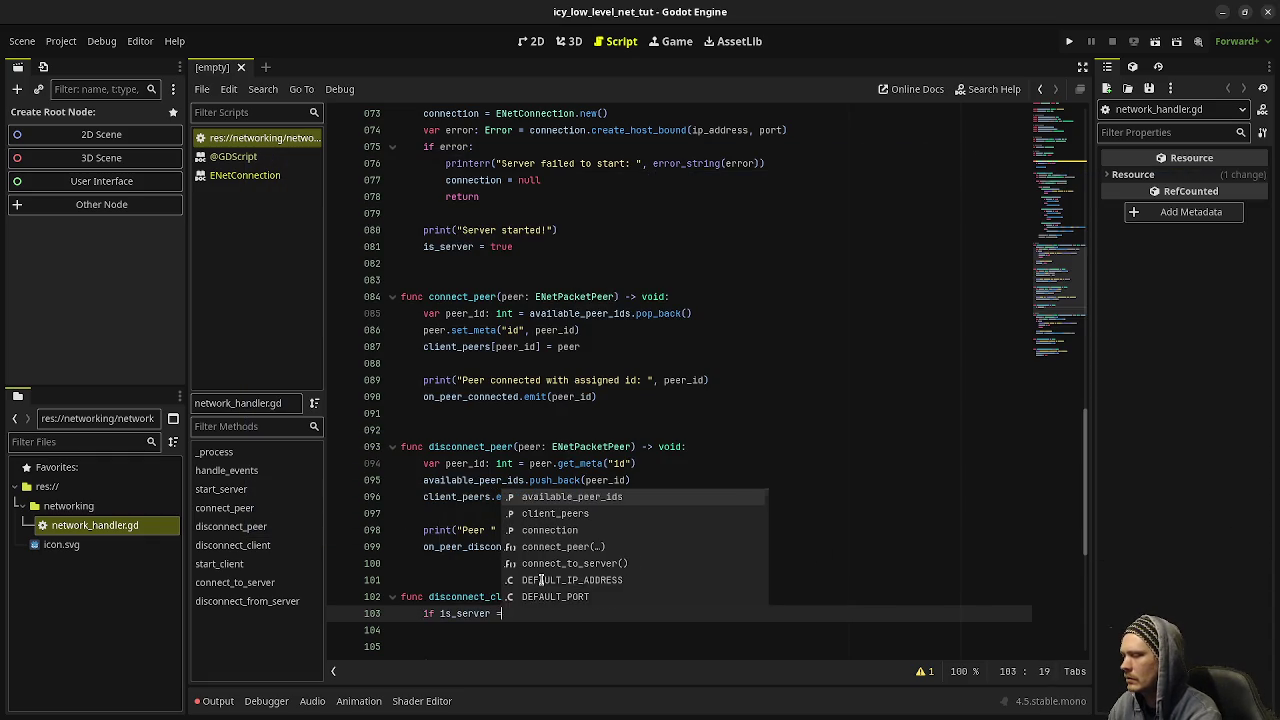
key("Return")
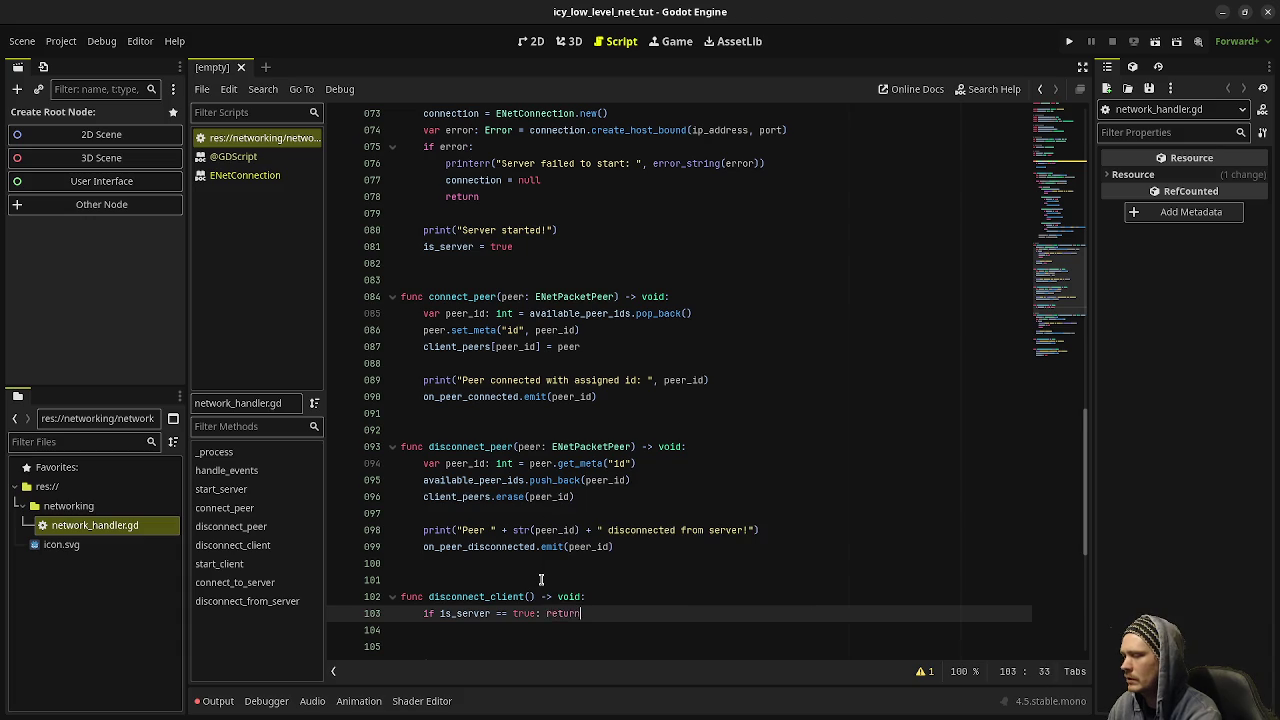
key("Return")
key("Return")
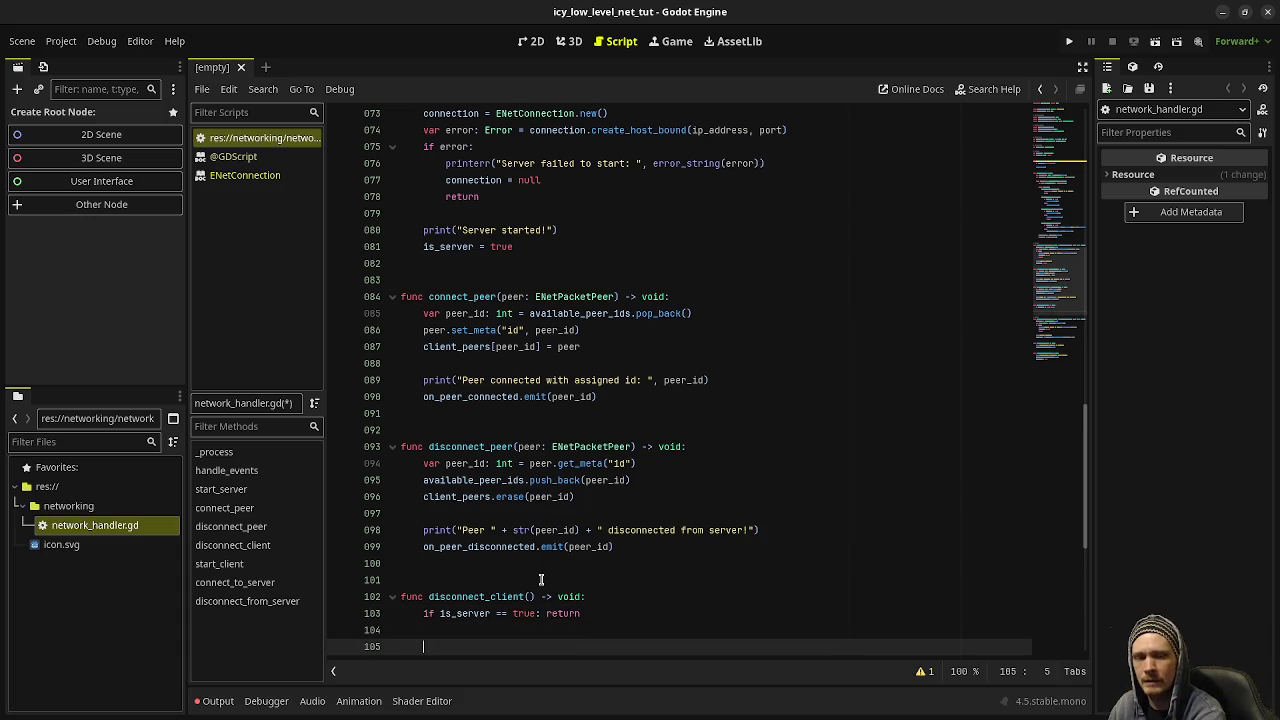
type("server_peer")
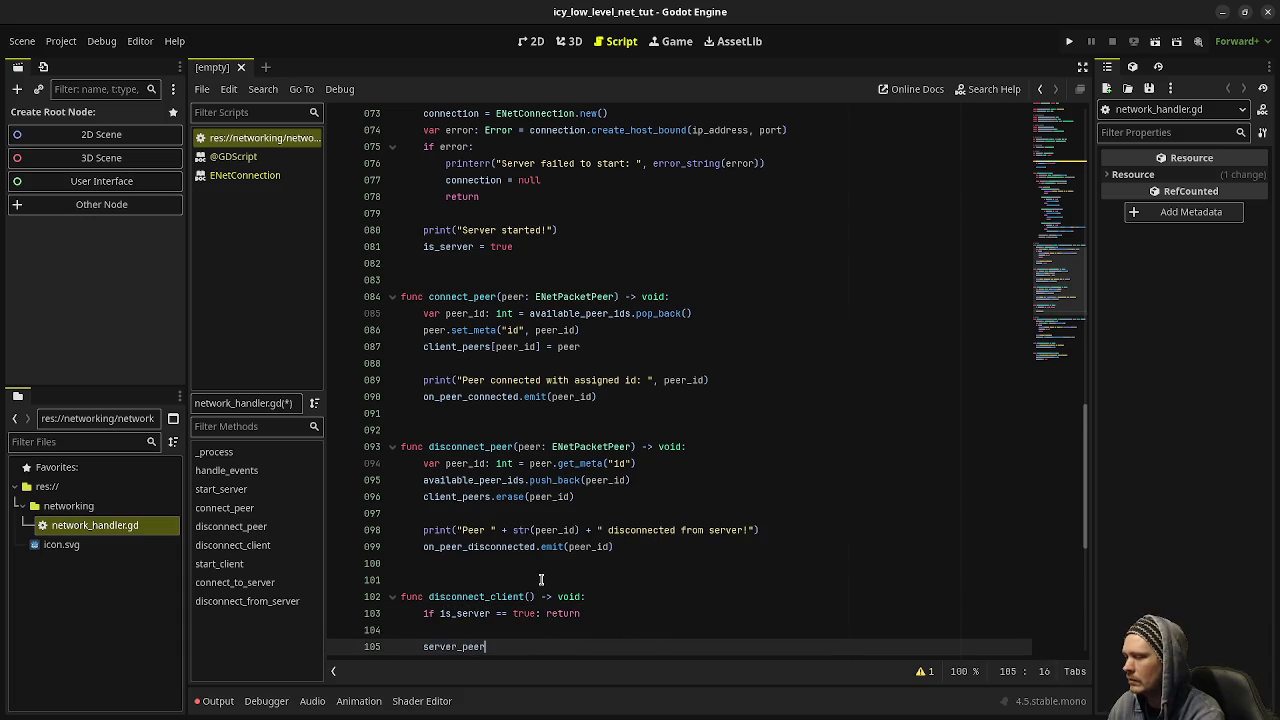
type(".")
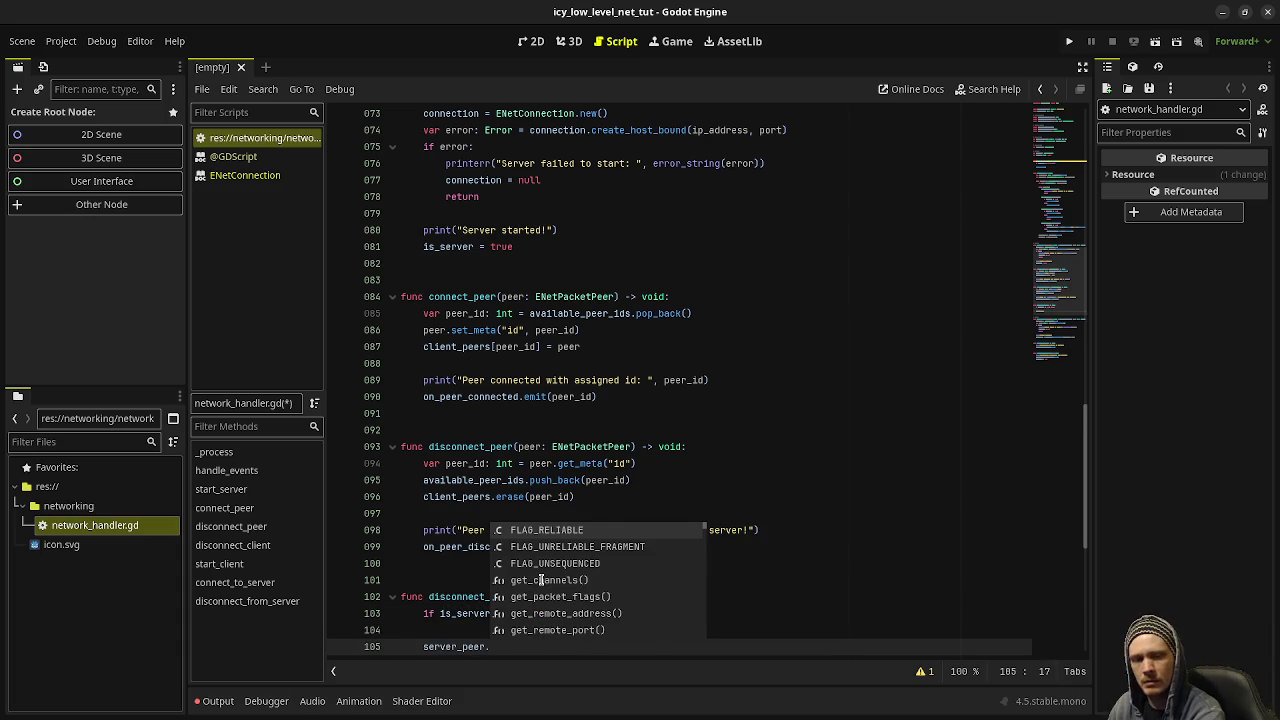
type("peer_disconnect")
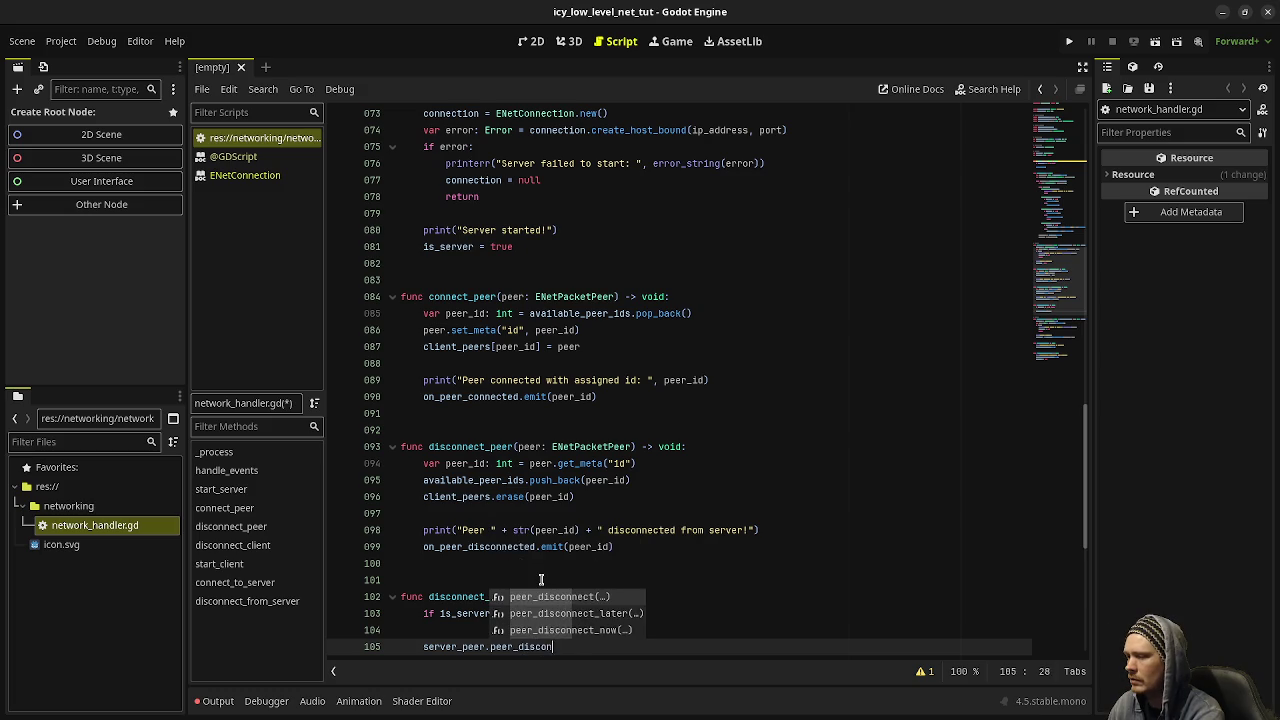
key("Return")
- Close the peer_disconnect() call and check where server_peer is used, including start_client
type(")")
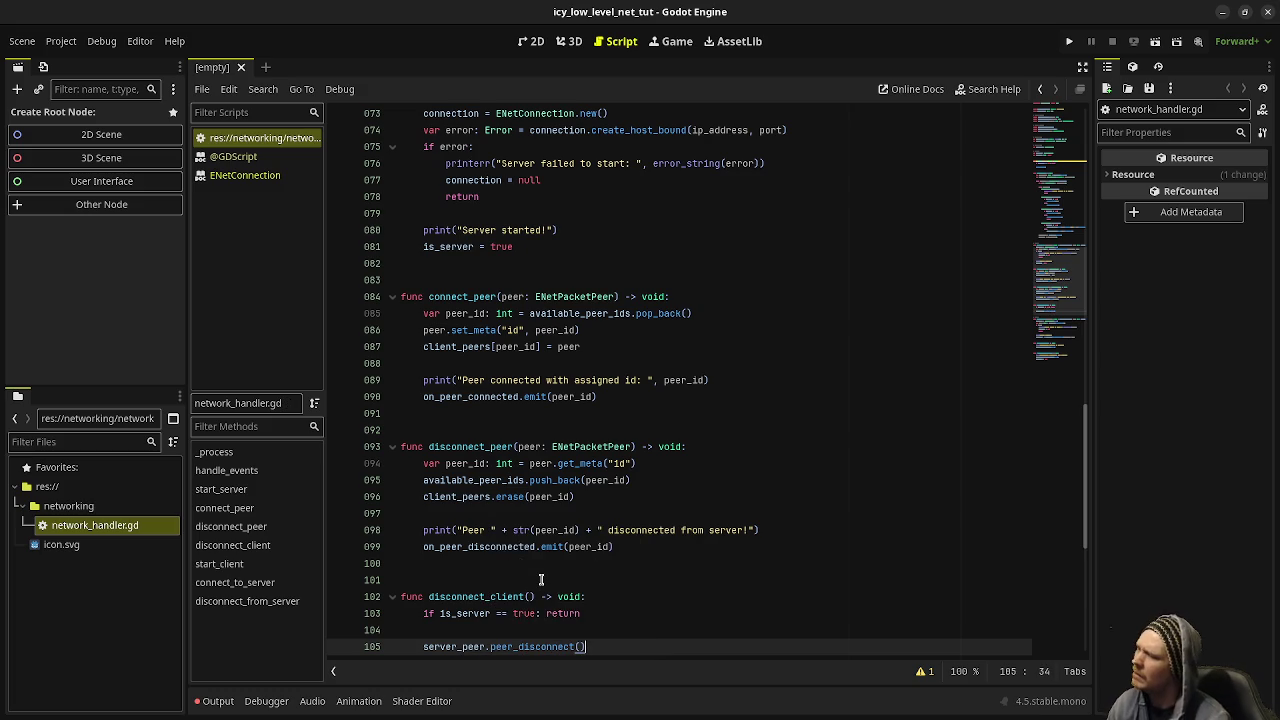
scroll(663, 415, "up", 1)
scroll(663, 415, "up", 12)
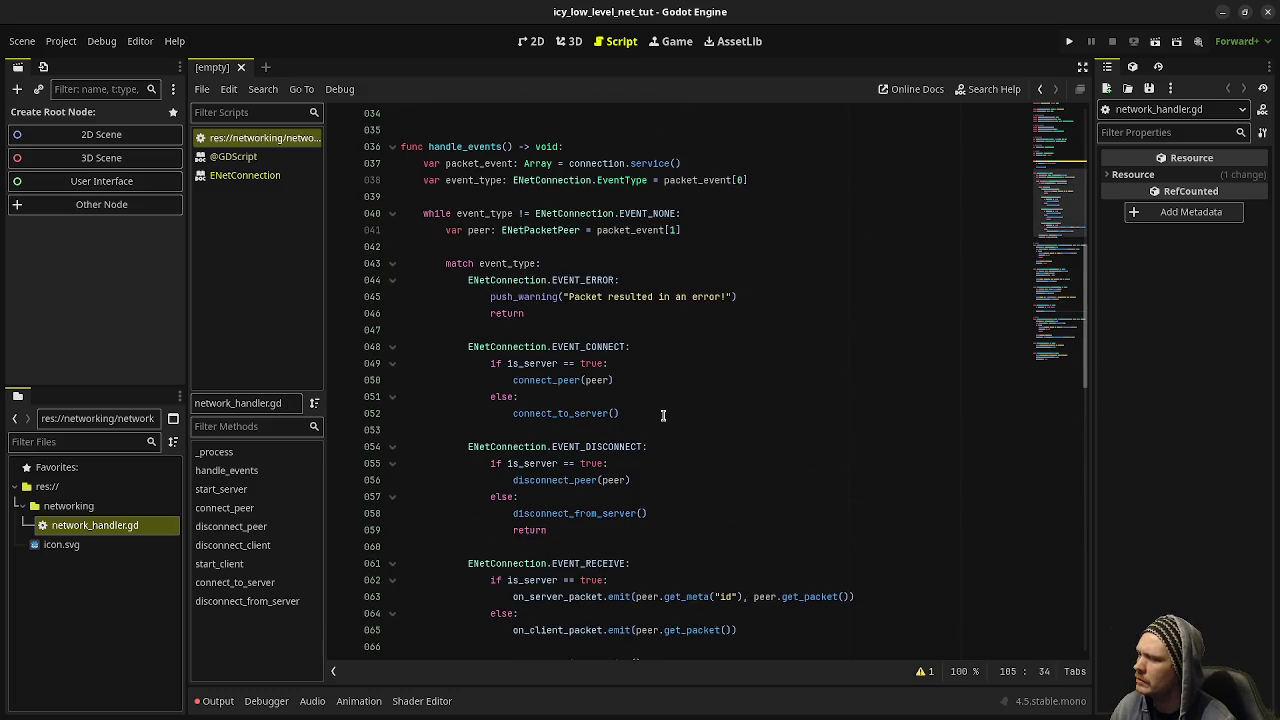
scroll(663, 415, "up", 4)
scroll(663, 415, "up", 1)
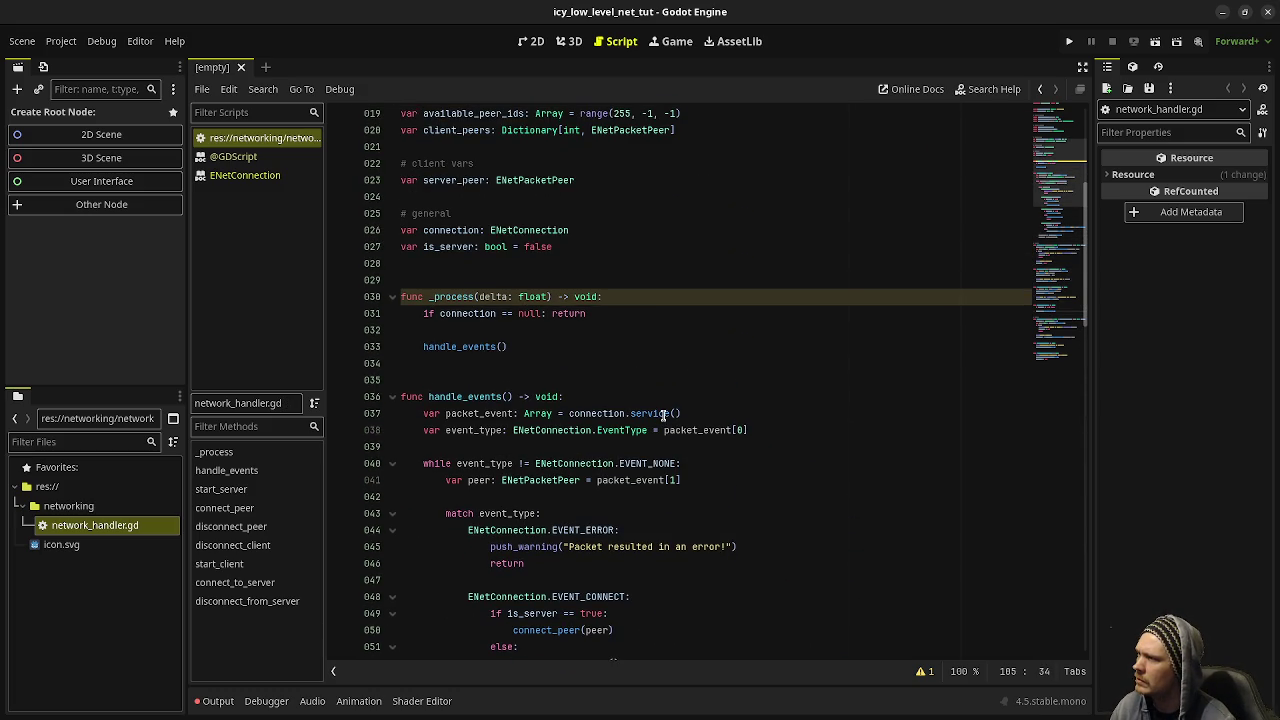
double_click(456, 180)
scroll(525, 240, "down", 4)
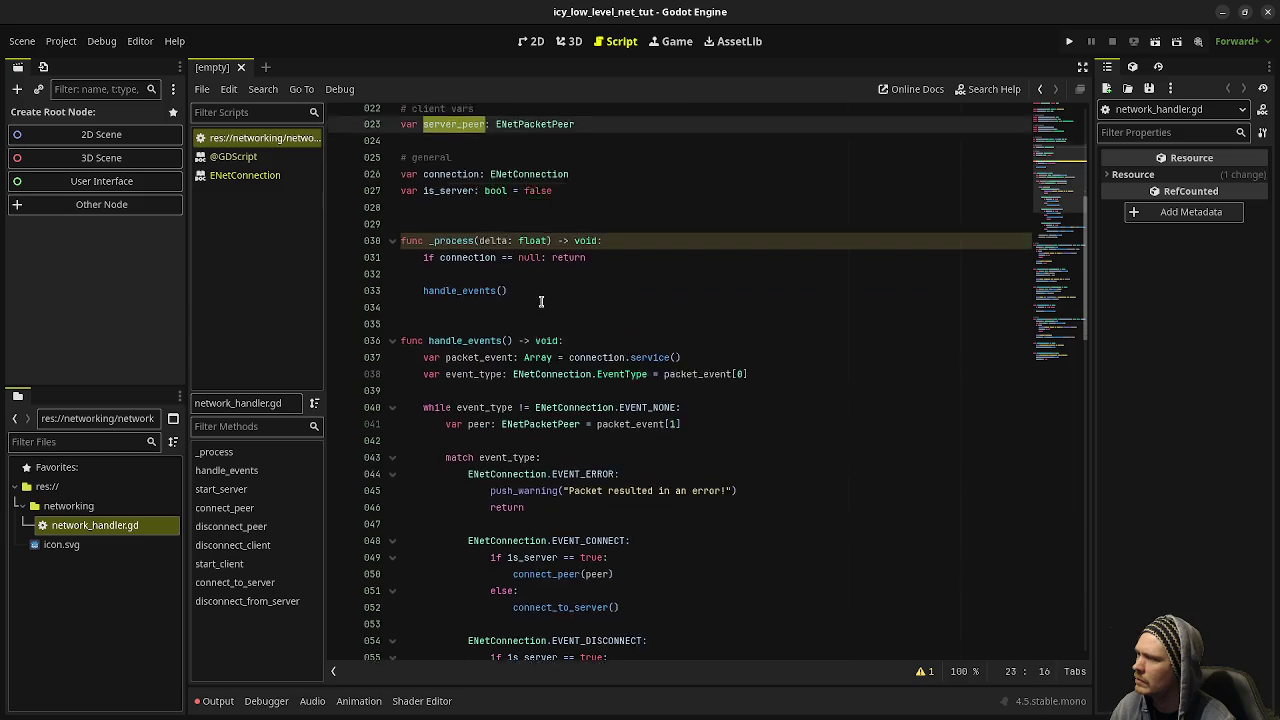
scroll(543, 303, "down", 10)
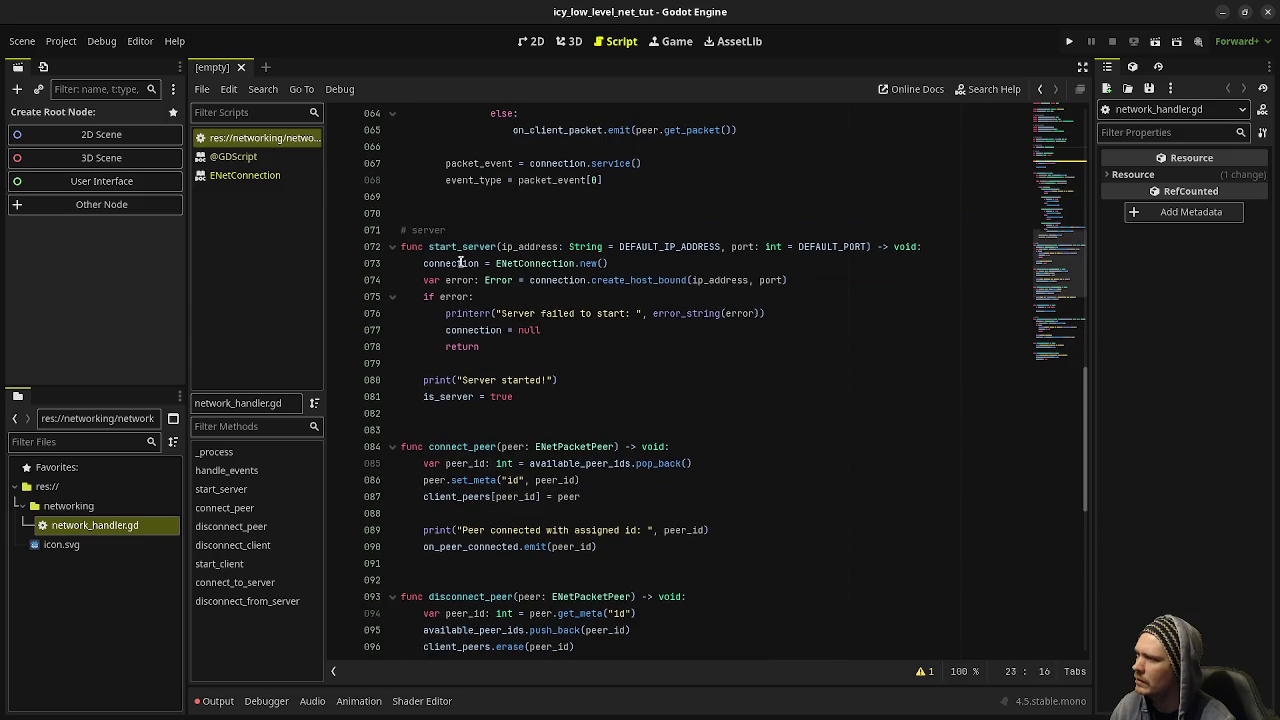
scroll(483, 280, "down", 4)
scroll(483, 280, "down", 5)
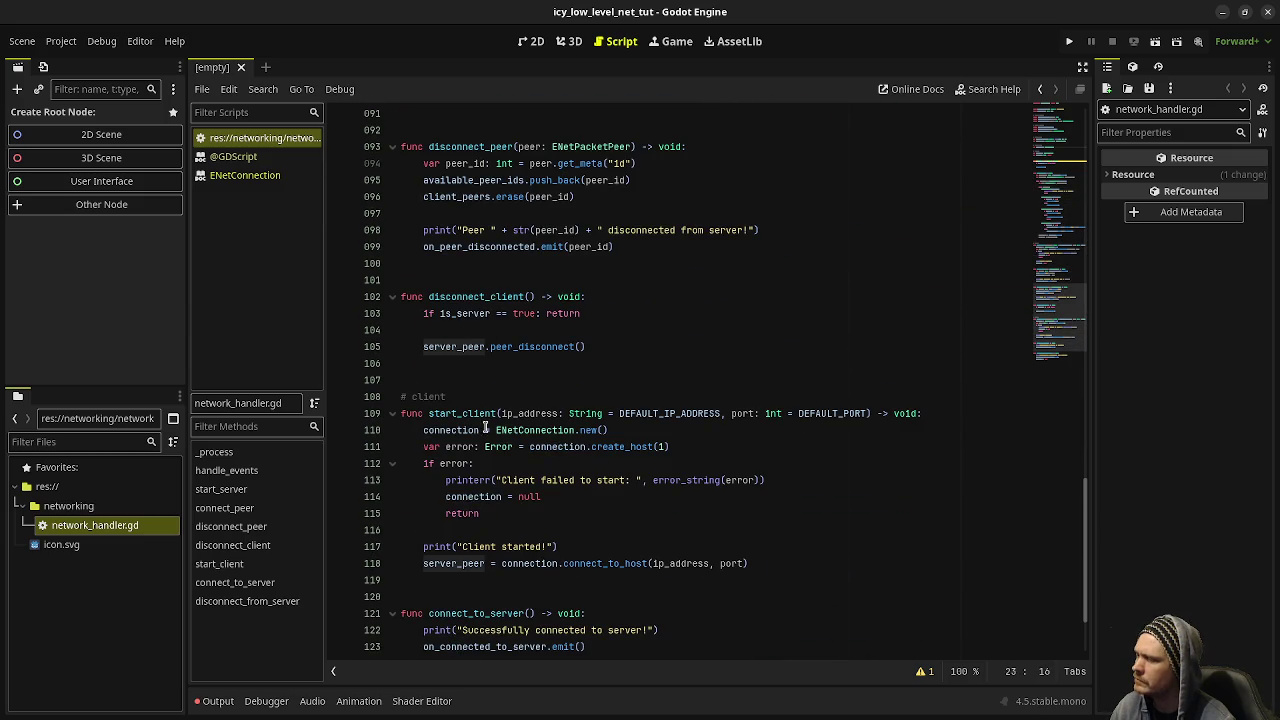
double_click(458, 563)
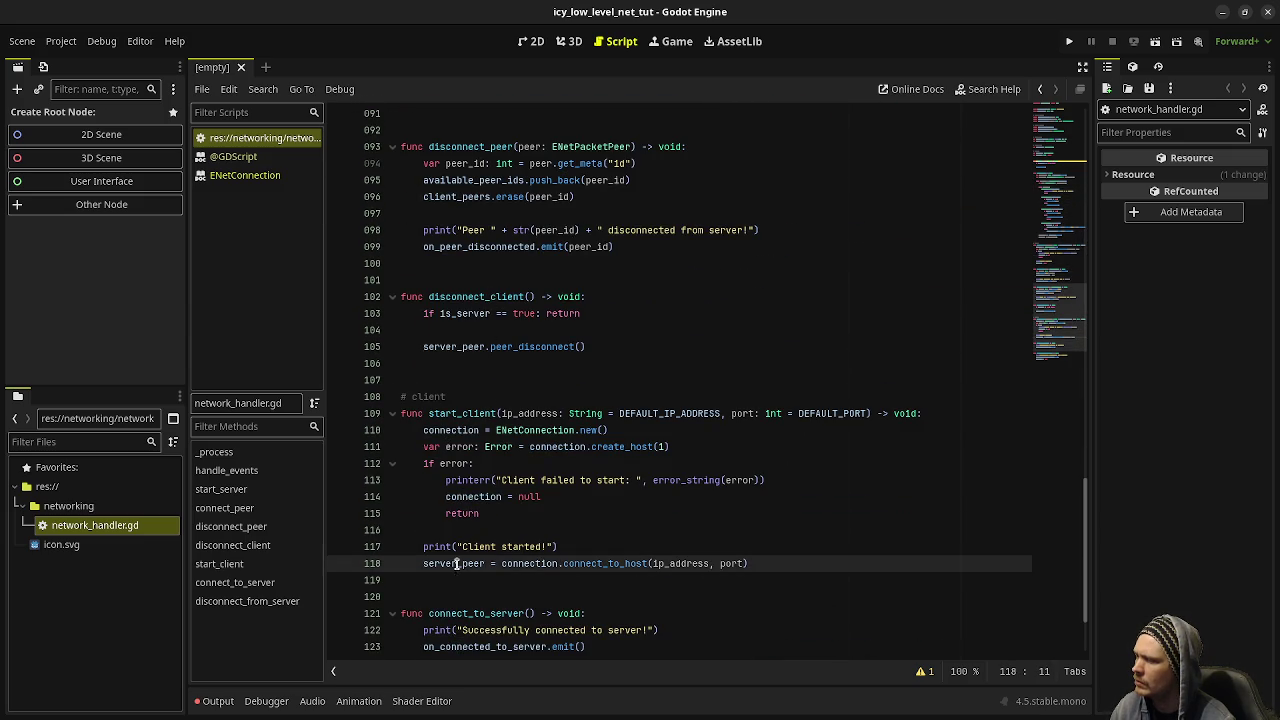
scroll(612, 538, "down", 4)
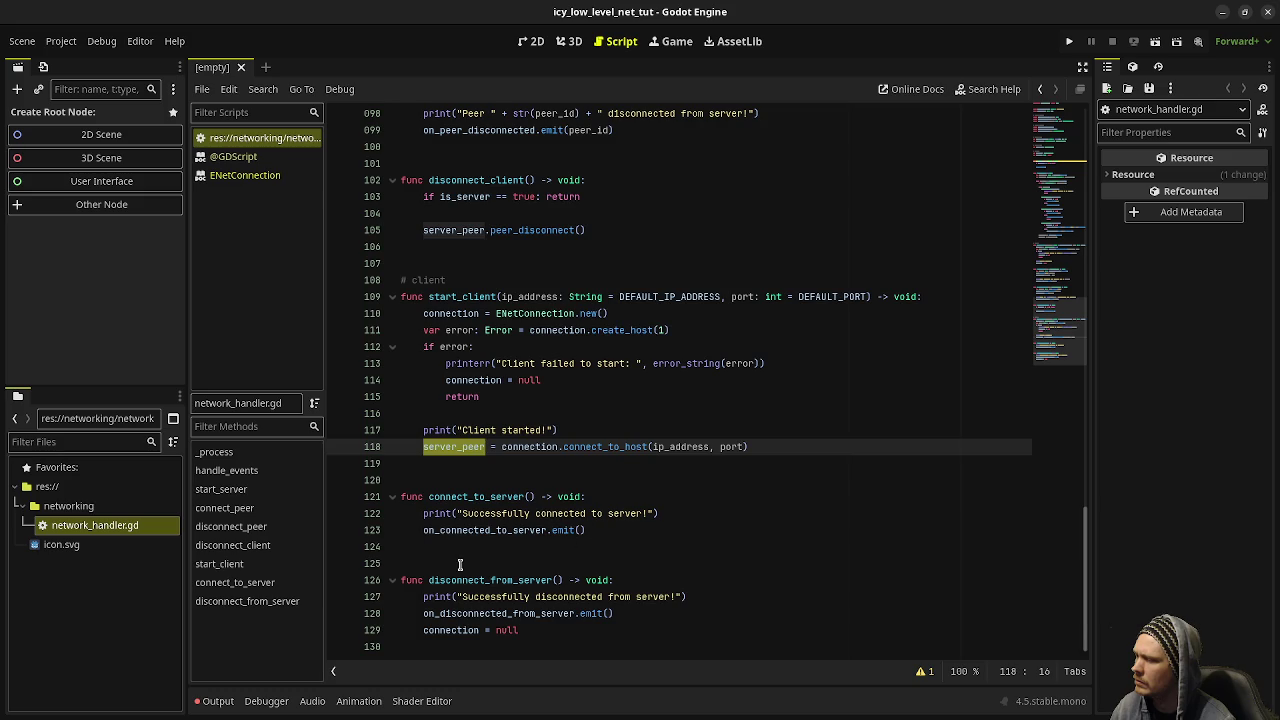
scroll(463, 565, "up", 5)
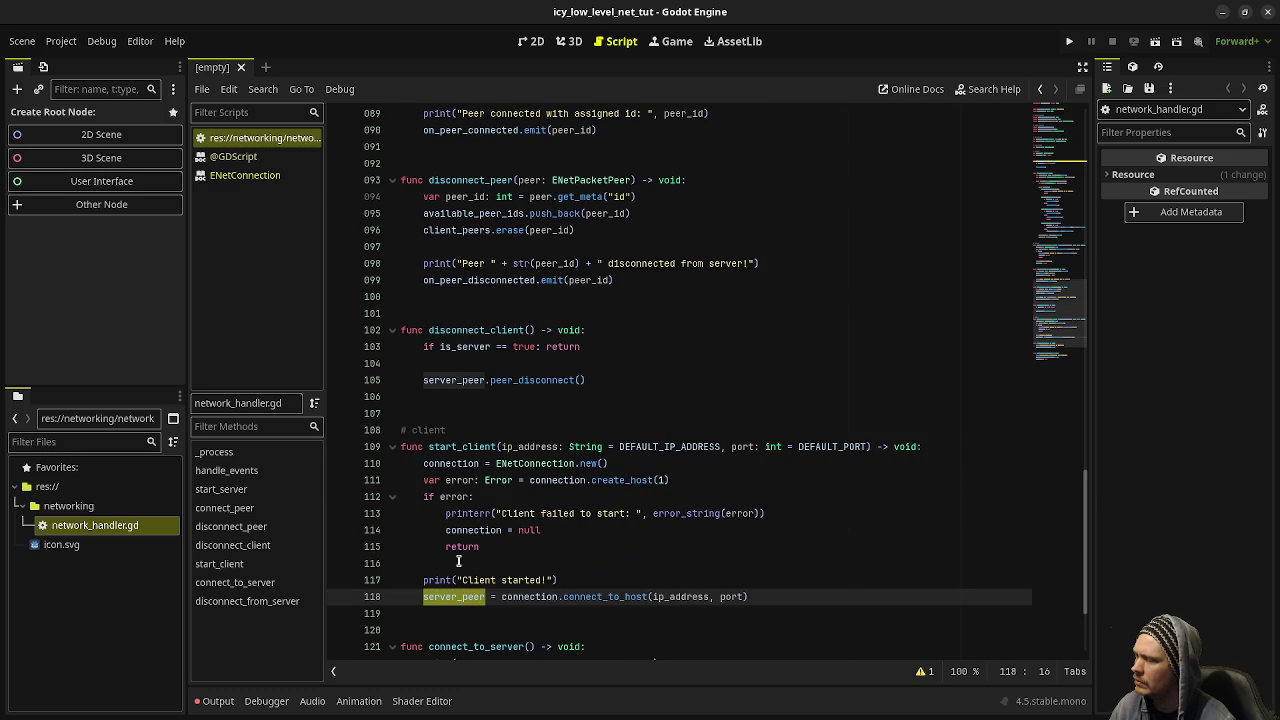
- Move disconnect_client to the end of the script, remove leftover blank lines, and save
left_click_drag(587, 380, 351, 337)
key("BackSpace")
scroll(508, 448, "down", 2)
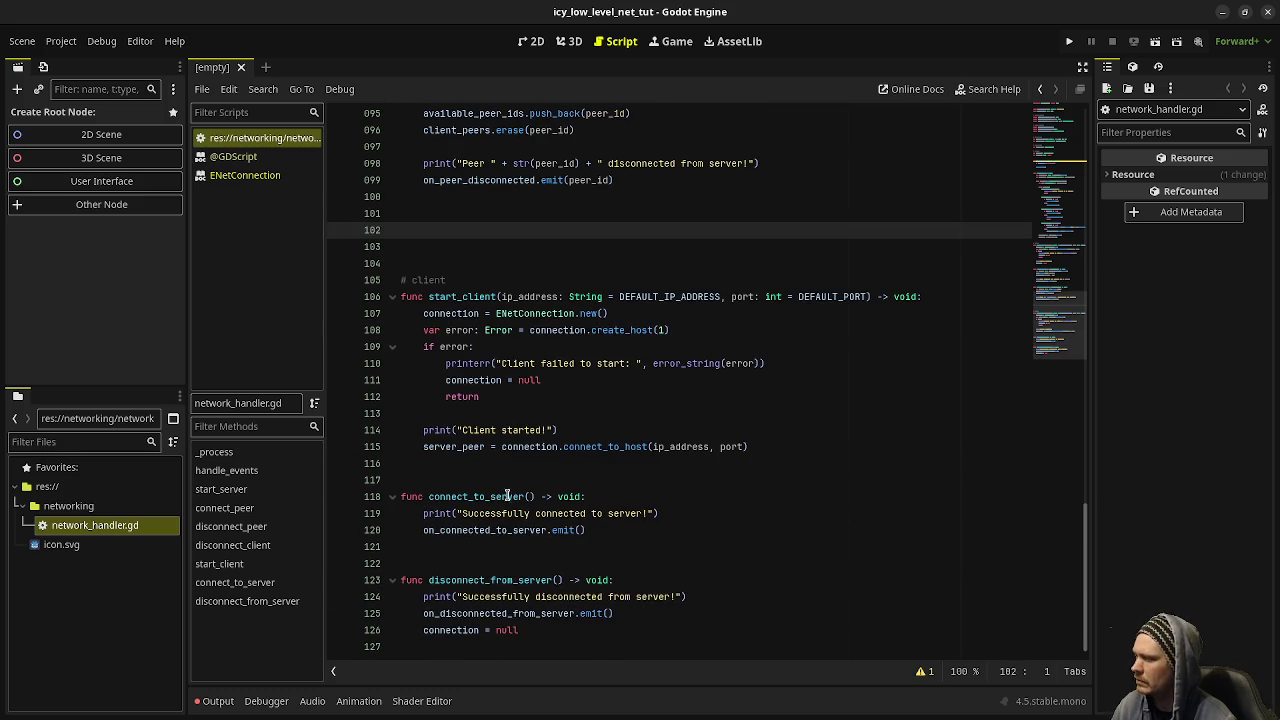
left_click(466, 648)
key("ctrl+v")
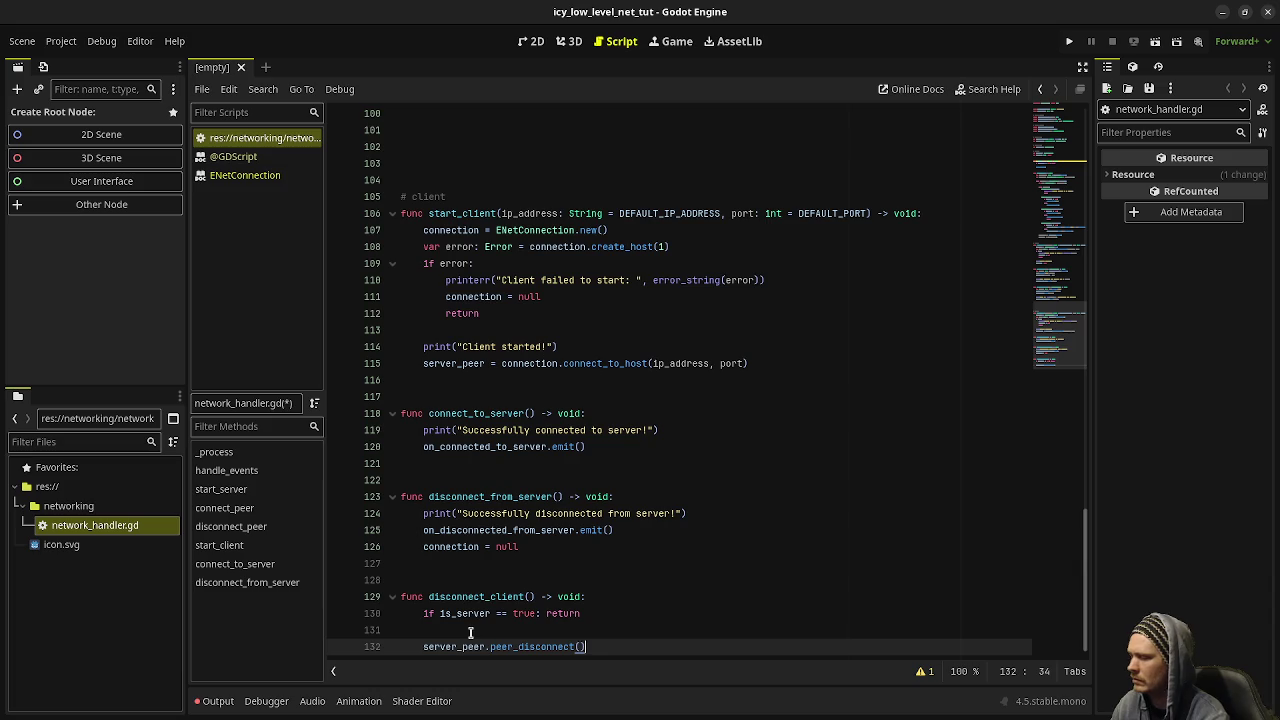
scroll(497, 481, "up", 5)
left_click(440, 365)
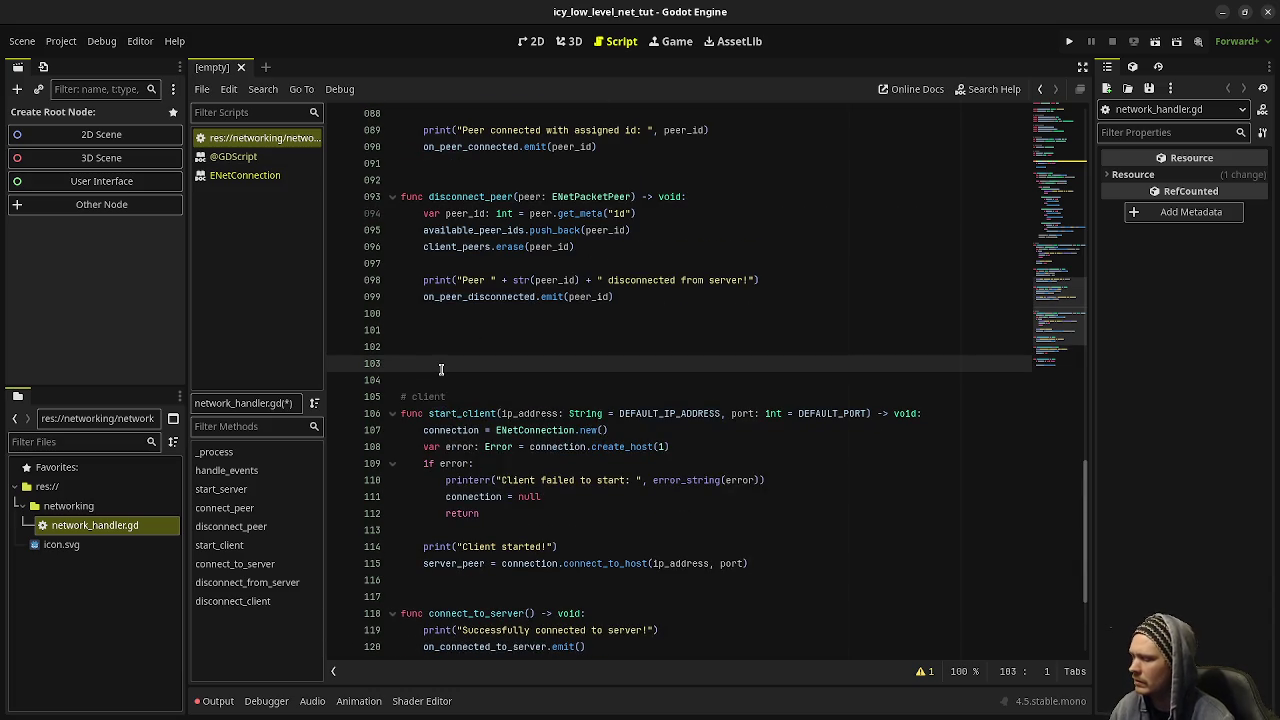
key("BackSpace")
key("BackSpace")
key("BackSpace")
key("ctrl+s")
scroll(444, 370, "down", 3)
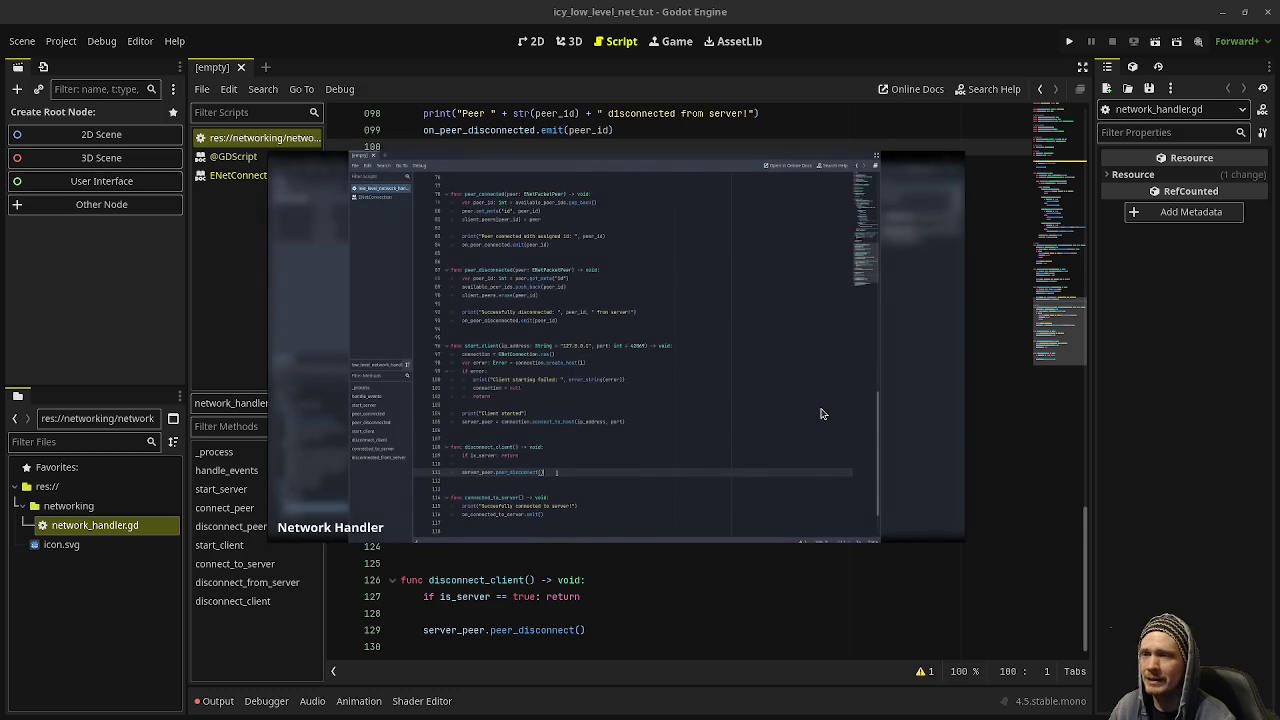
mouse_move(809, 434)
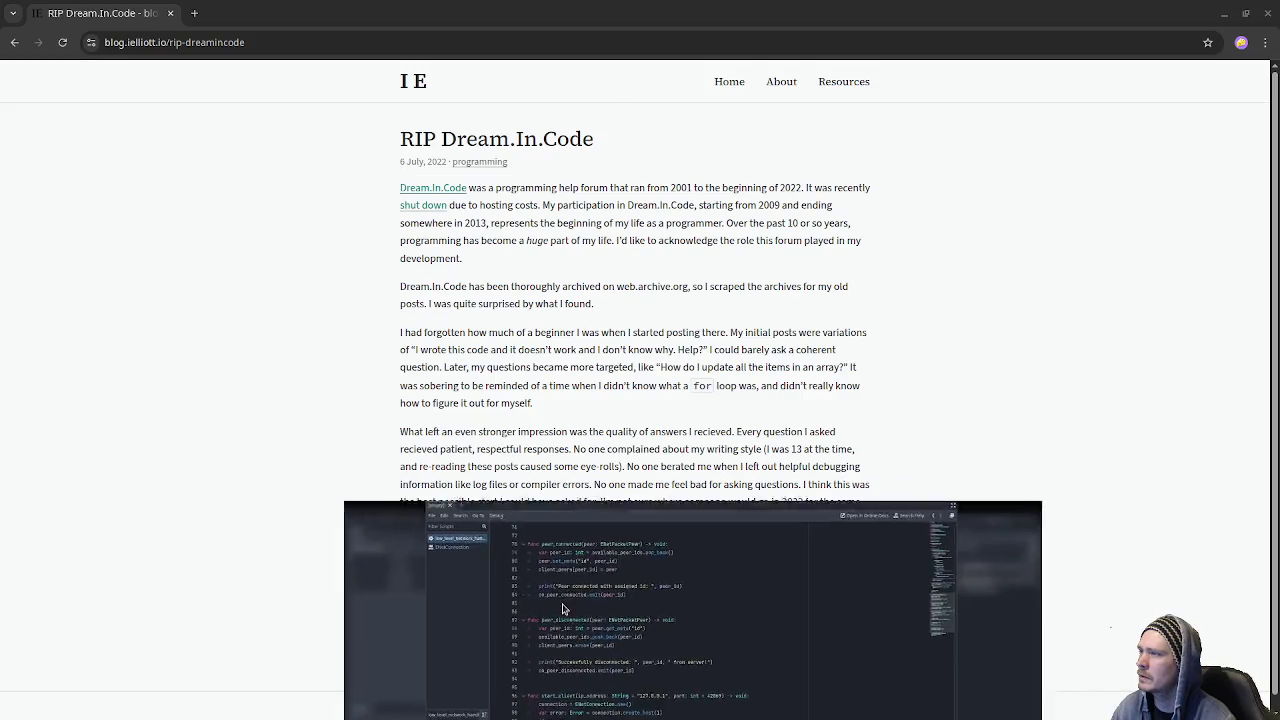
- Follow the blog post's Dream.In.Code link and browse the archived January 2022 homepage
left_click(432, 190)
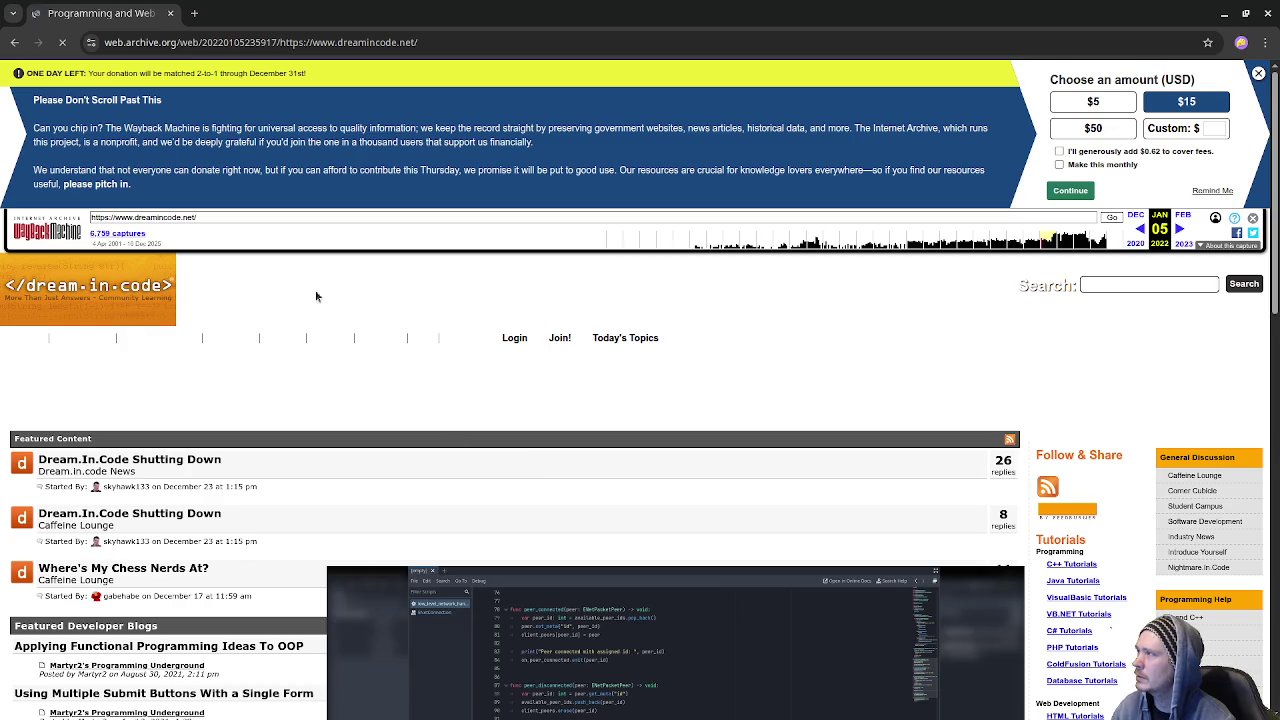
scroll(437, 443, "down", 3)
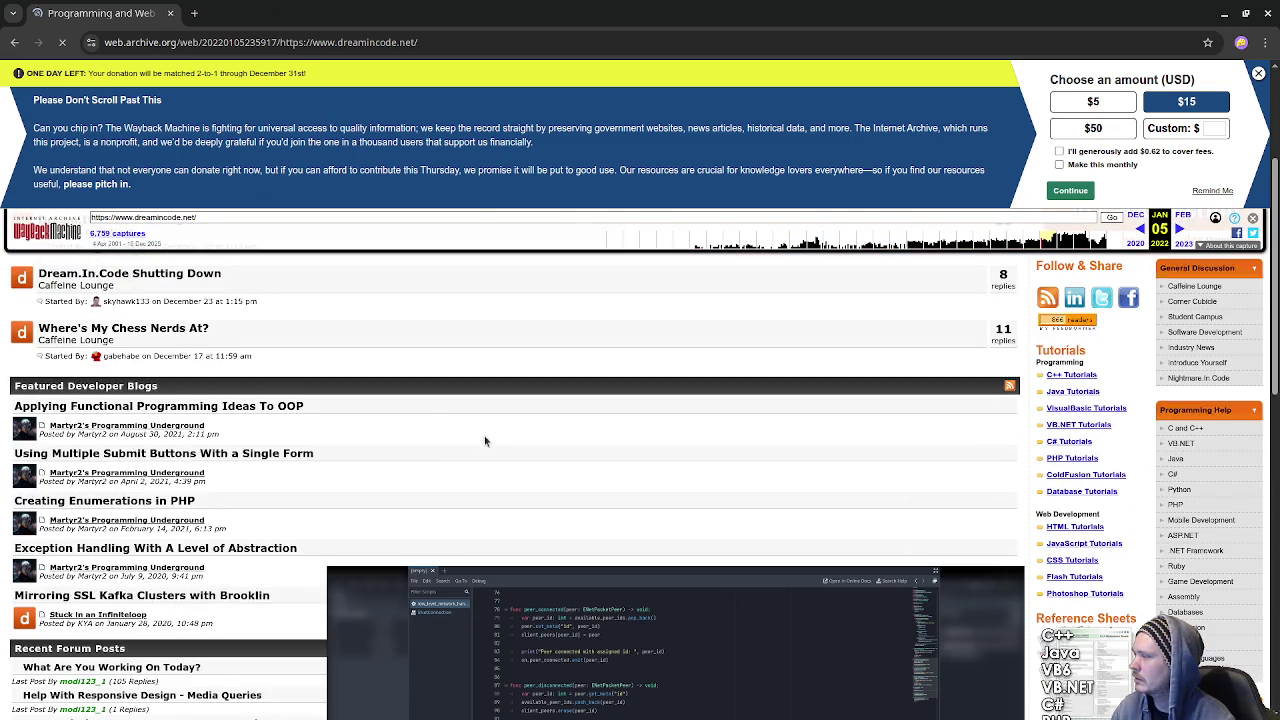
scroll(437, 443, "up", 5)
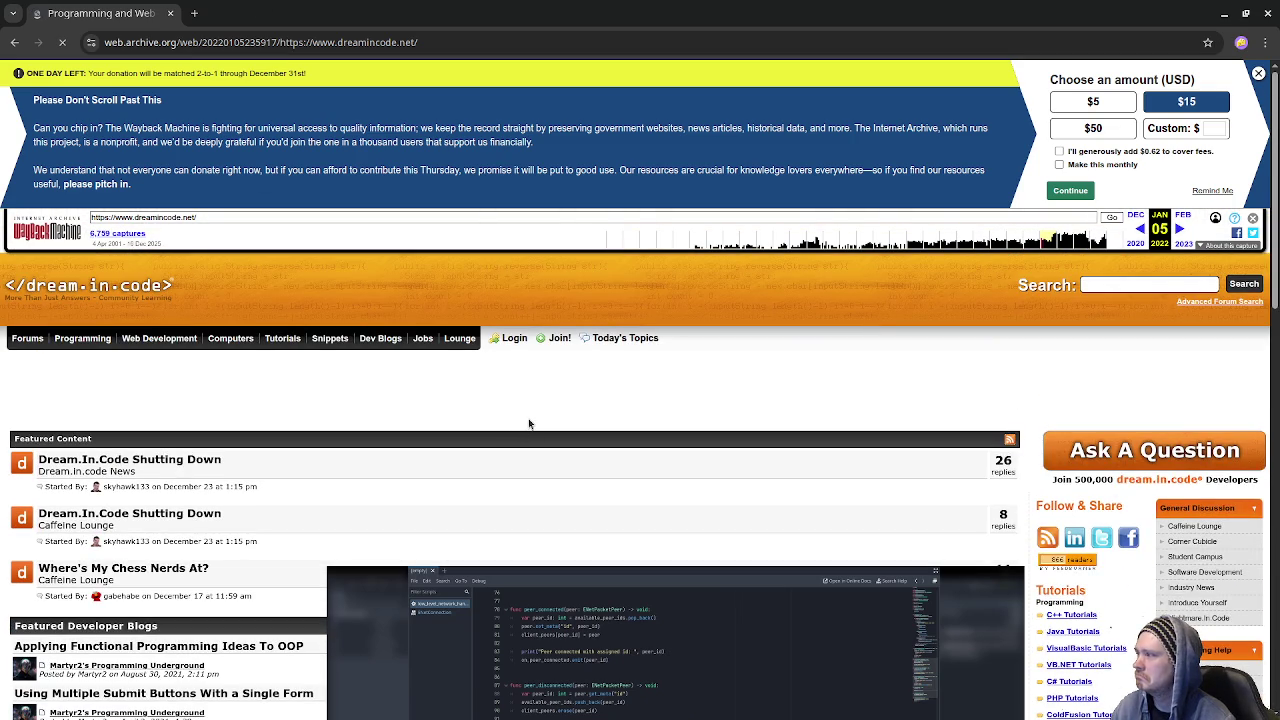
scroll(529, 423, "down", 5)
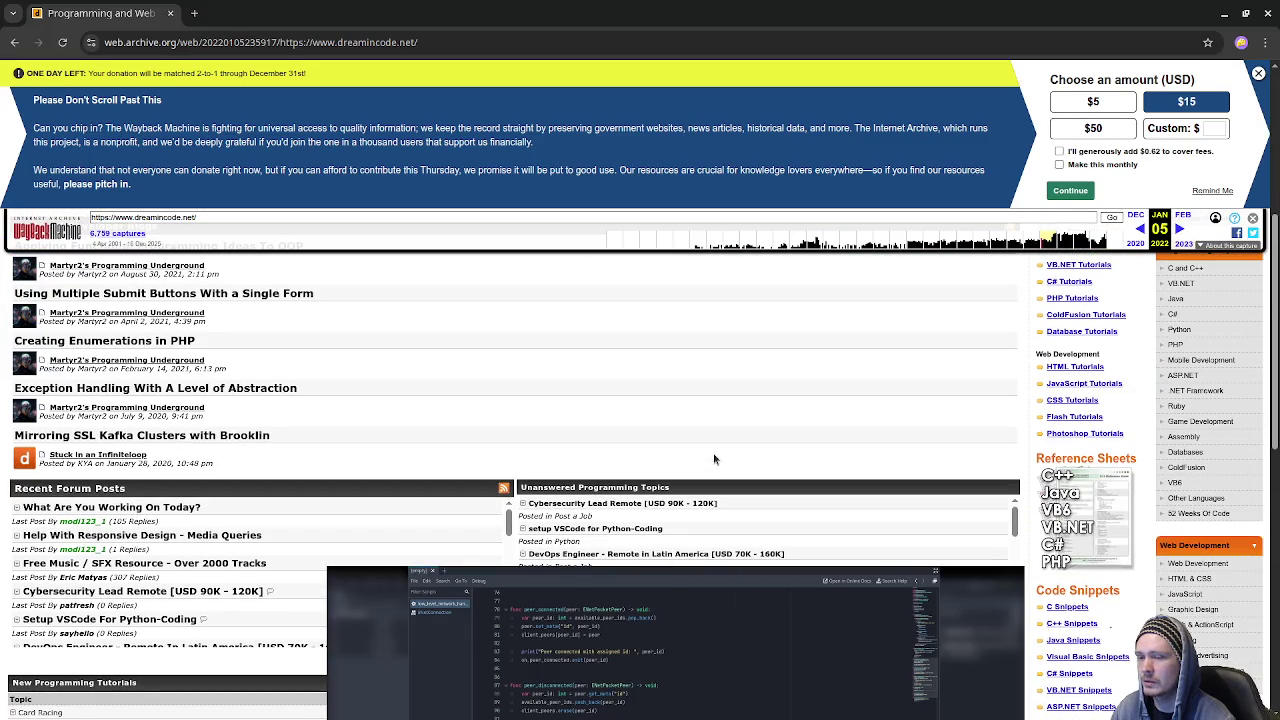
scroll(715, 460, "down", 2)
scroll(715, 460, "down", 3)
scroll(300, 440, "down", 3)
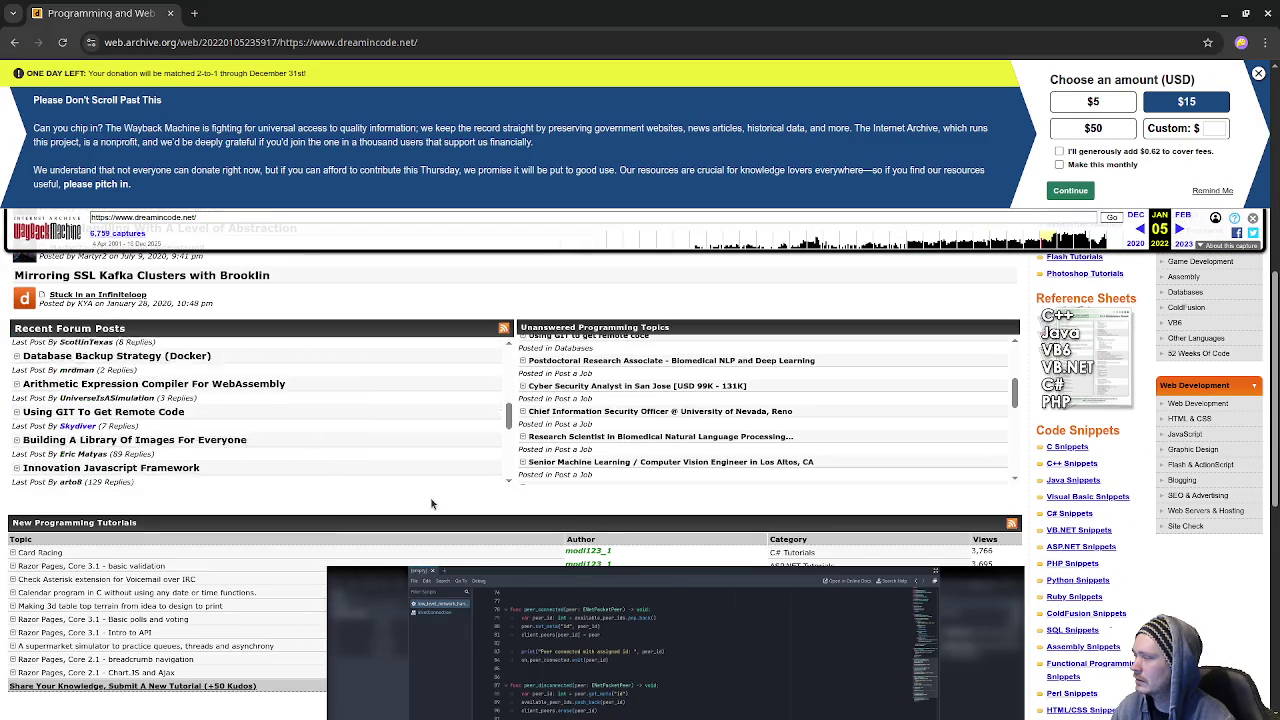
scroll(293, 505, "down", 4)
scroll(310, 500, "down", 1)
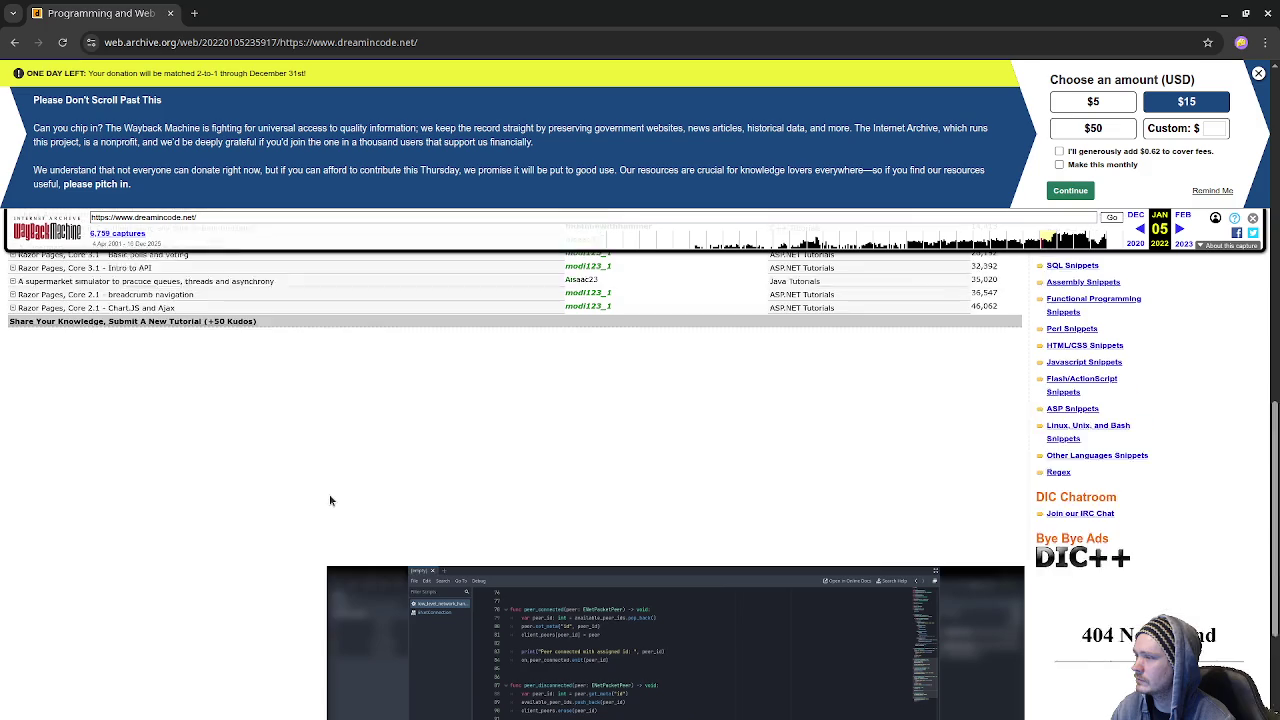
scroll(328, 498, "up", 2)
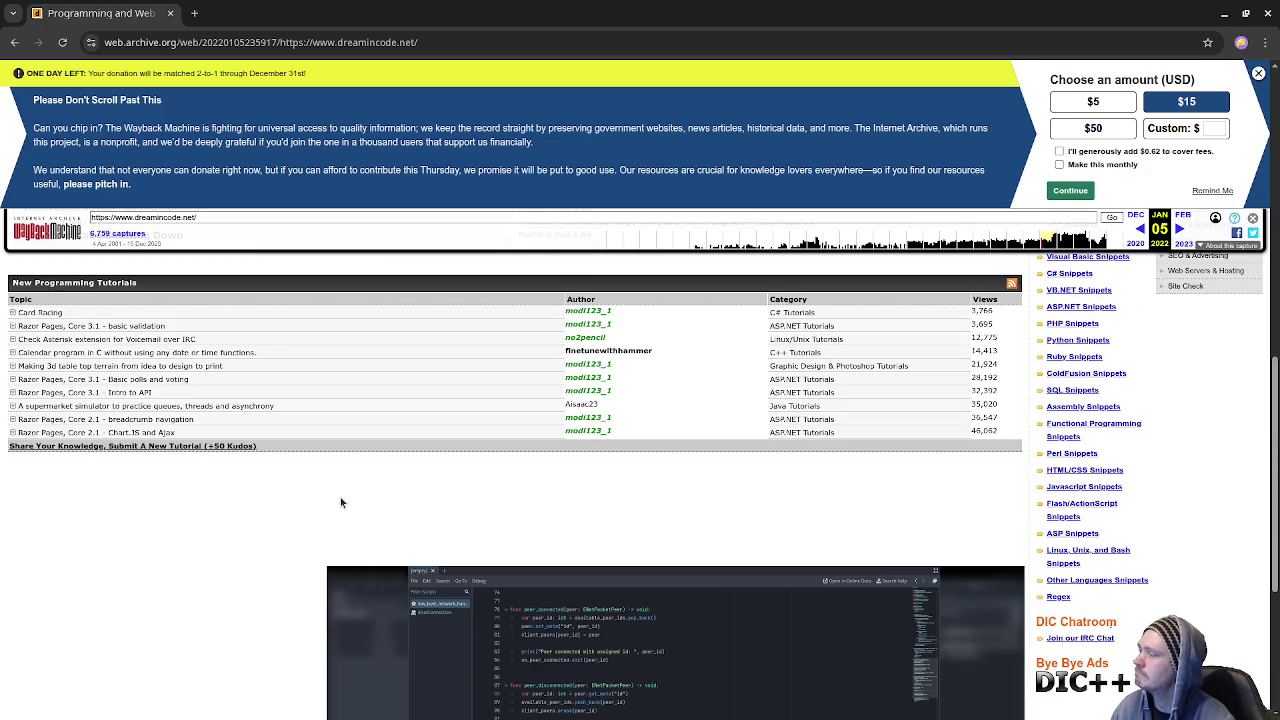
scroll(350, 510, "down", 3)
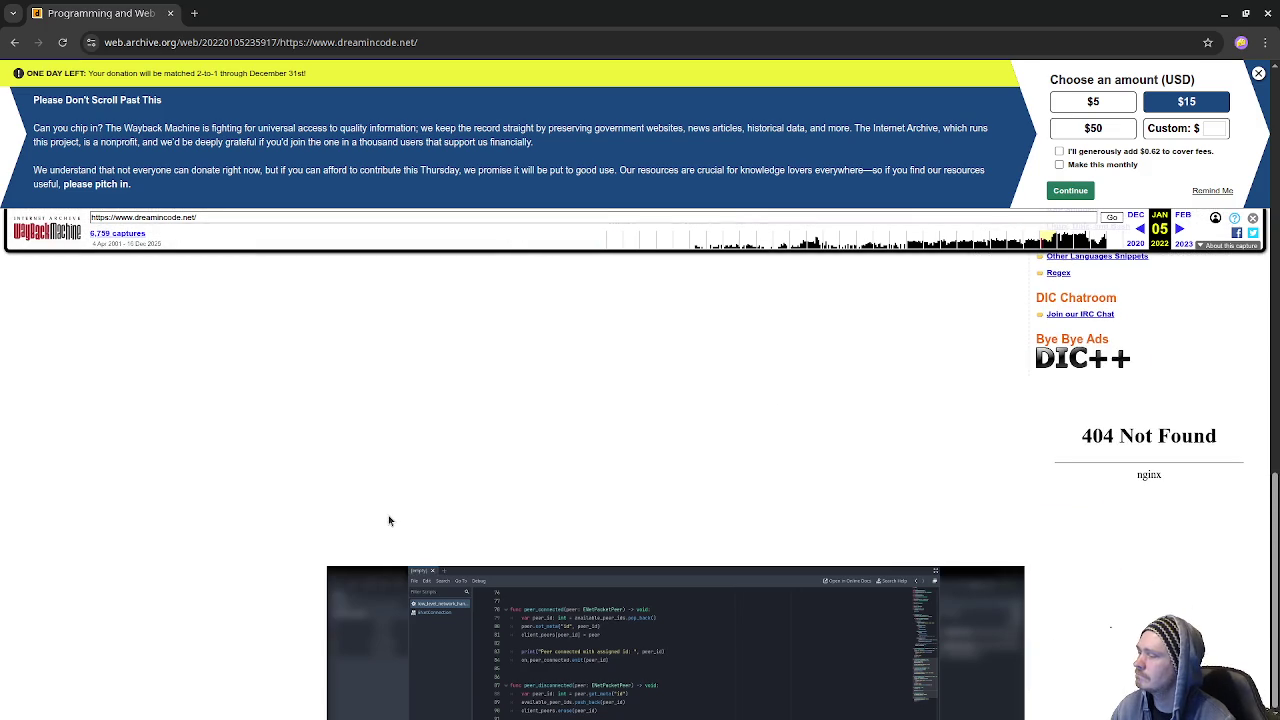
scroll(389, 519, "up", 2)
scroll(391, 516, "up", 10)
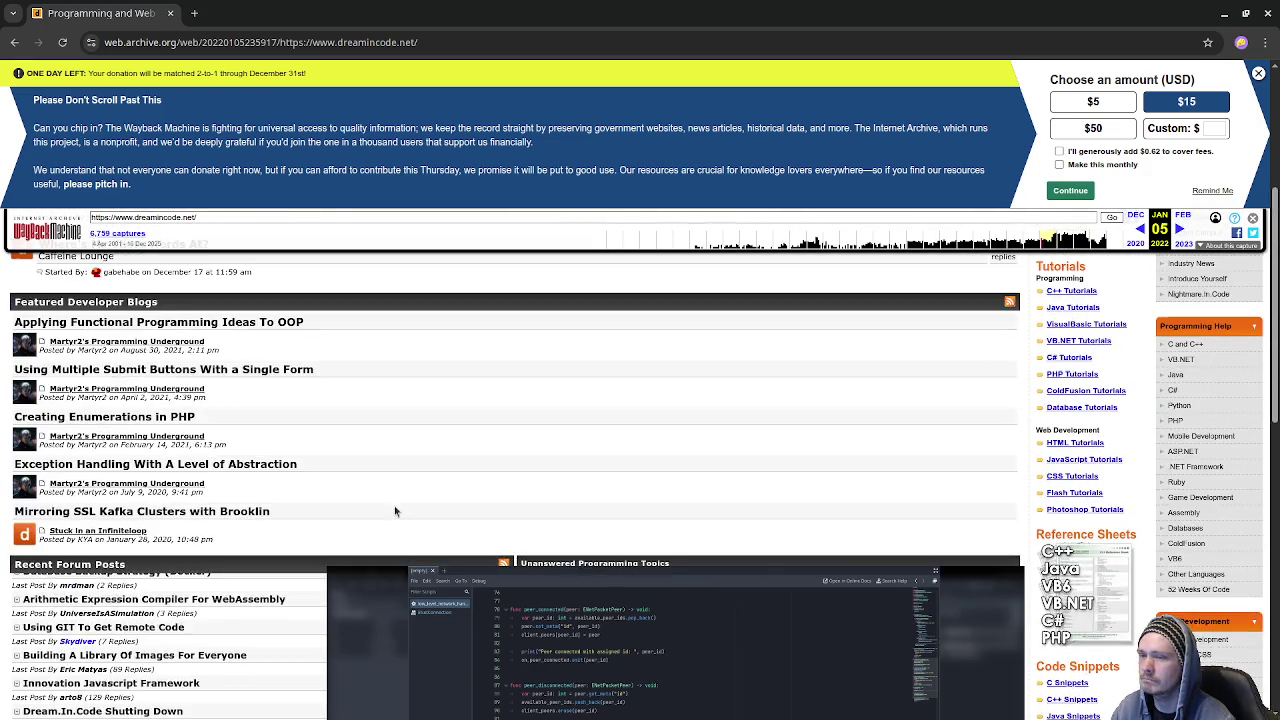
scroll(396, 513, "up", 1)
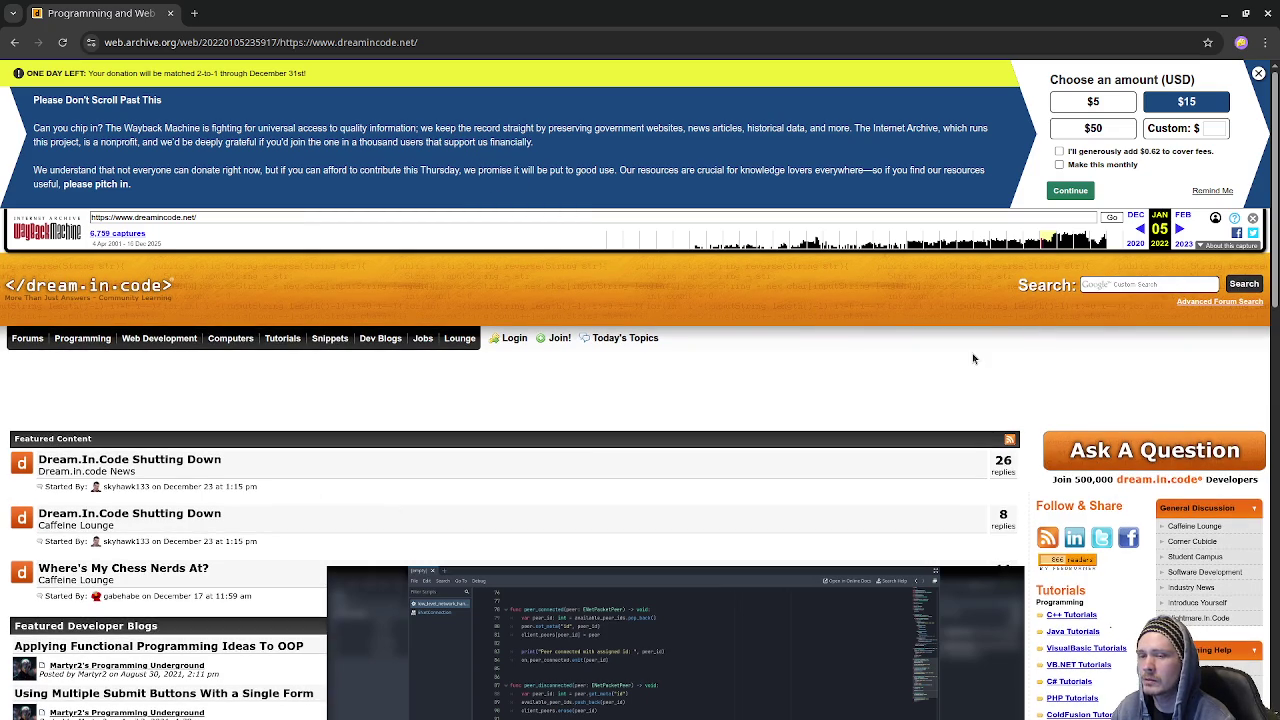
- Scroll down and open the archived Game Development forum
scroll(973, 358, "down", 1)
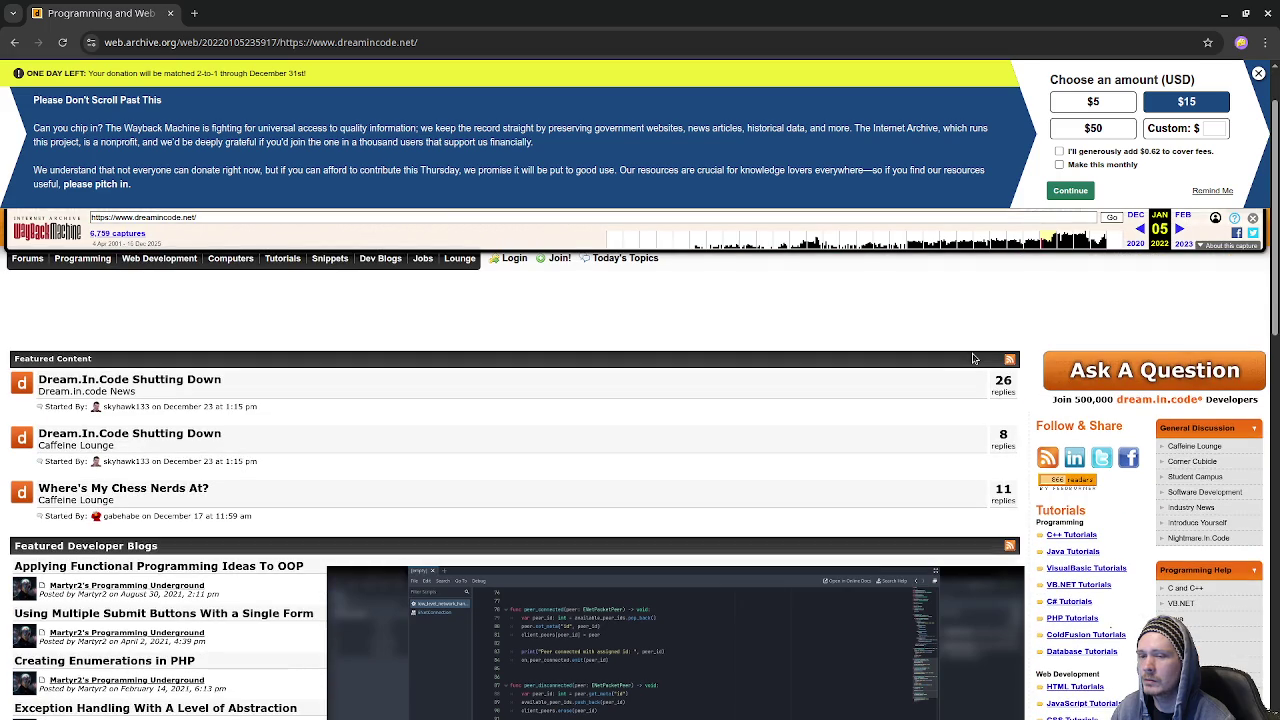
scroll(976, 424, "down", 3)
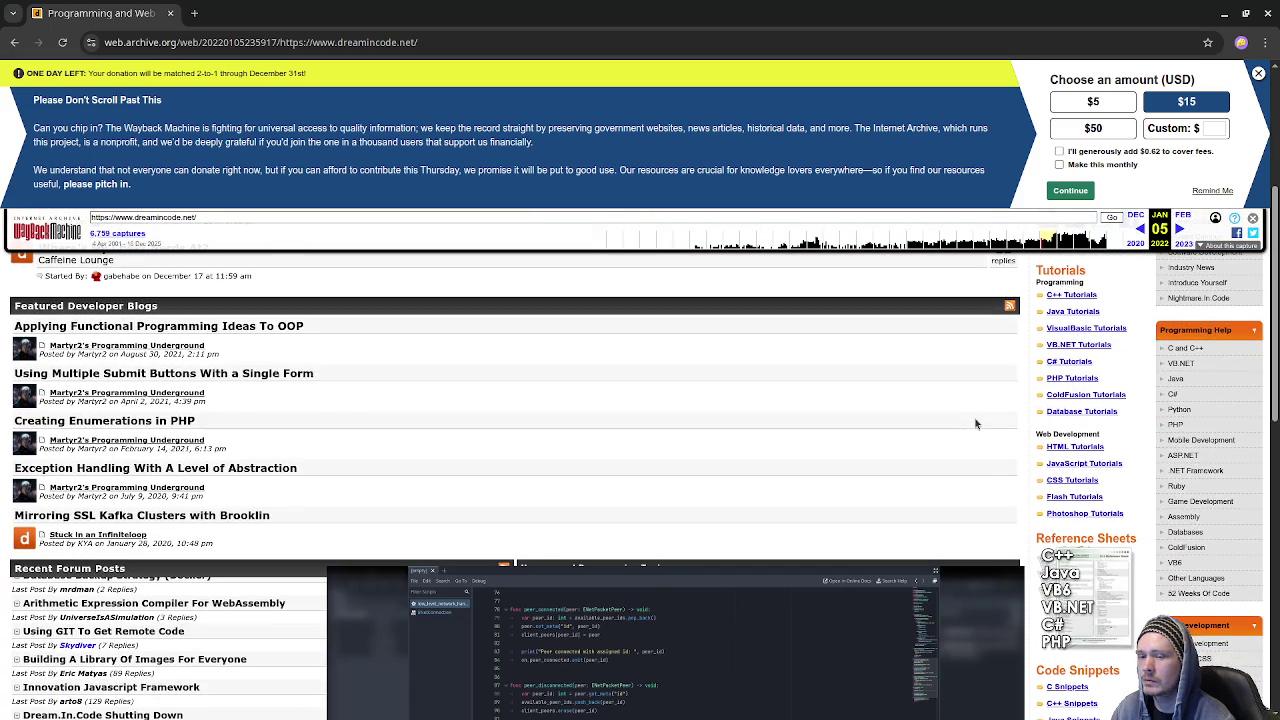
left_click(1210, 502)
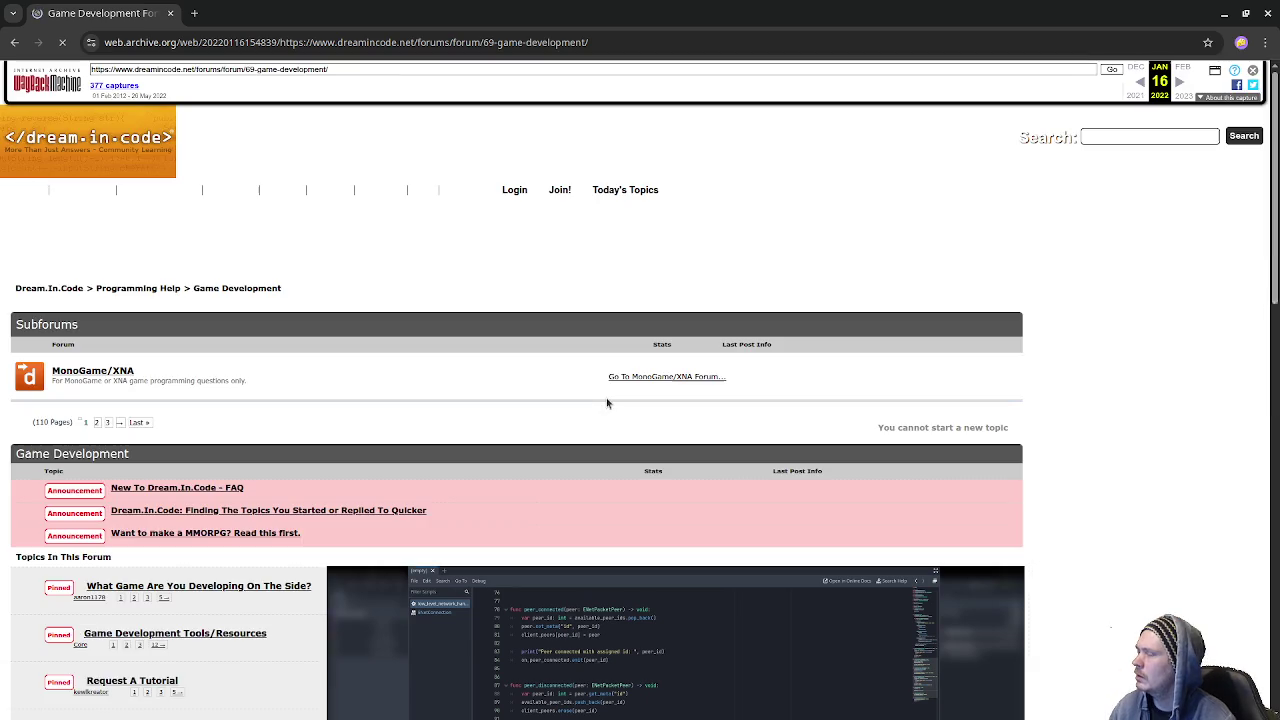
- Browse the Game Development forum's topic list and open the C++ Tutorials forum
scroll(607, 405, "down", 2)
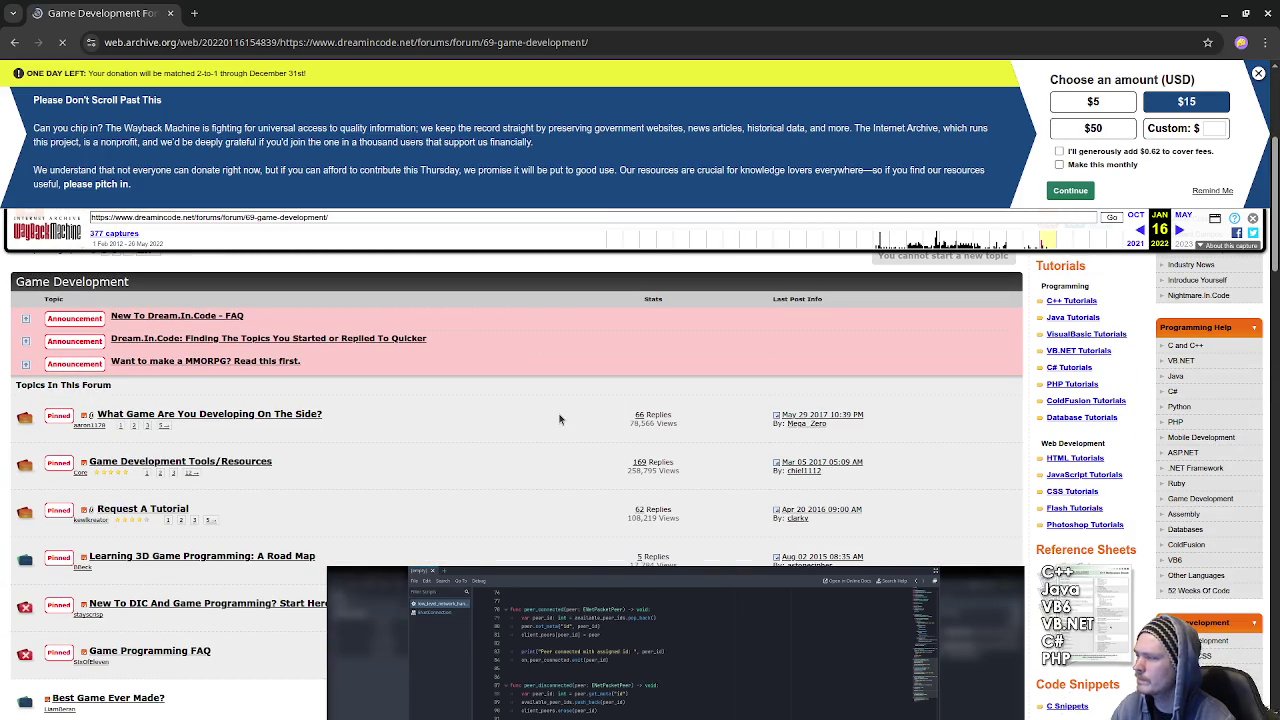
scroll(559, 425, "down", 1)
scroll(558, 430, "down", 3)
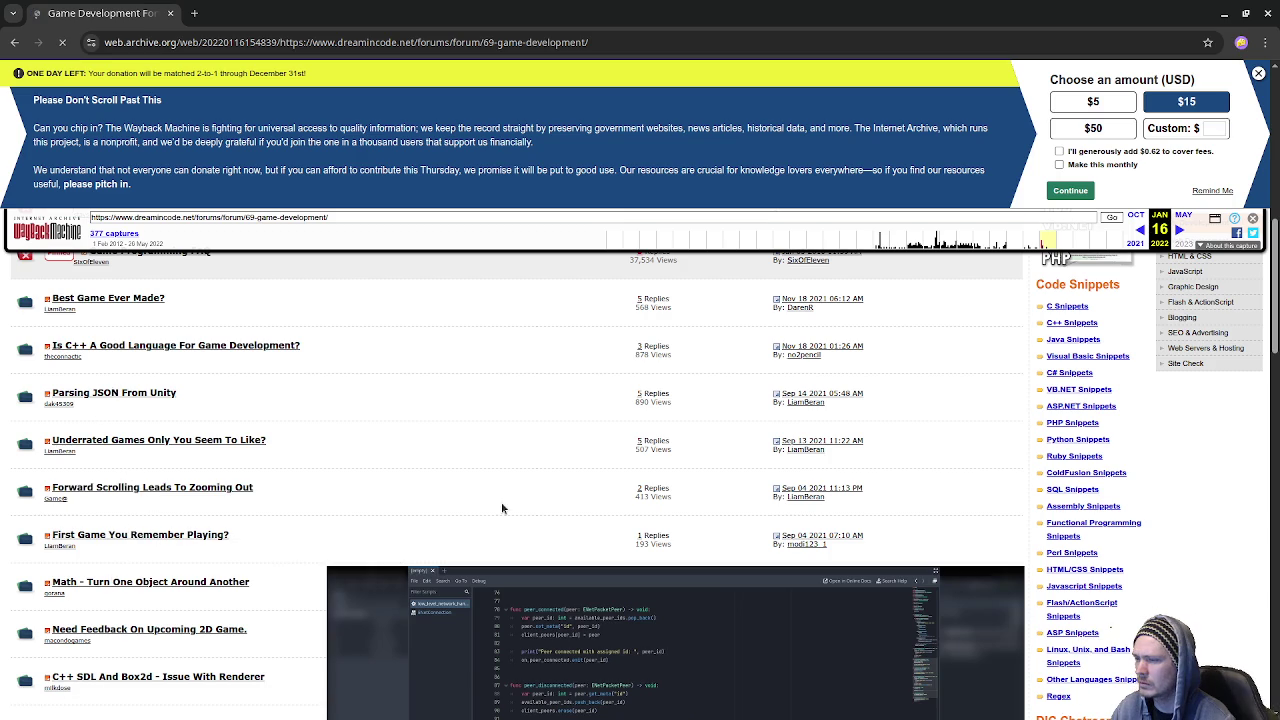
scroll(802, 422, "up", 2)
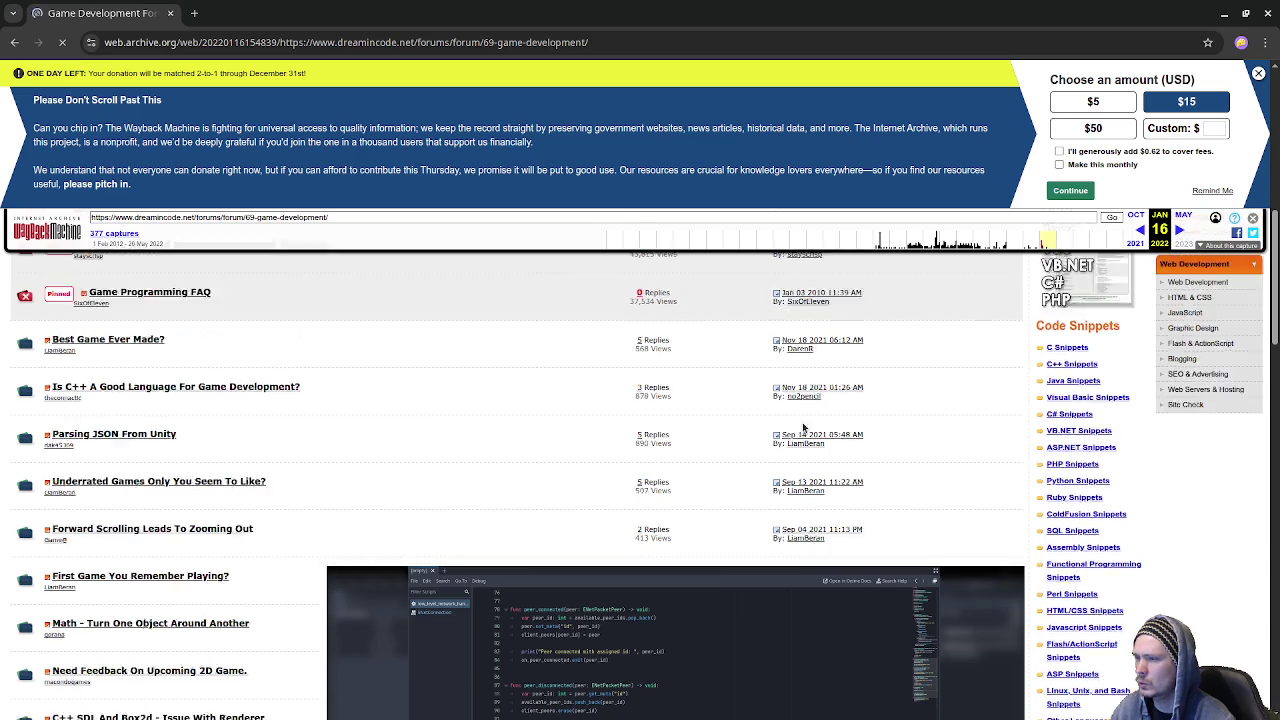
scroll(802, 370, "up", 1)
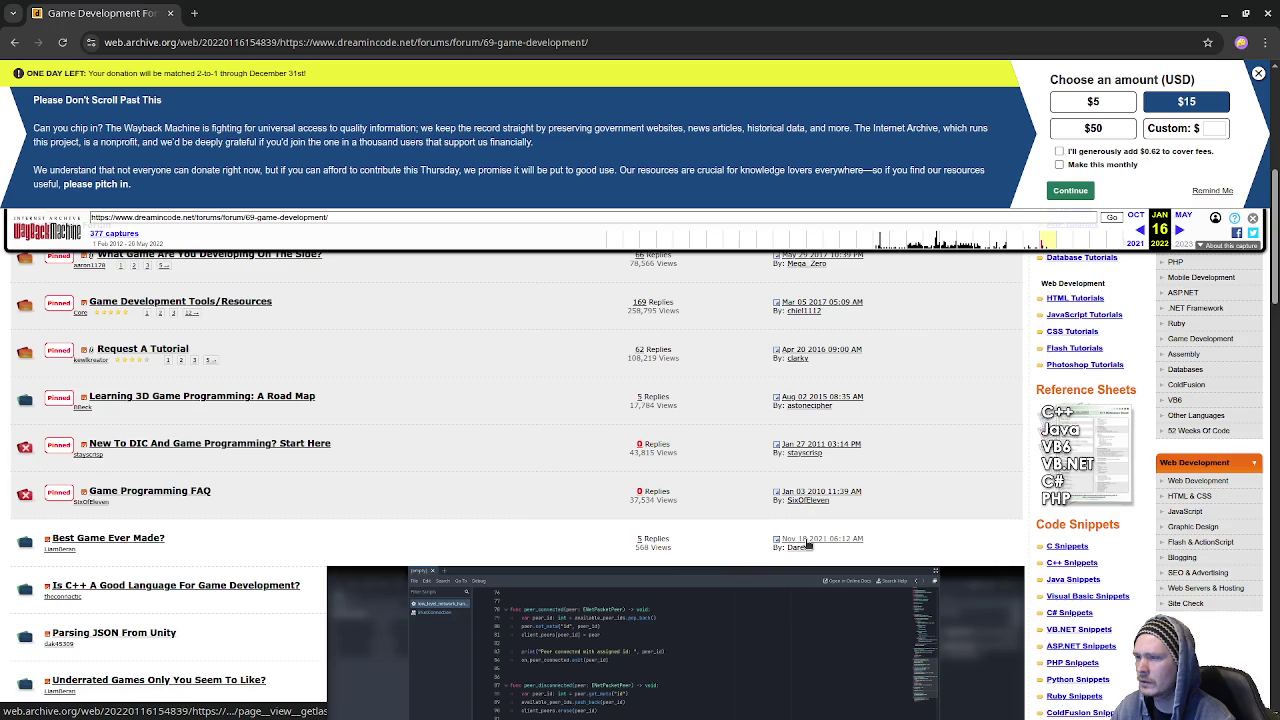
scroll(808, 543, "up", 1)
scroll(808, 543, "down", 4)
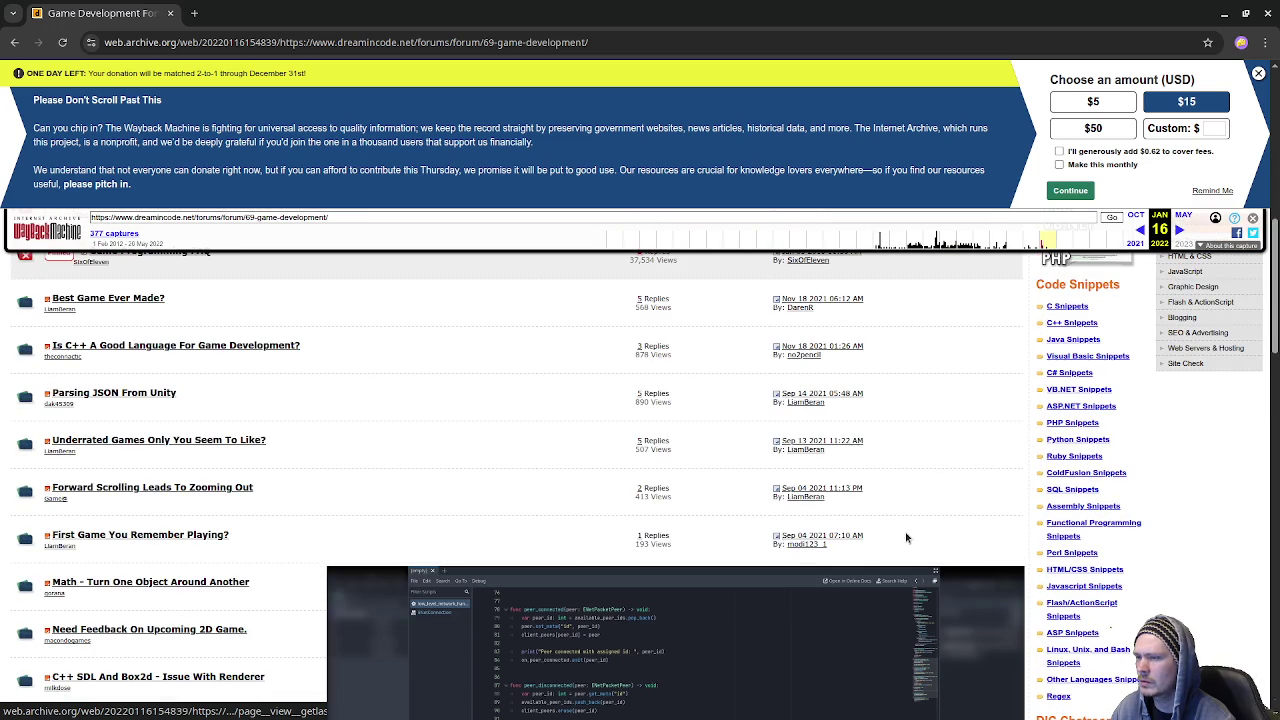
scroll(1110, 495, "up", 5)
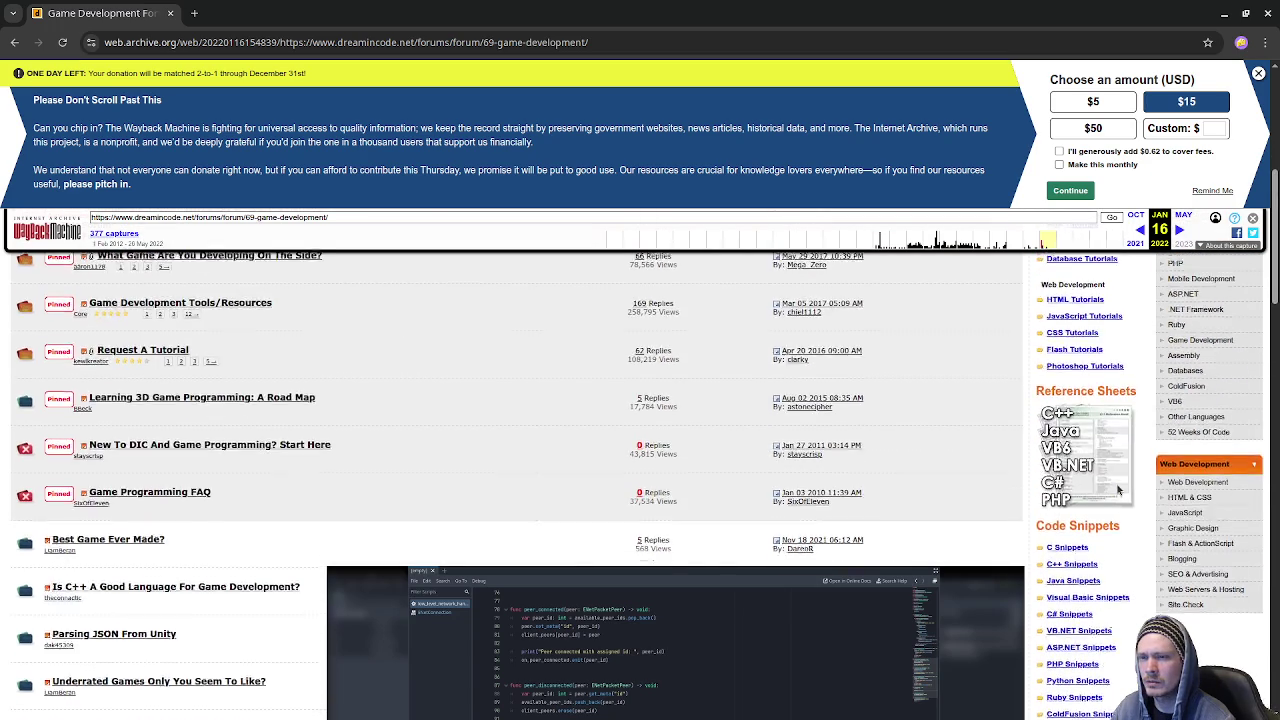
scroll(1118, 489, "down", 10)
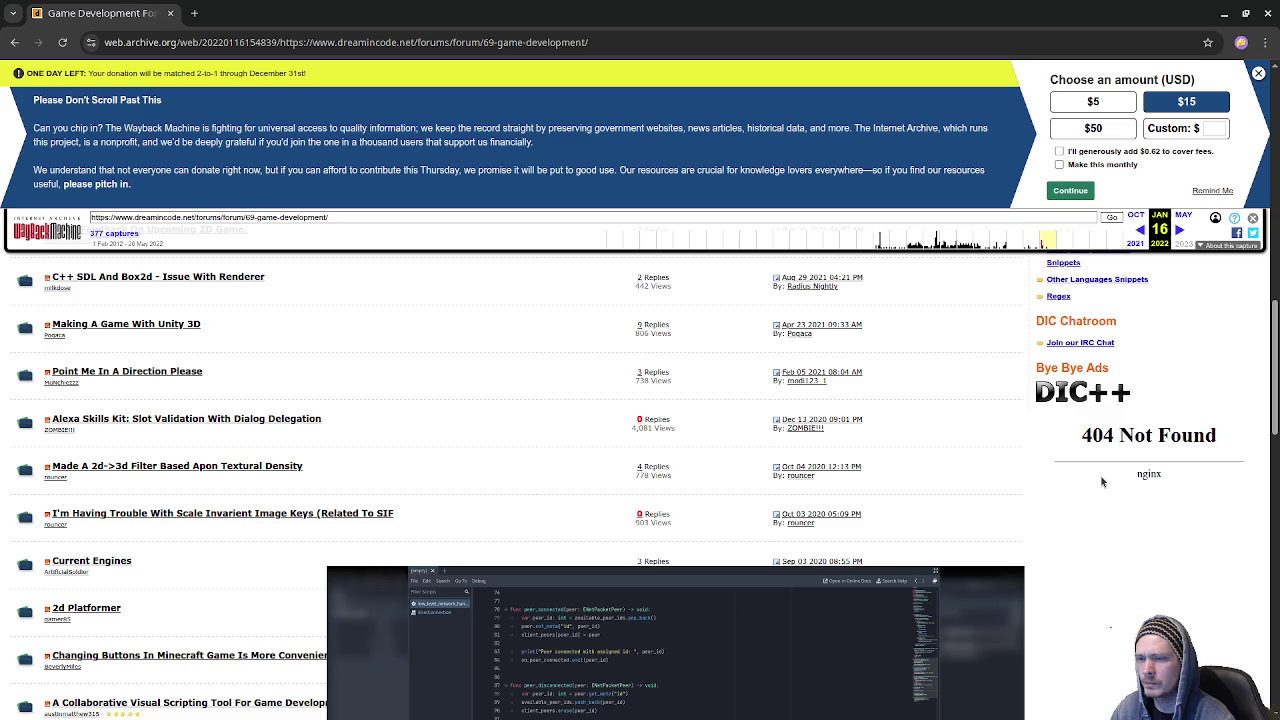
scroll(314, 449, "up", 15)
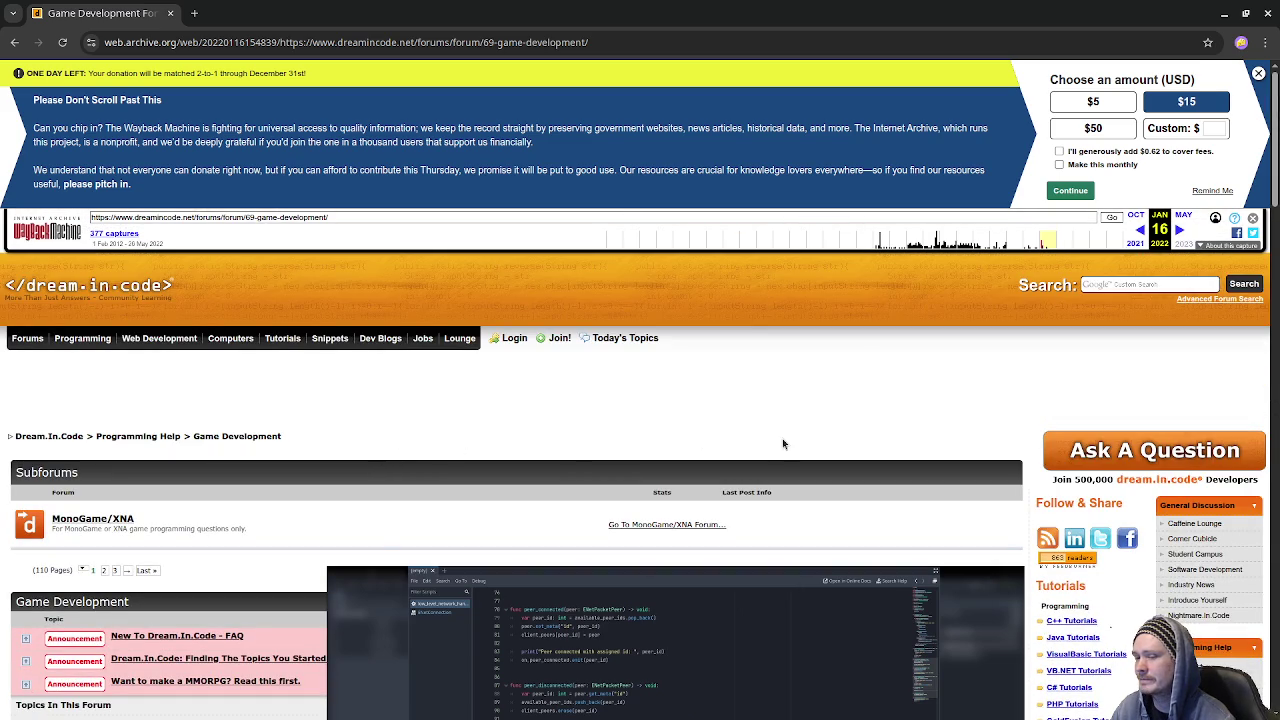
scroll(783, 443, "down", 3)
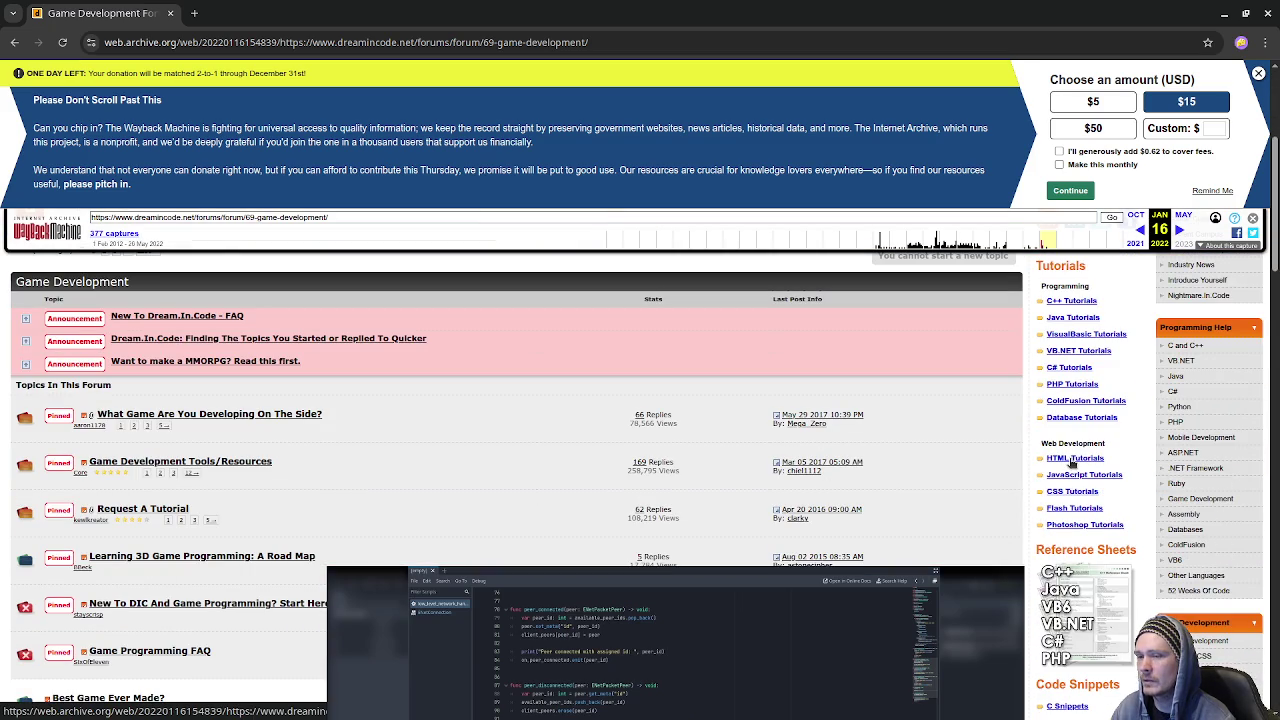
left_click(1061, 303)
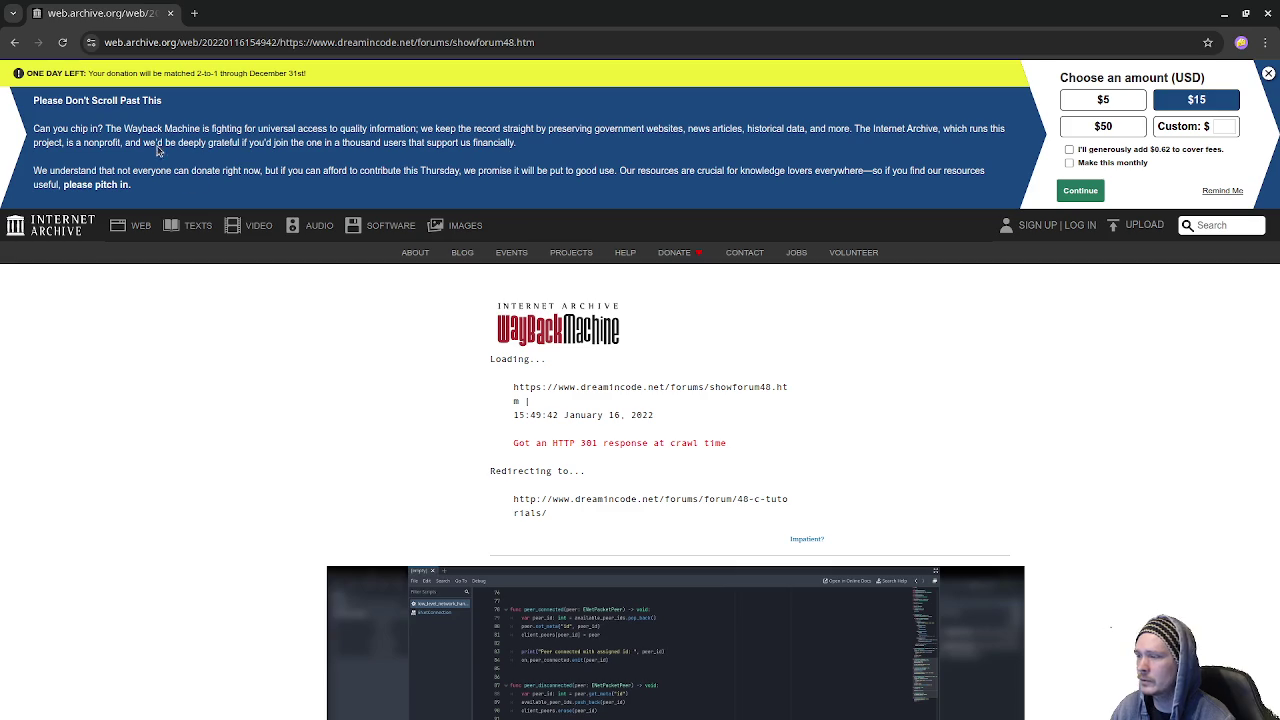
- Return to Game Development, scroll its topics, and open the C++ Snippets forum
left_click(14, 42)
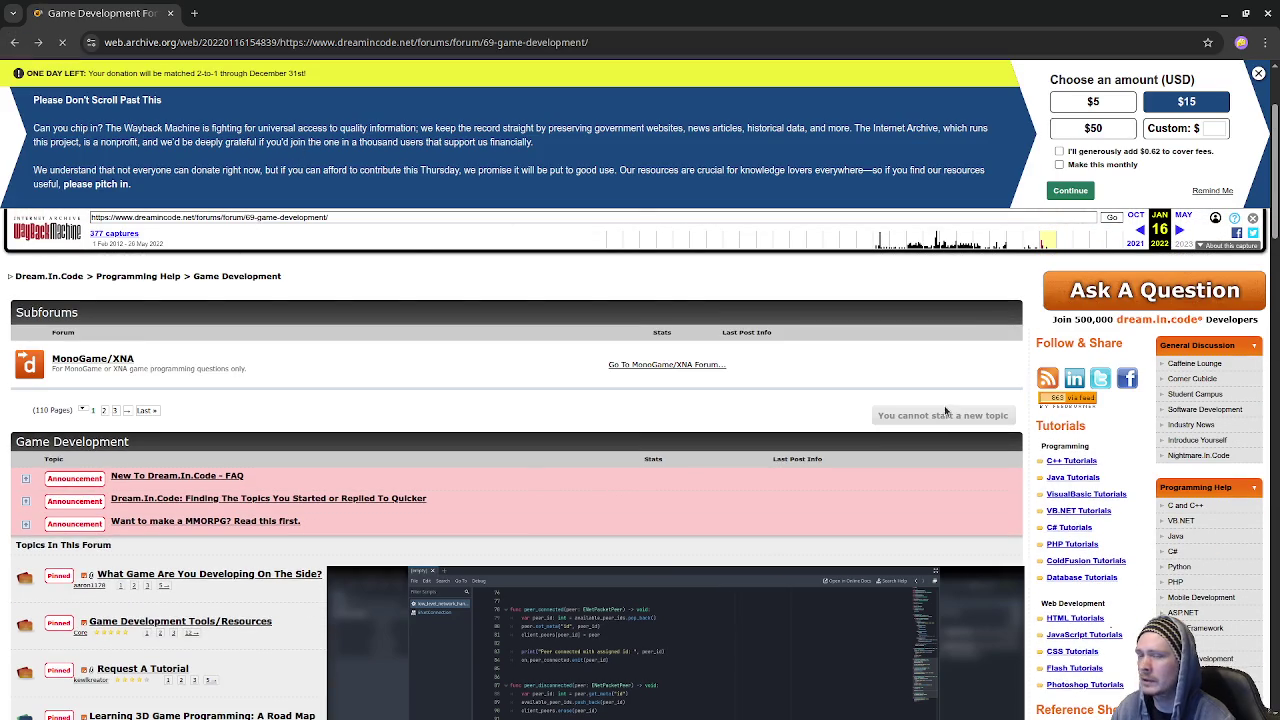
scroll(188, 507, "down", 5)
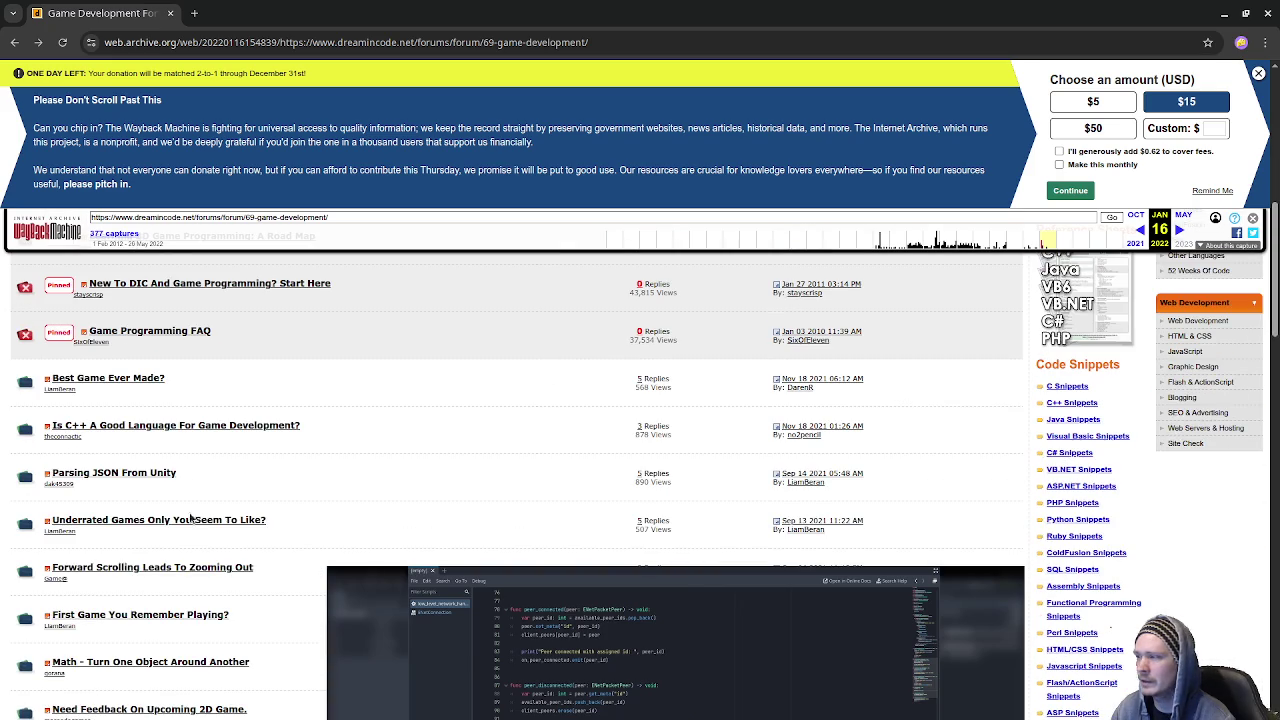
scroll(236, 443, "down", 3)
scroll(786, 486, "up", 7)
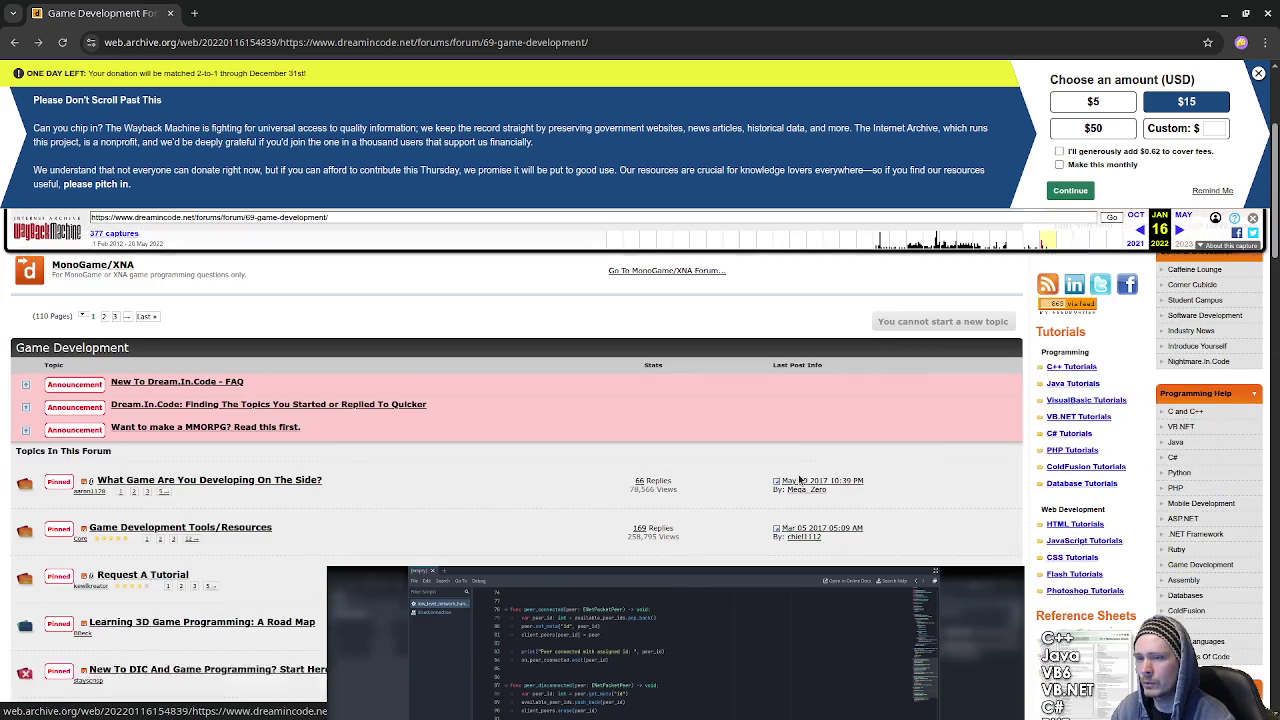
scroll(1005, 404, "down", 3)
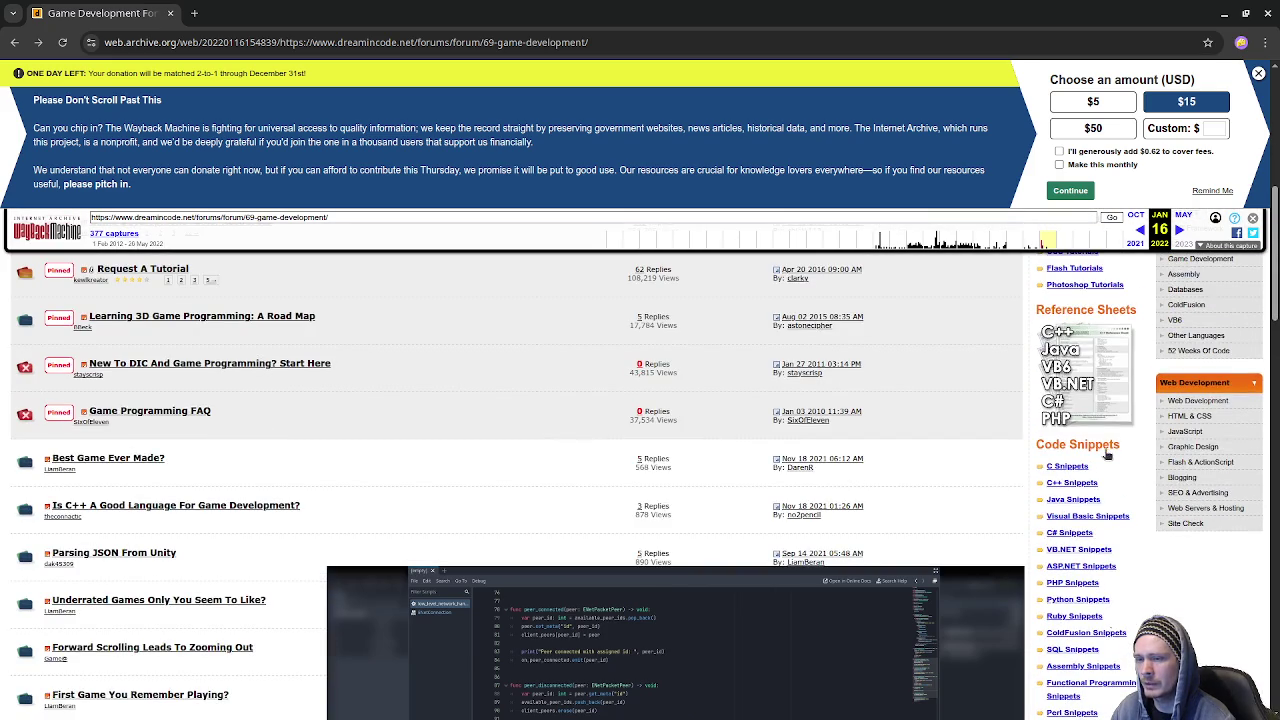
scroll(1105, 455, "up", 3)
scroll(1118, 486, "down", 3)
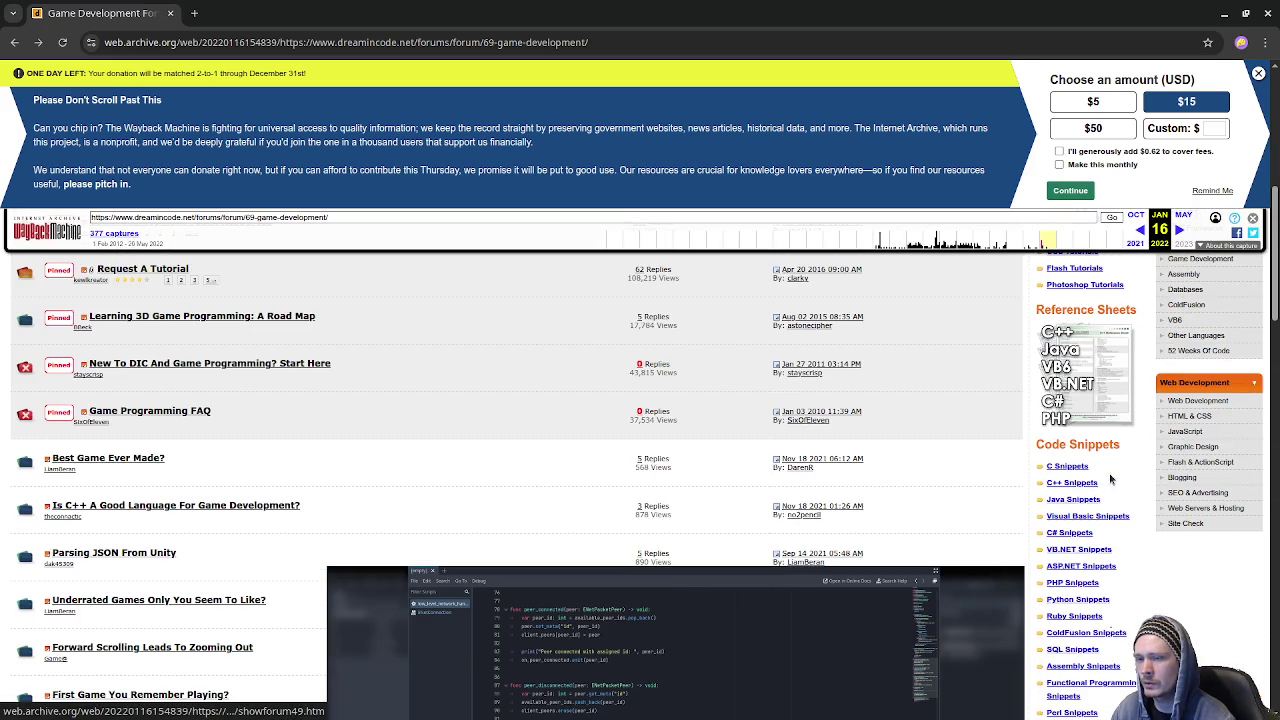
scroll(1106, 474, "down", 1)
scroll(1106, 474, "down", 1)
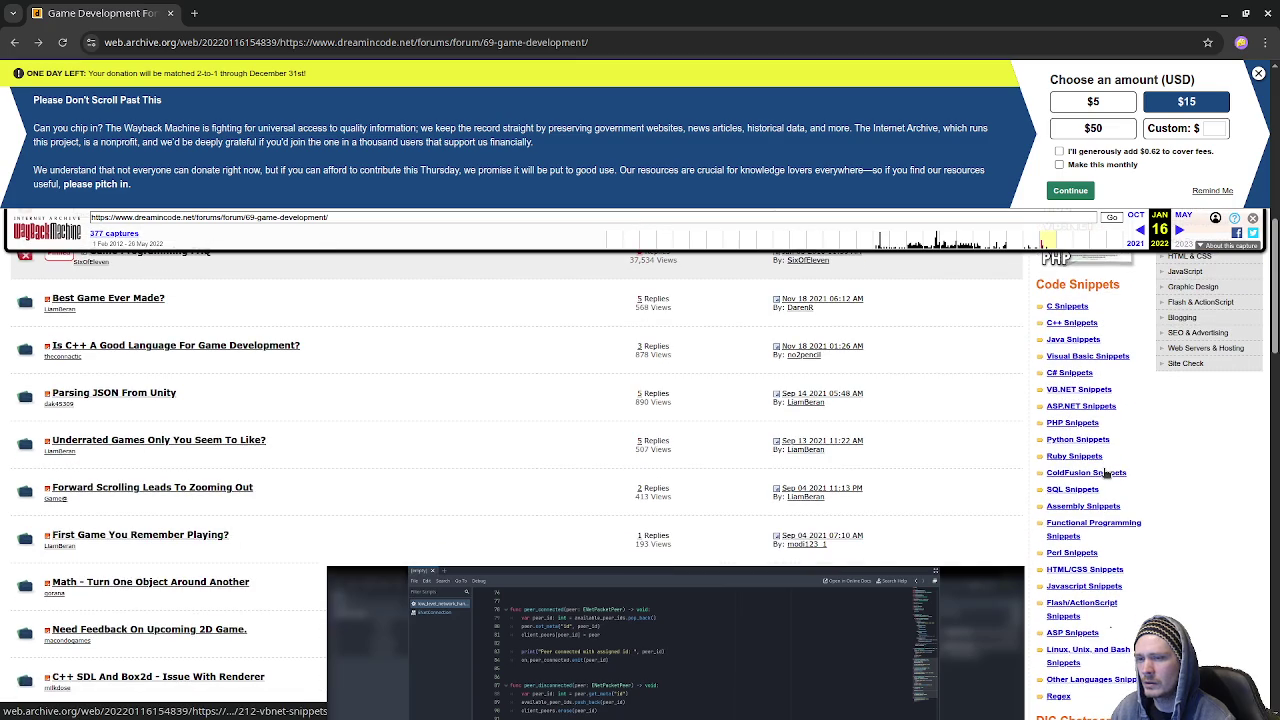
left_click(1062, 324)
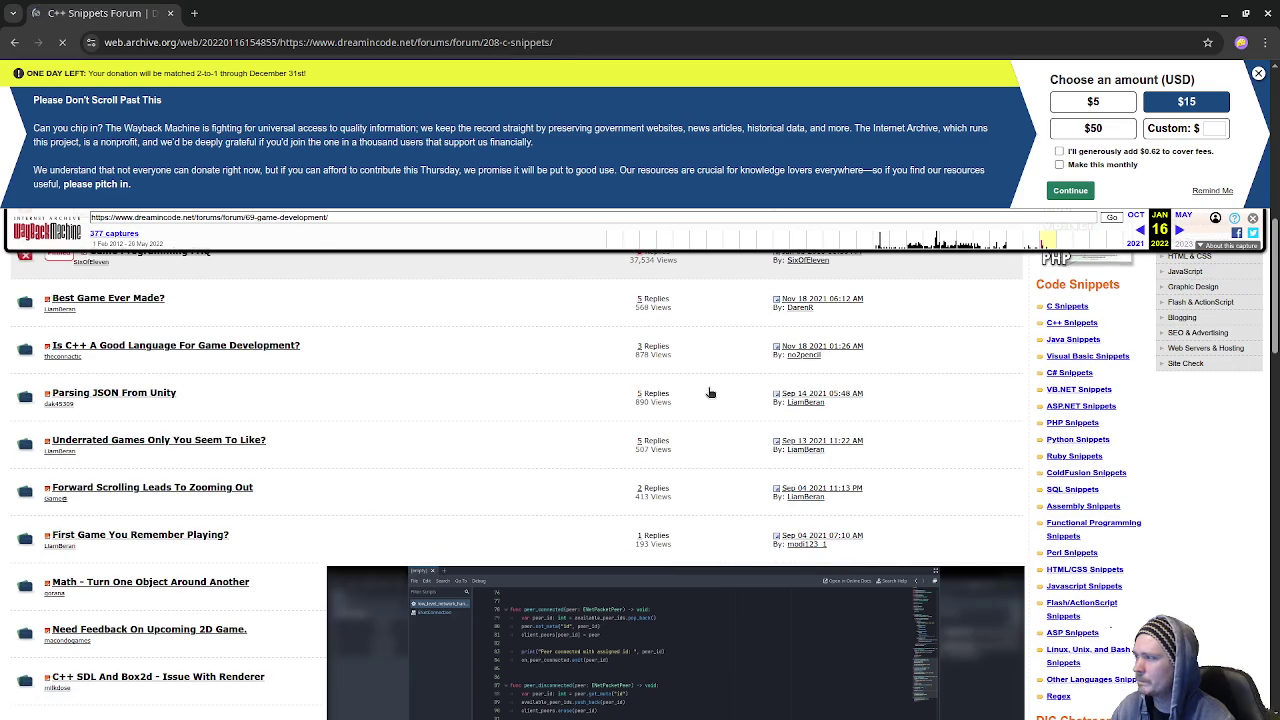
- Scroll through C++ Snippets topics like C++ Calculator, then open Javascript Snippets
scroll(302, 474, "down", 3)
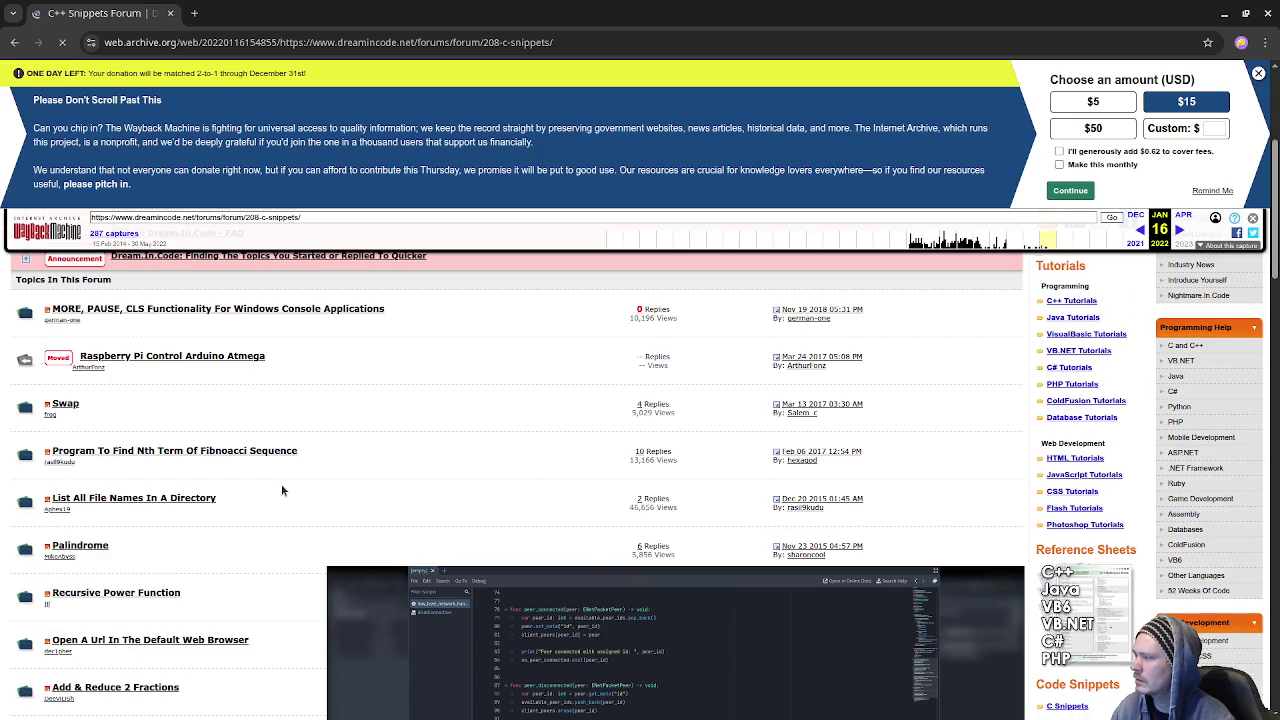
scroll(282, 490, "down", 1)
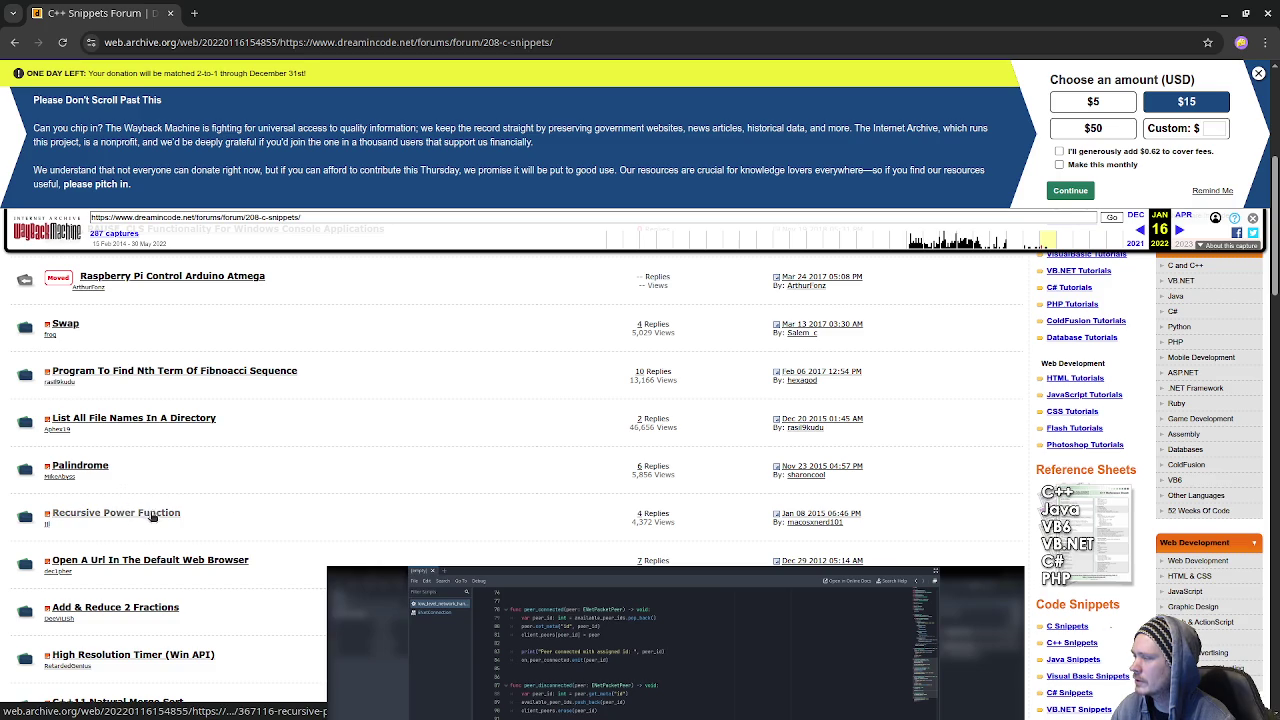
scroll(284, 496, "down", 2)
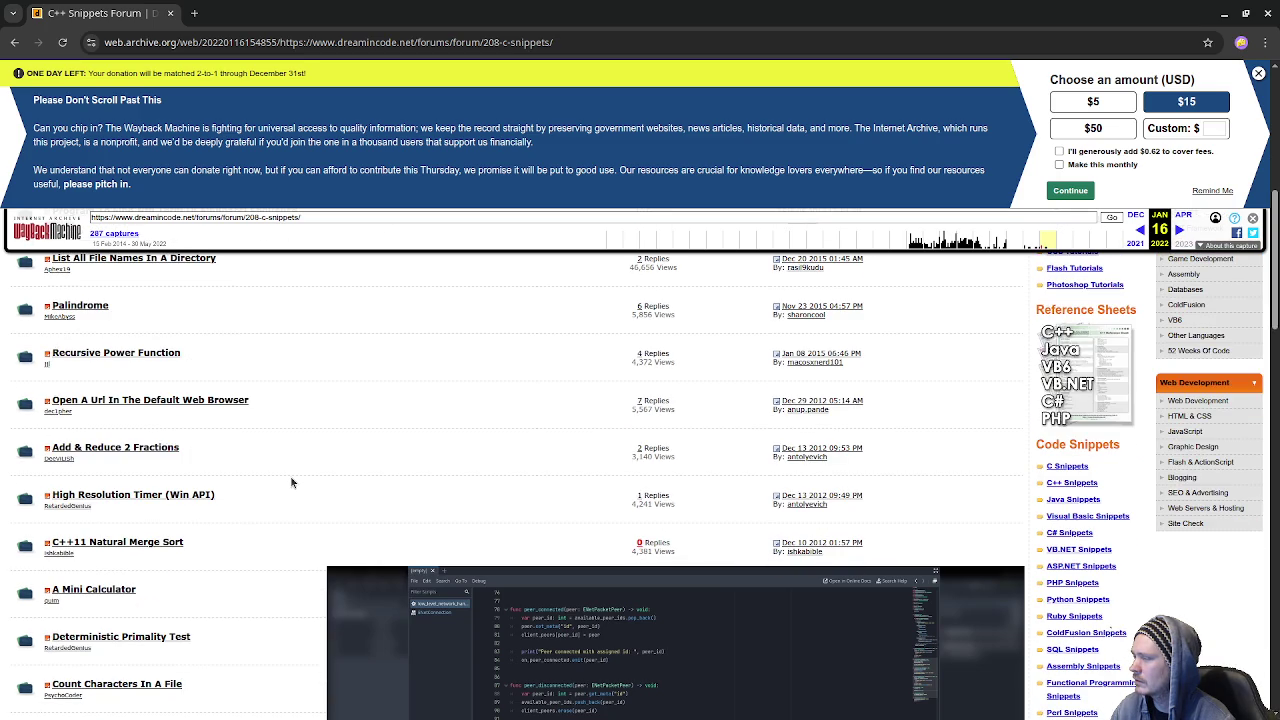
scroll(291, 482, "down", 2)
scroll(291, 482, "down", 3)
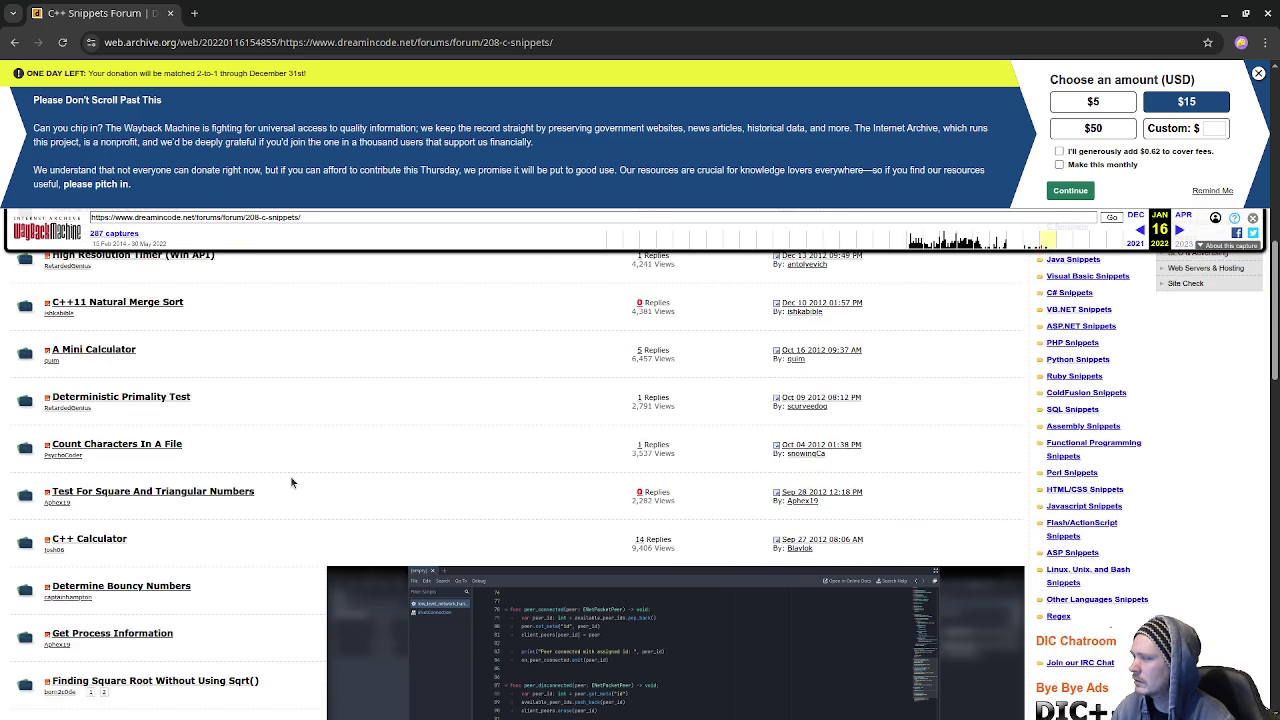
scroll(1010, 430, "up", 5)
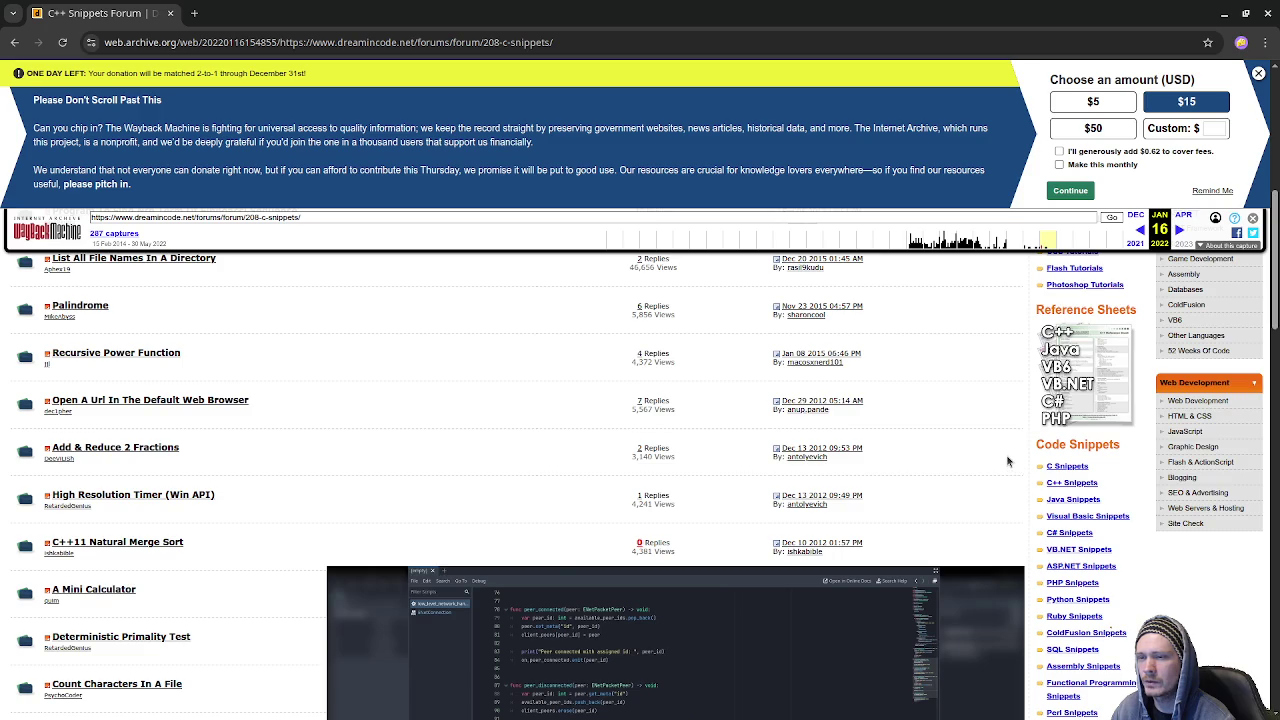
scroll(1010, 462, "down", 3)
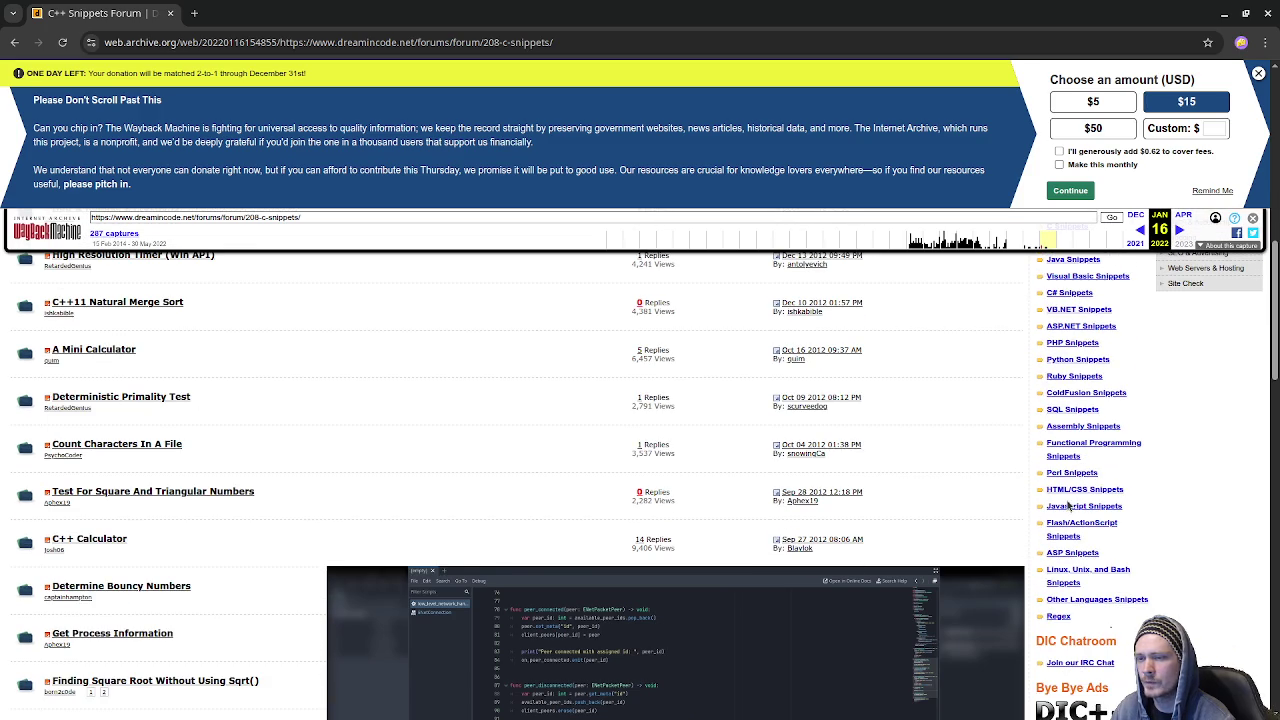
left_click(1068, 507)
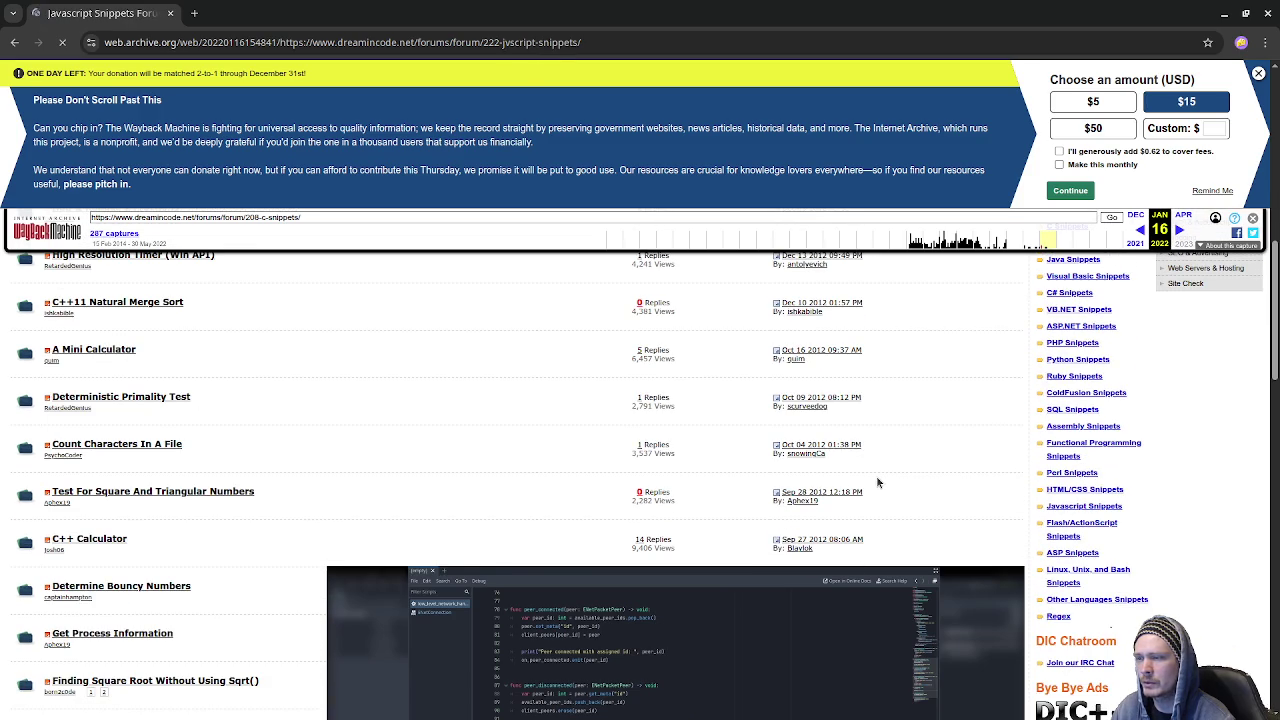
- Browse the Javascript Snippets list and open 'Finding A Point On A Bezier Curve'
scroll(894, 430, "down", 3)
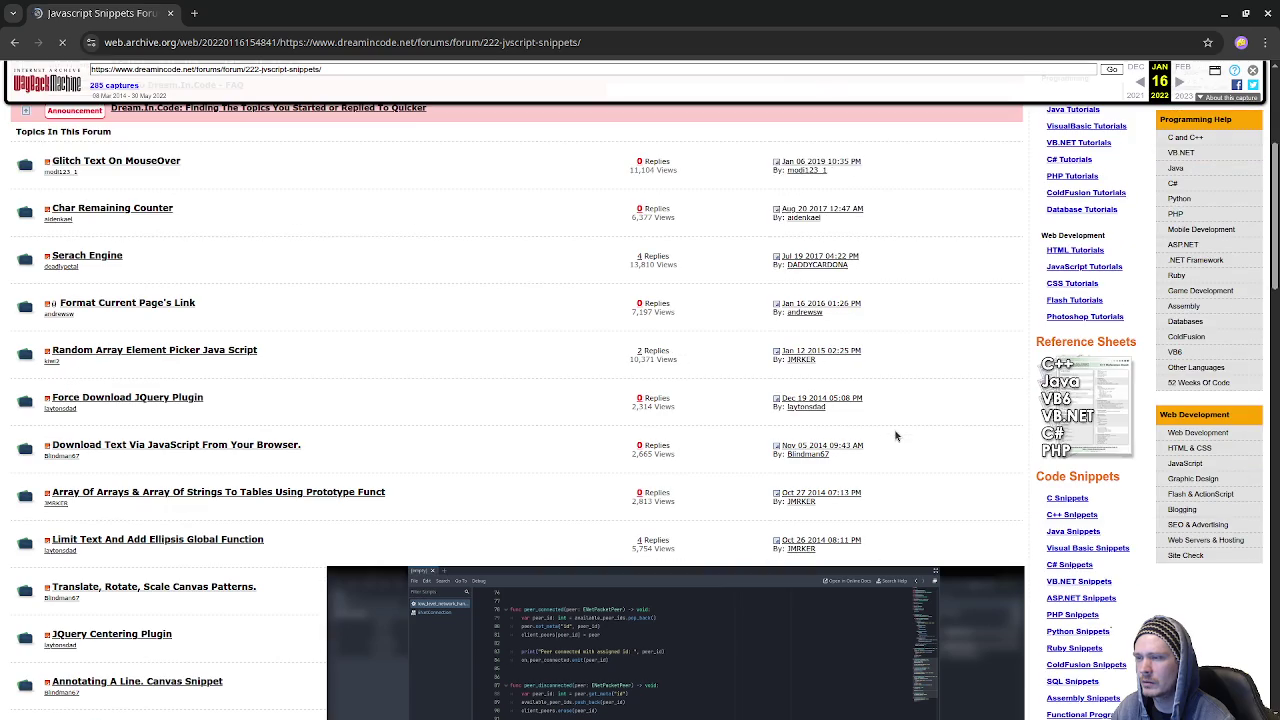
scroll(403, 444, "up", 2)
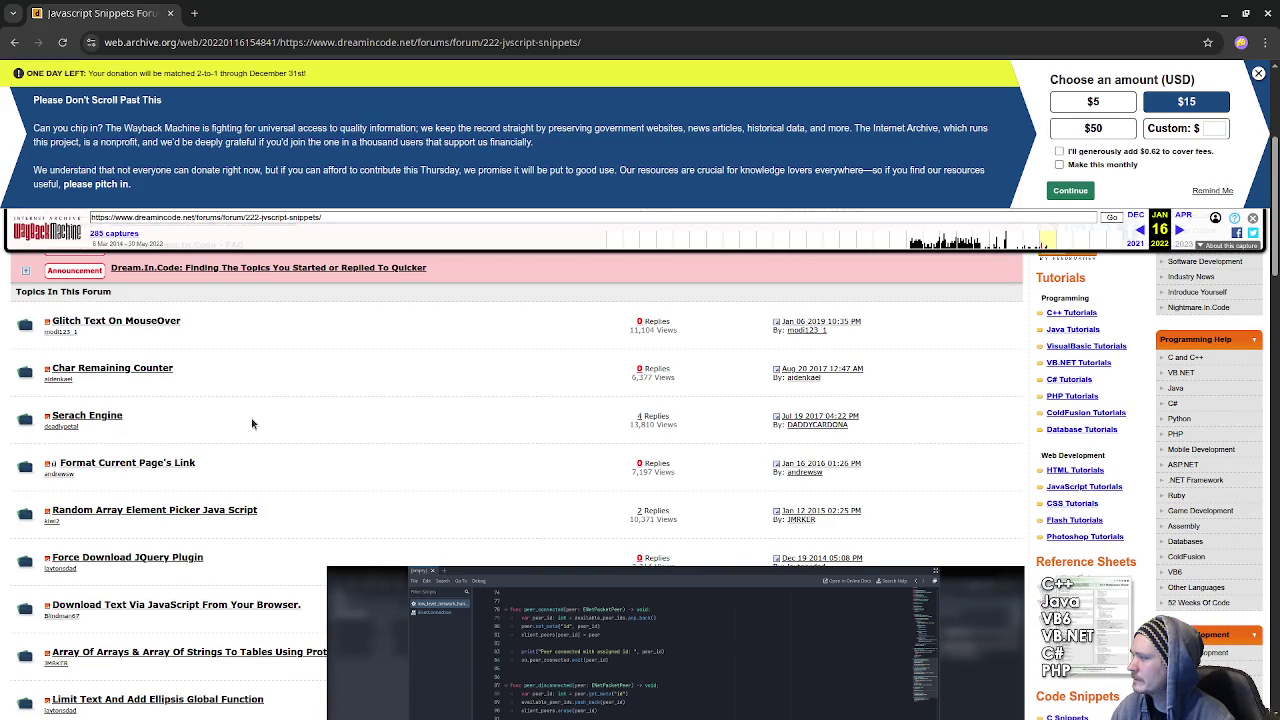
scroll(252, 423, "down", 2)
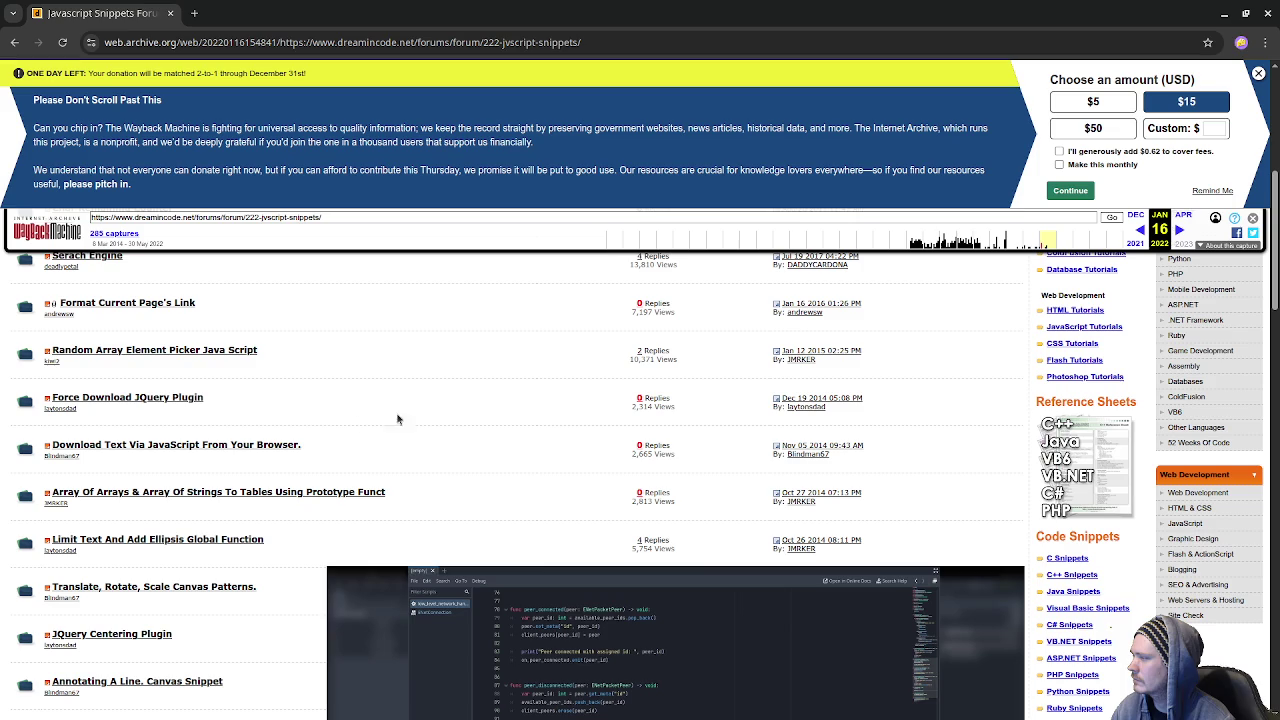
scroll(446, 410, "down", 1)
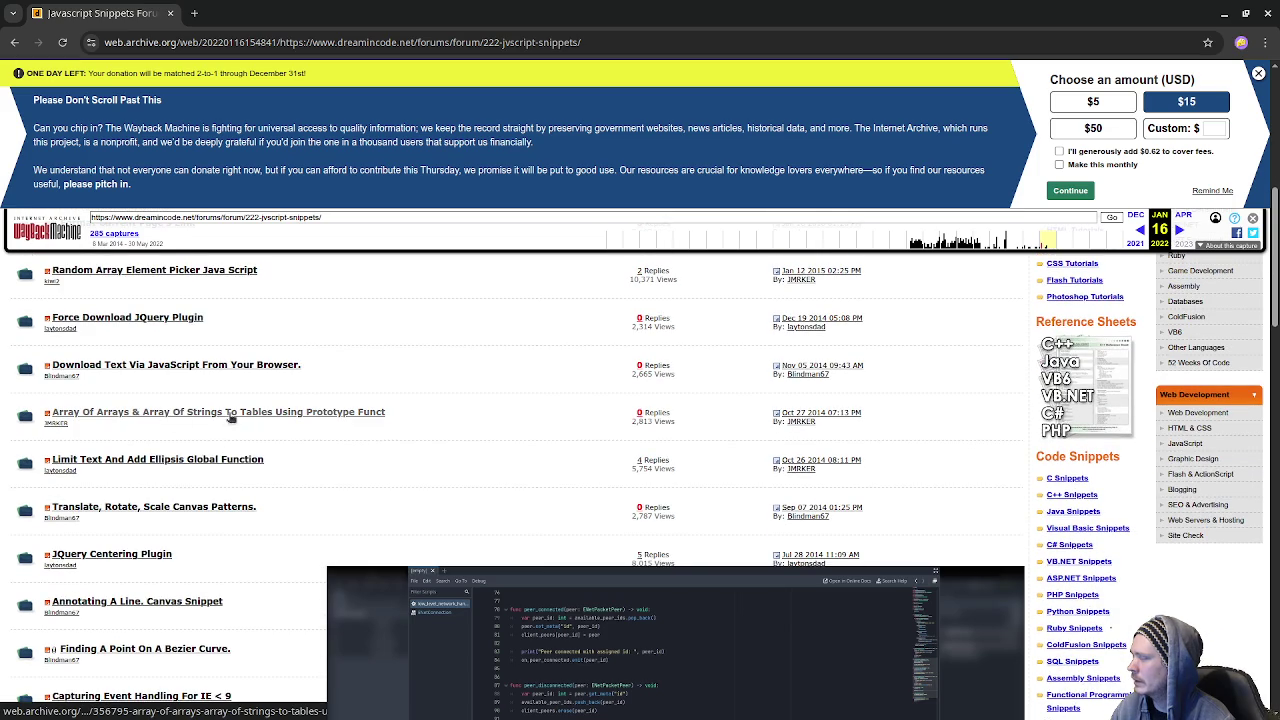
scroll(520, 459, "down", 1)
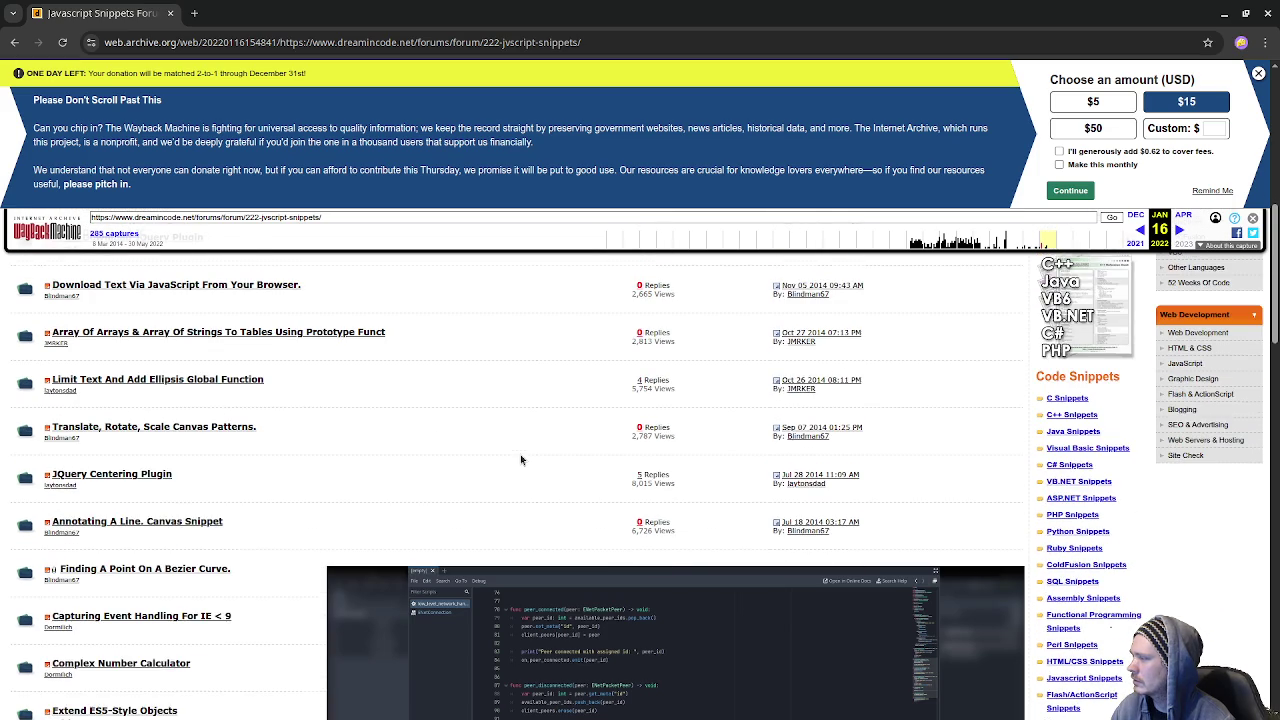
scroll(520, 459, "down", 2)
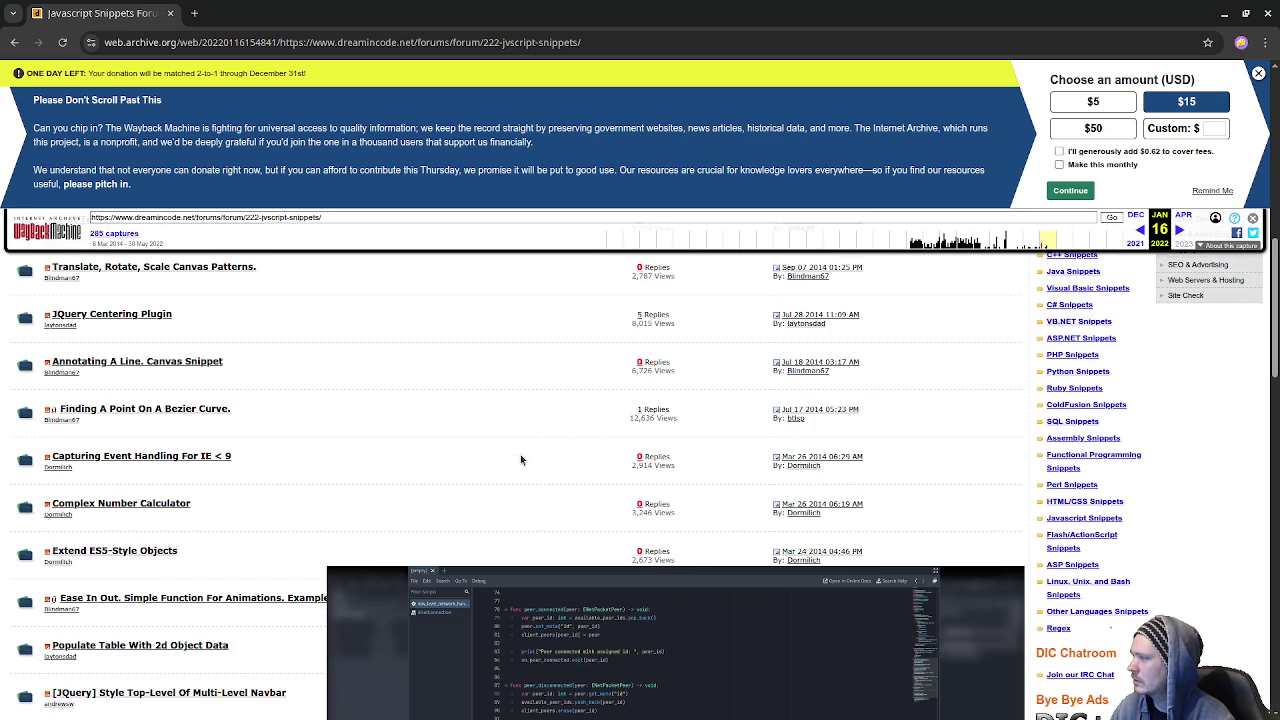
left_click(152, 411)
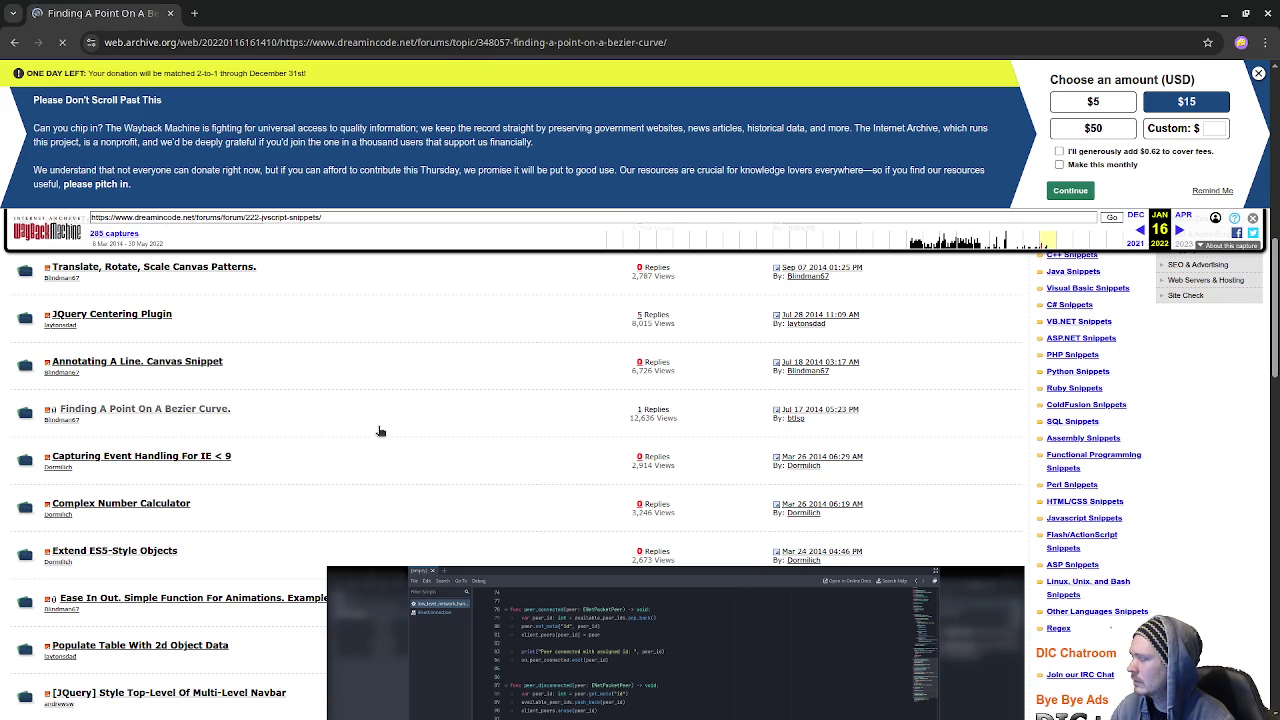
- Read through the Bezier curve code, then return to Godot's network_handler.gd
scroll(380, 431, "down", 3)
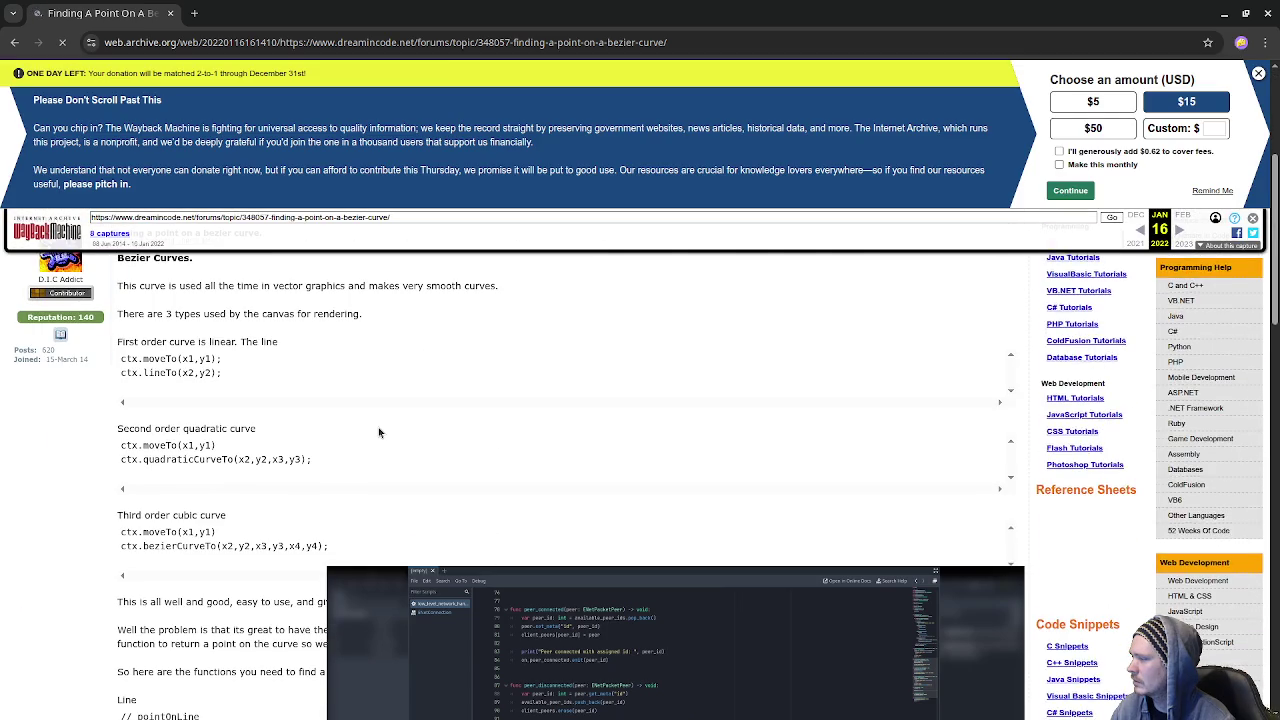
scroll(380, 432, "down", 3)
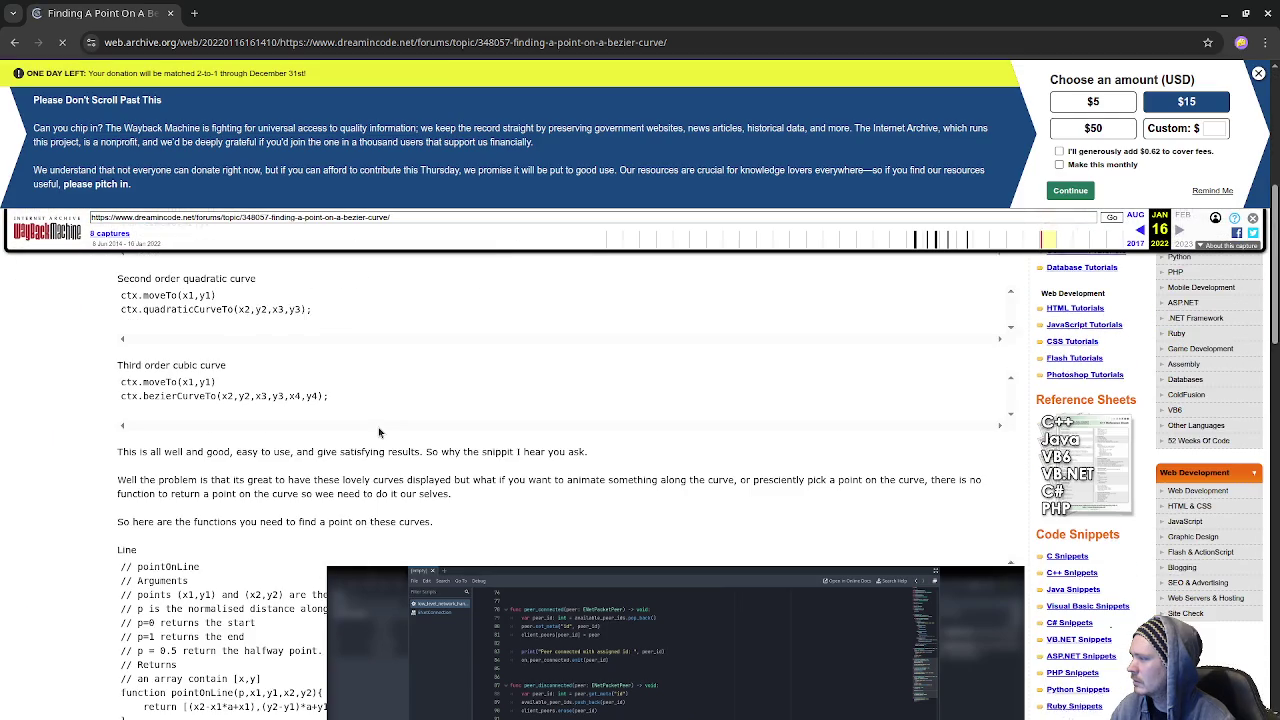
scroll(379, 432, "down", 10)
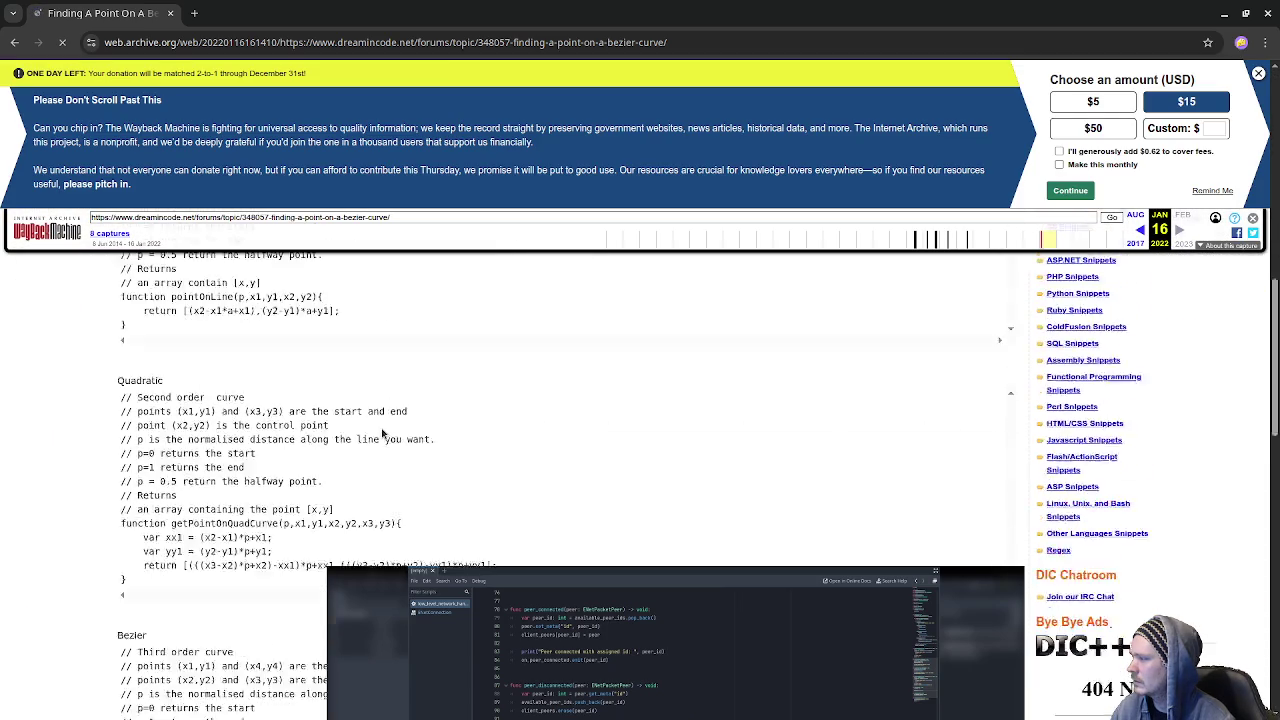
key("alt+Tab")
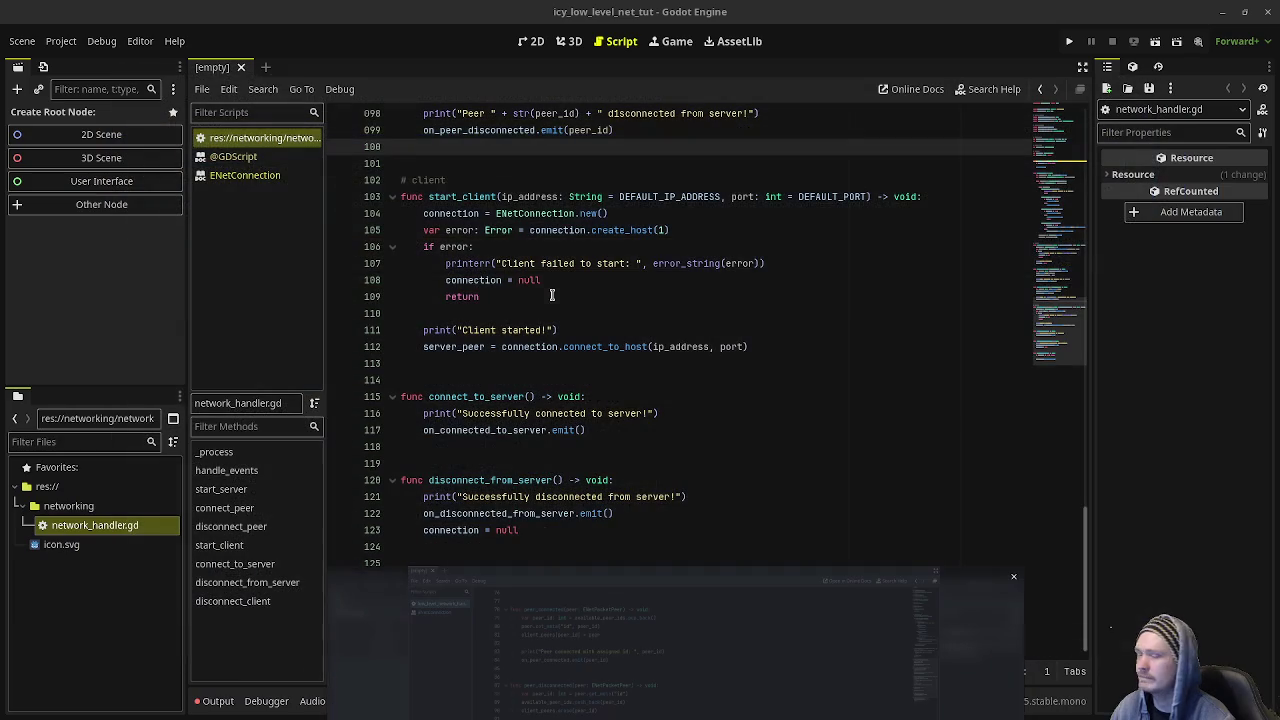
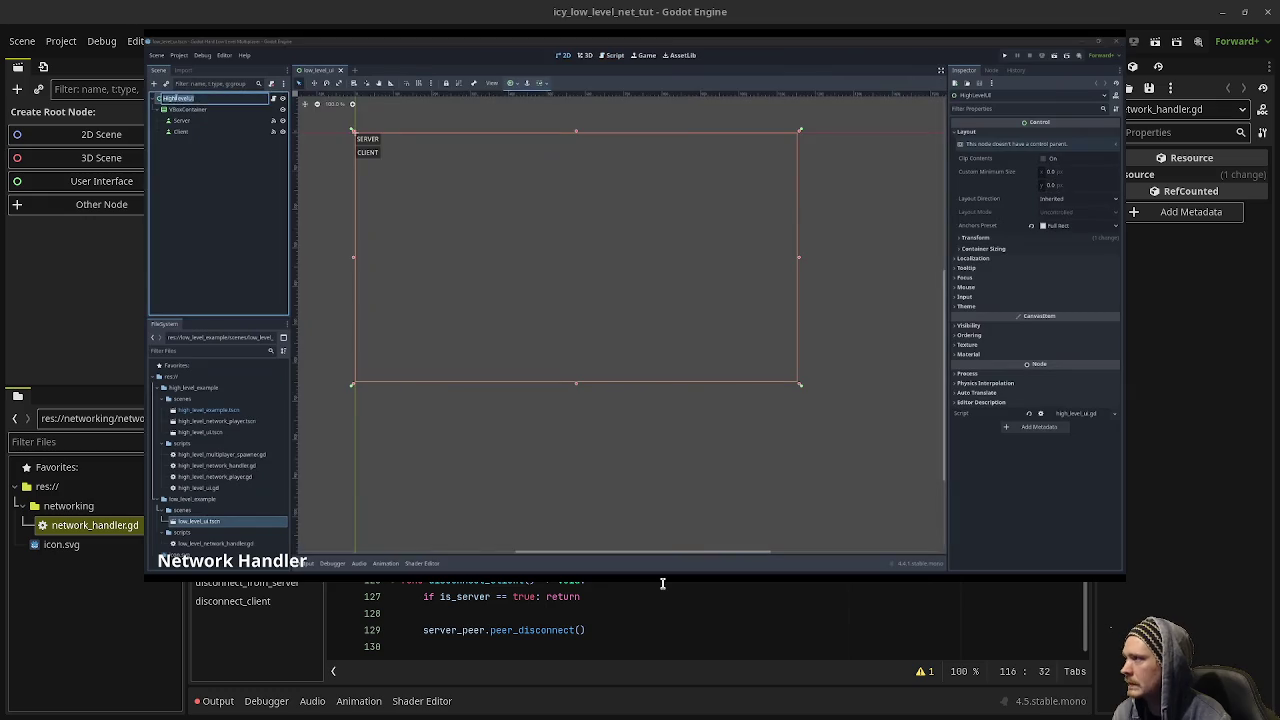
- Close the floating reference video and start a new scene with a Node3D root
mouse_move(634, 570)
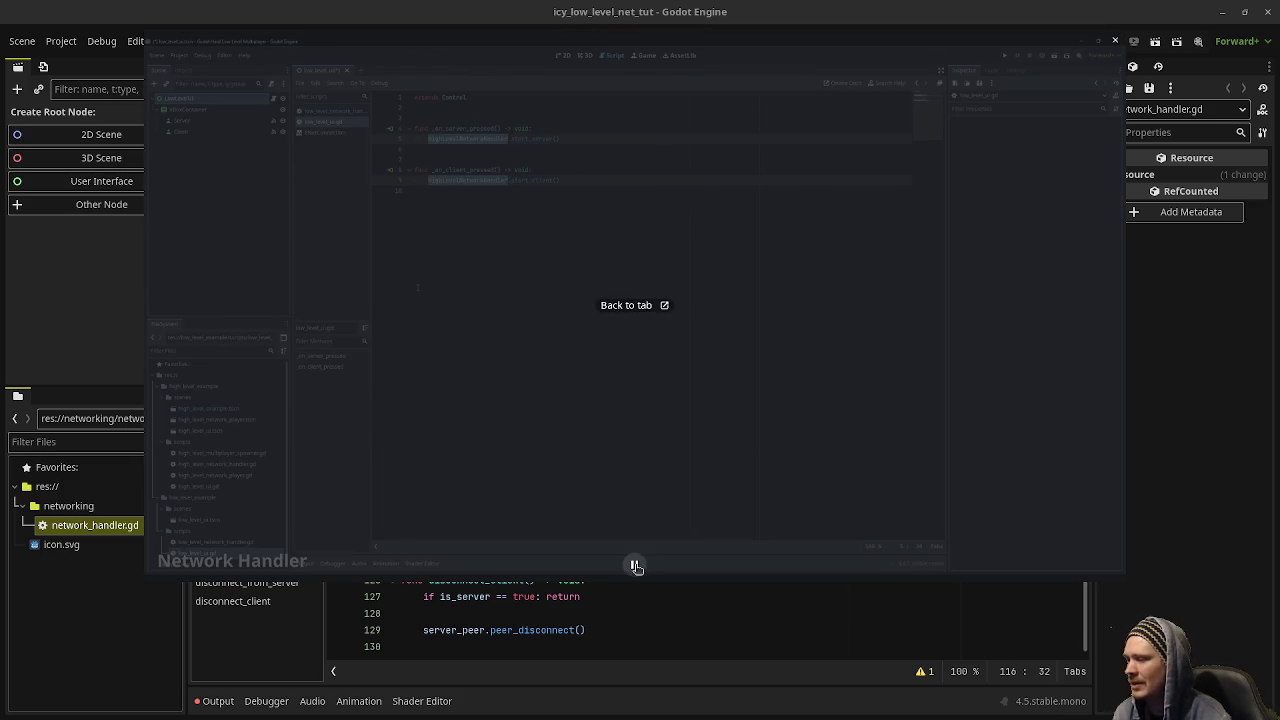
left_click(563, 630)
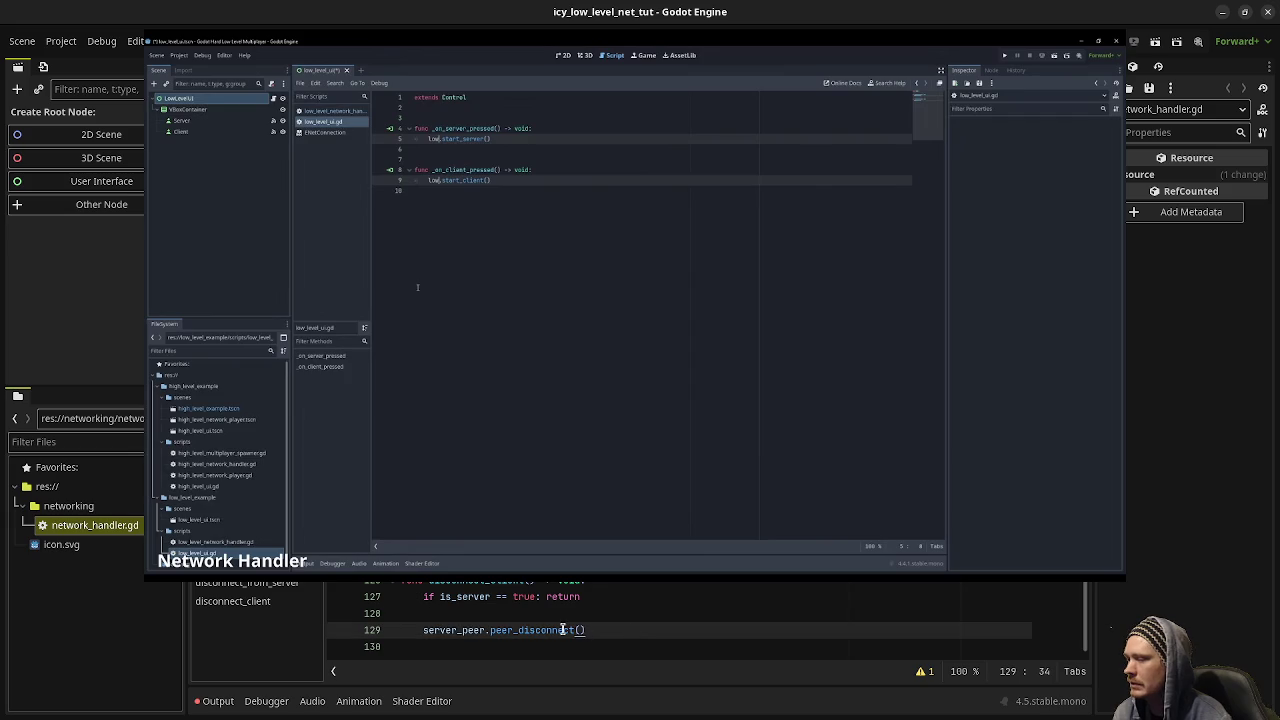
left_click(623, 303)
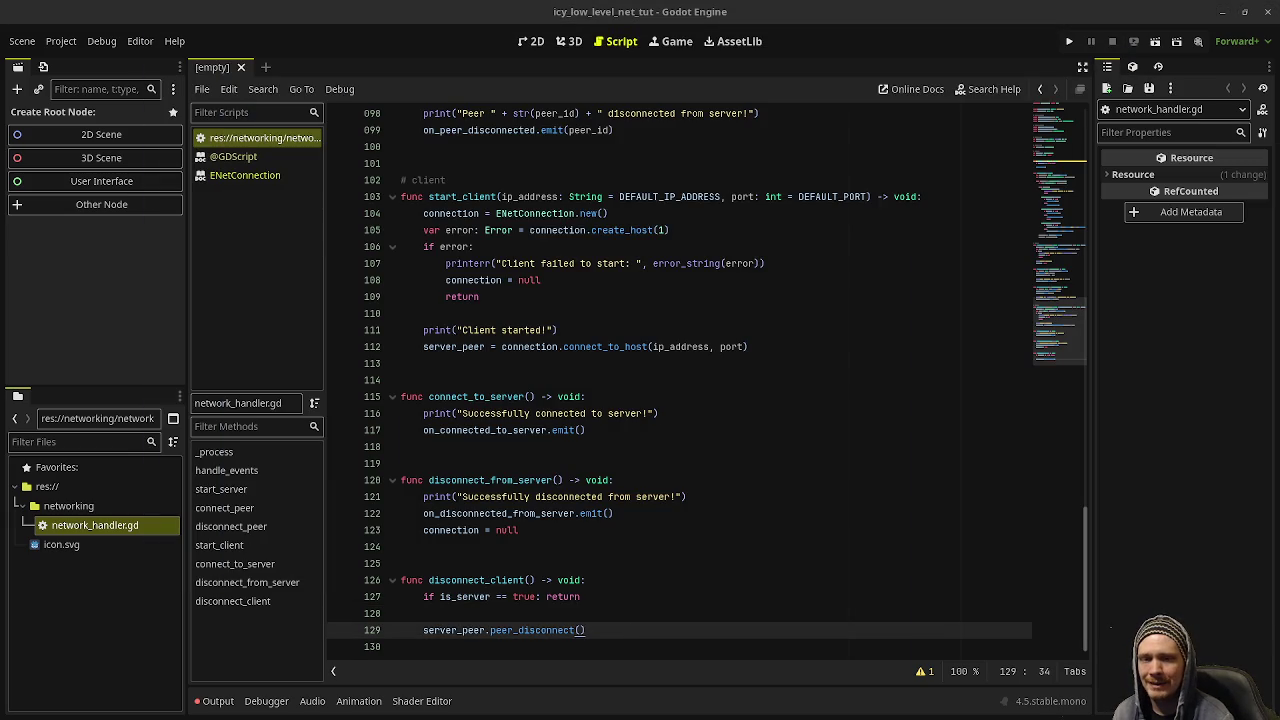
left_click(719, 335)
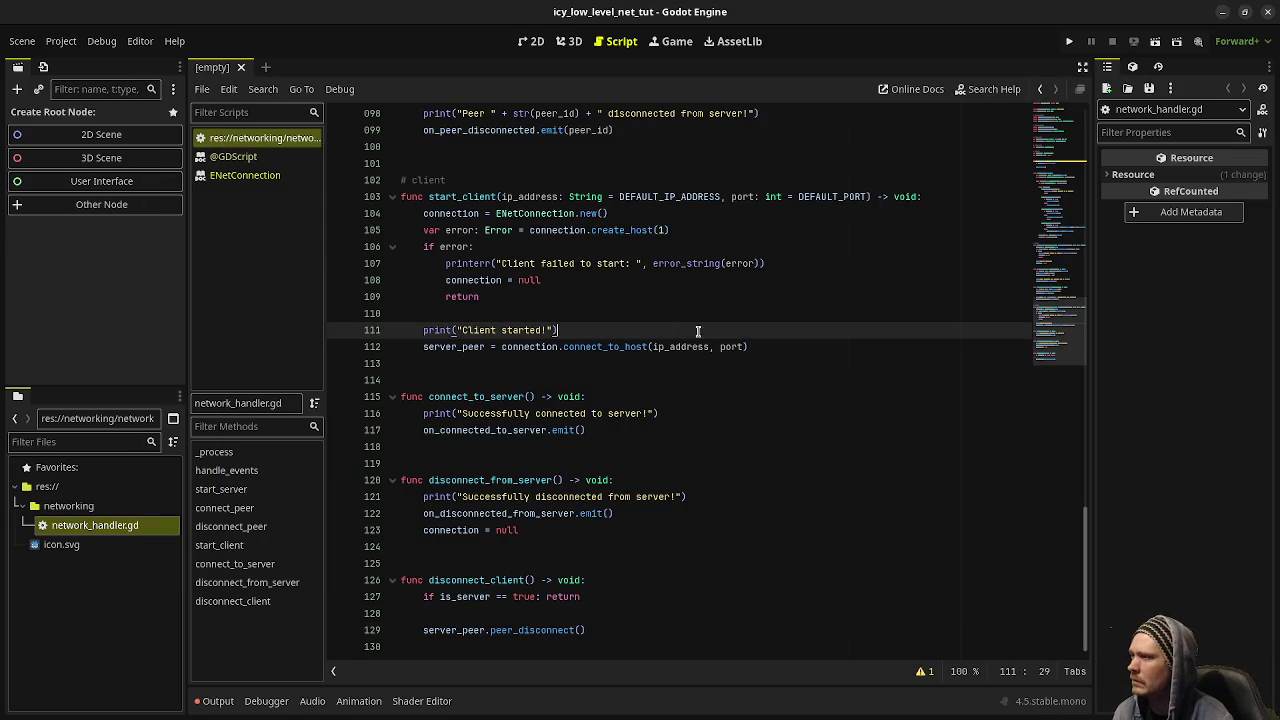
left_click(136, 157)
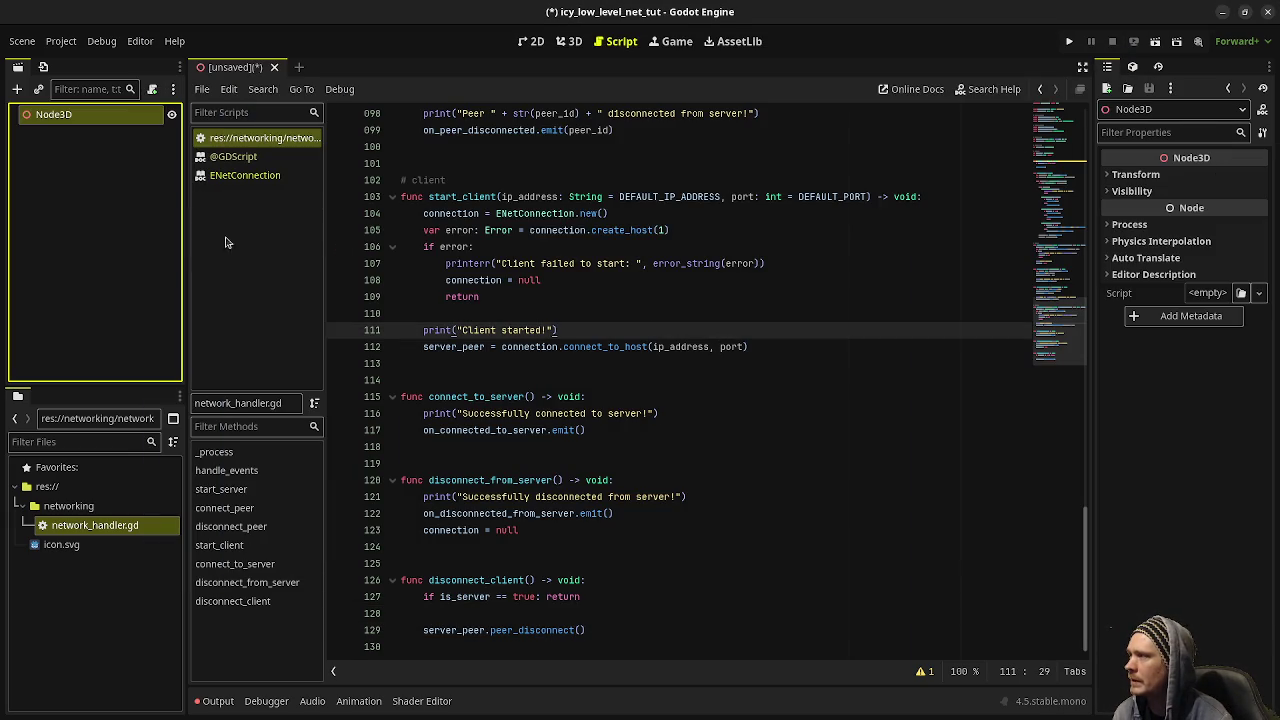
- Rename the root to Main and save the scene as main.tscn in a new main folder
key("F2")
type("Main")
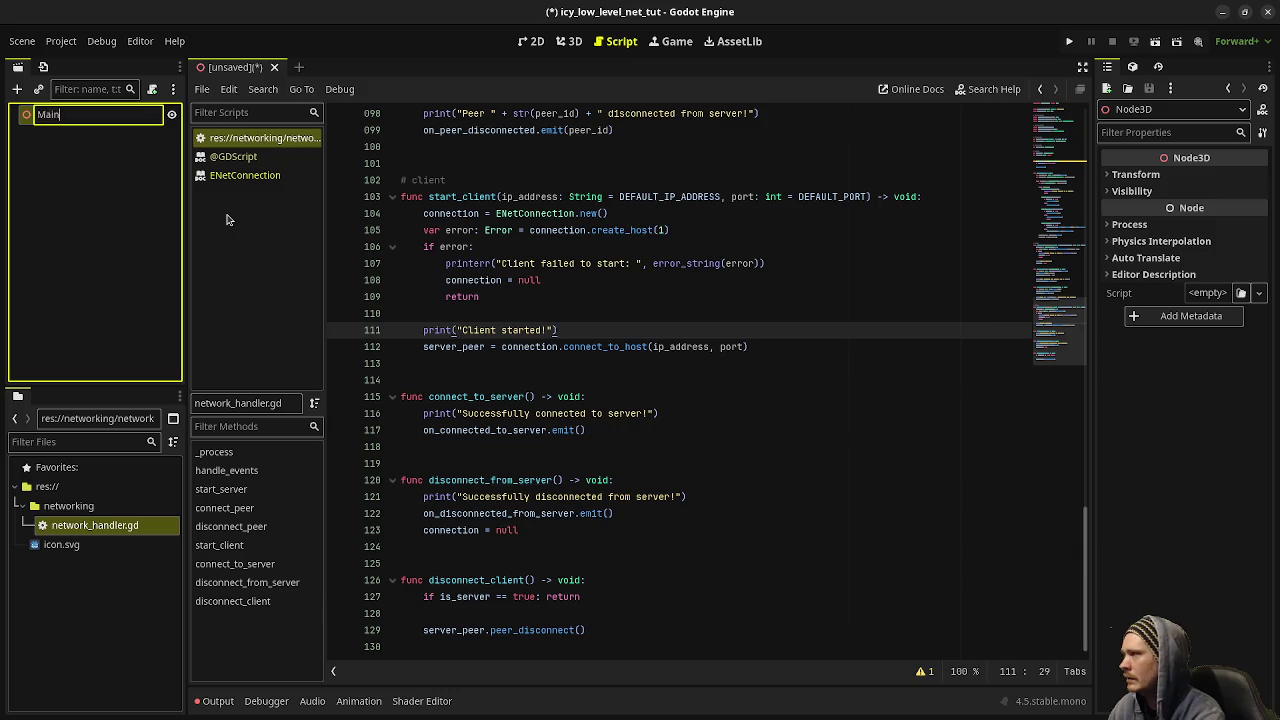
key("Return")
key("ctrl+s")
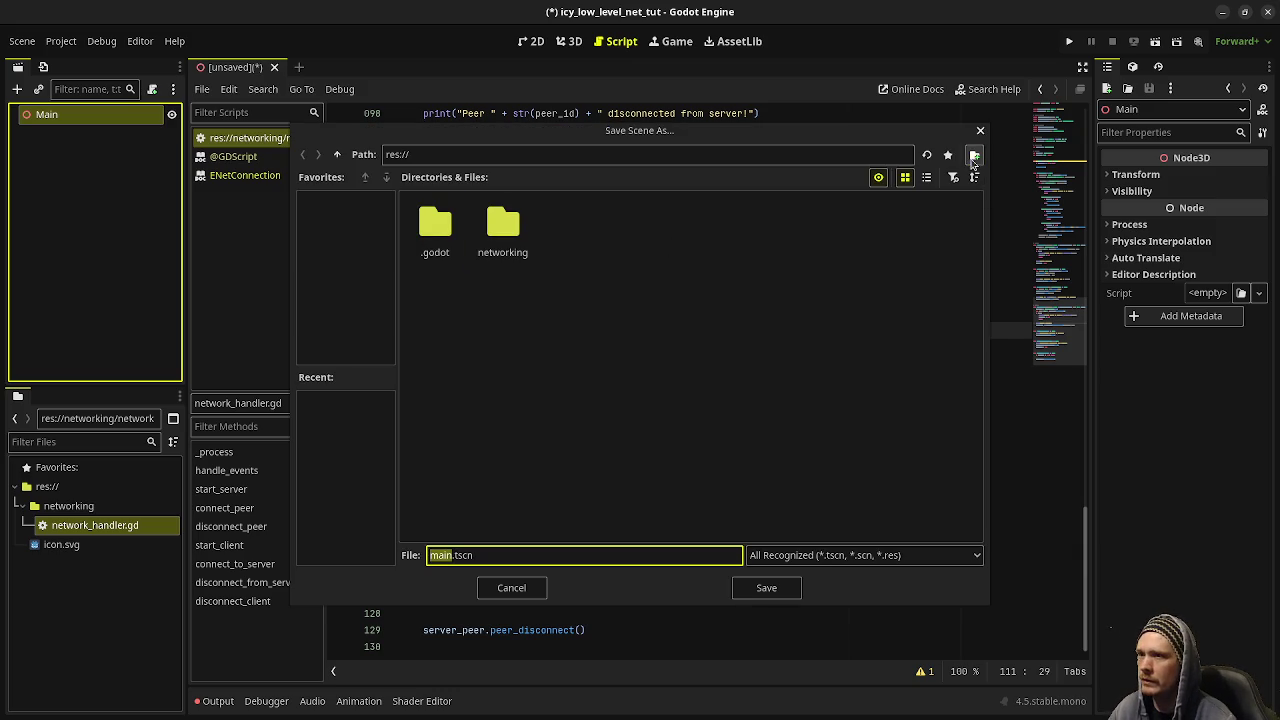
left_click(974, 155)
type("ain")
key("Return")
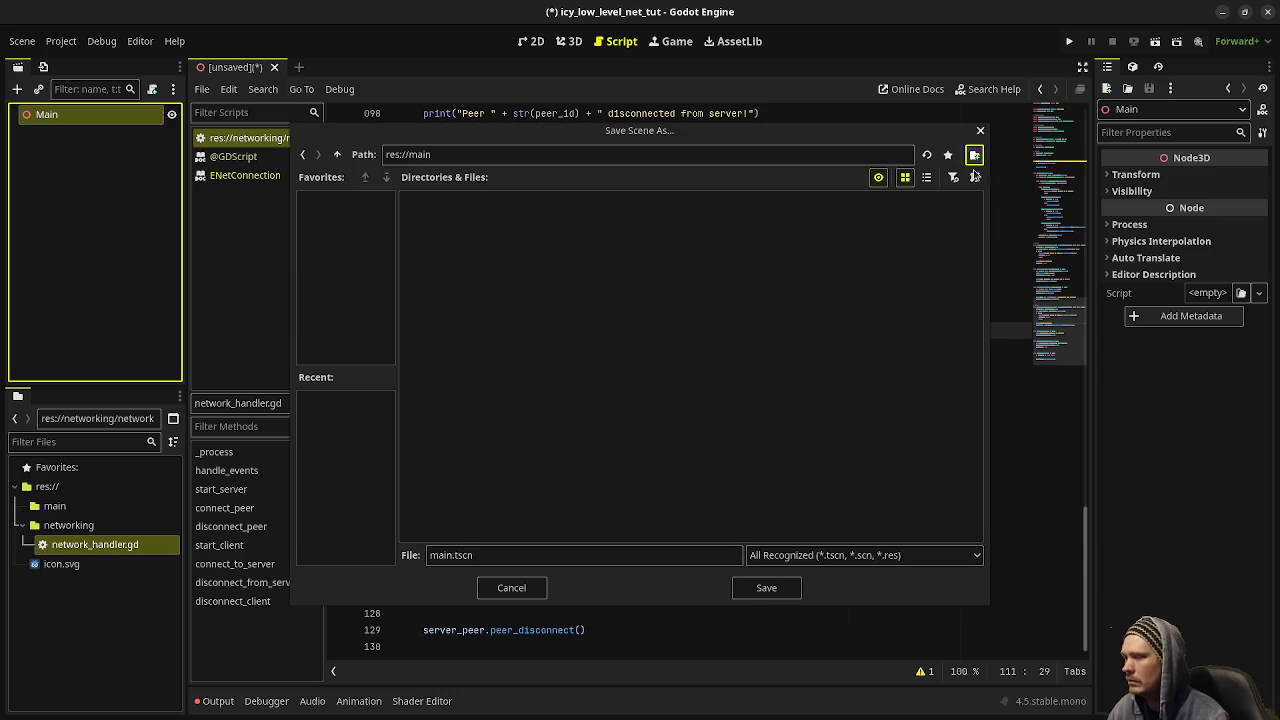
left_click(766, 588)
key("F2")
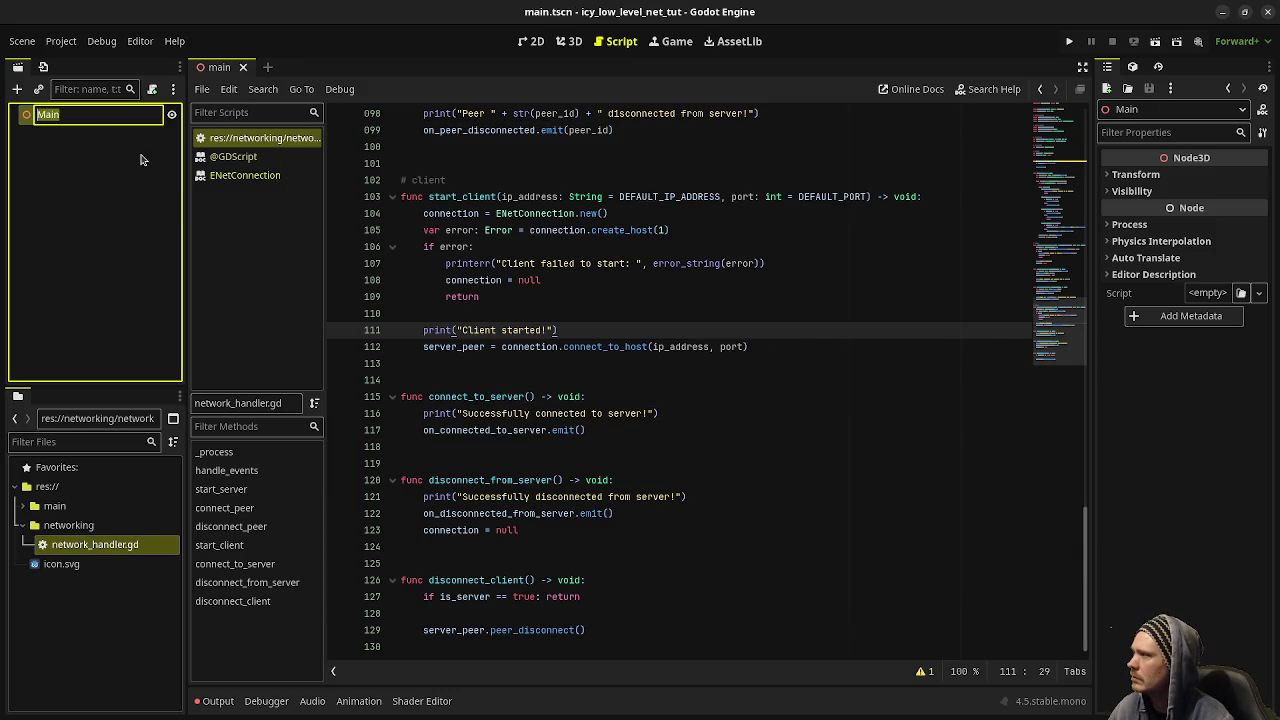
key("Return")
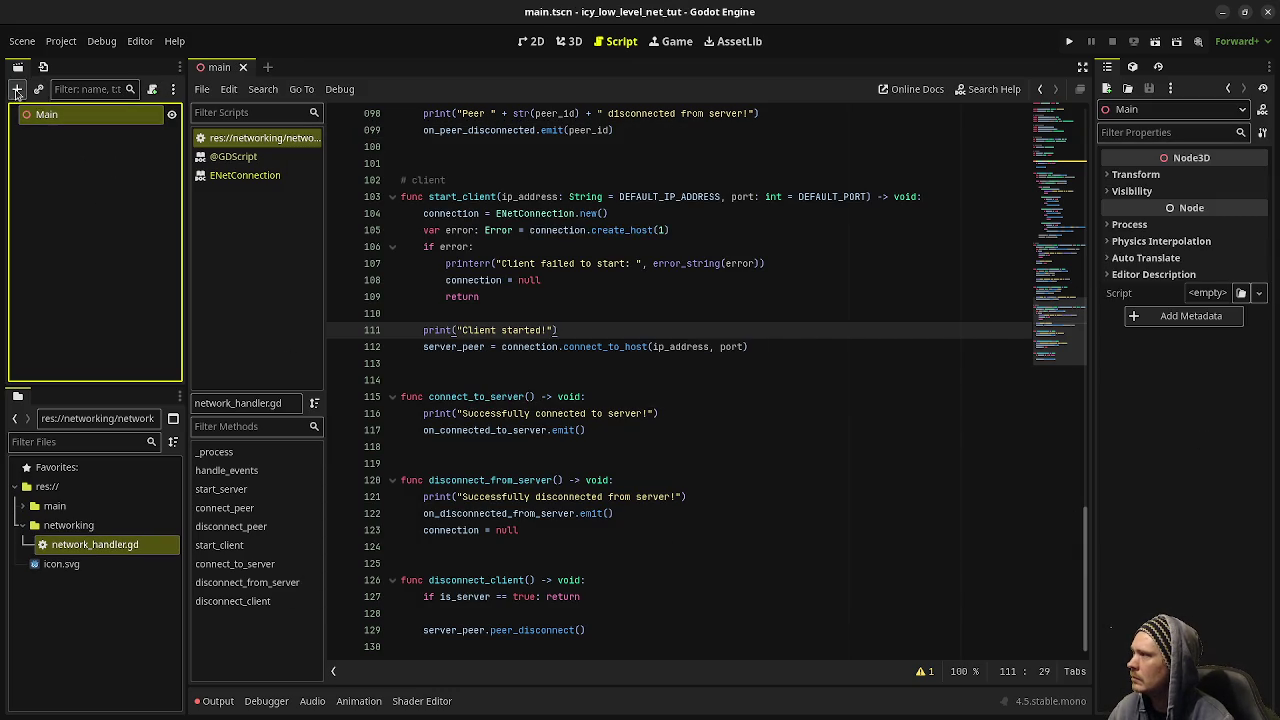
- Add a NetworkHandler node and a Control named MainMenu under Main, then save
left_click(18, 90)
type("network")
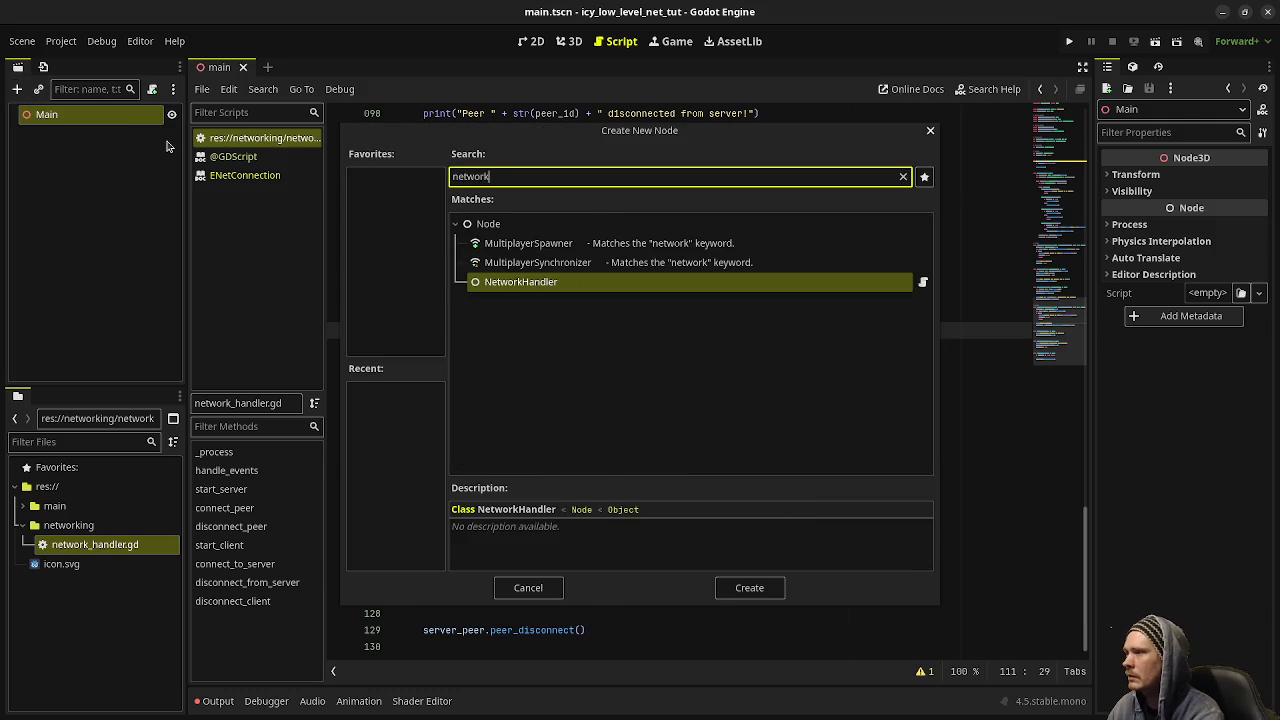
key("Return")
left_click(95, 113)
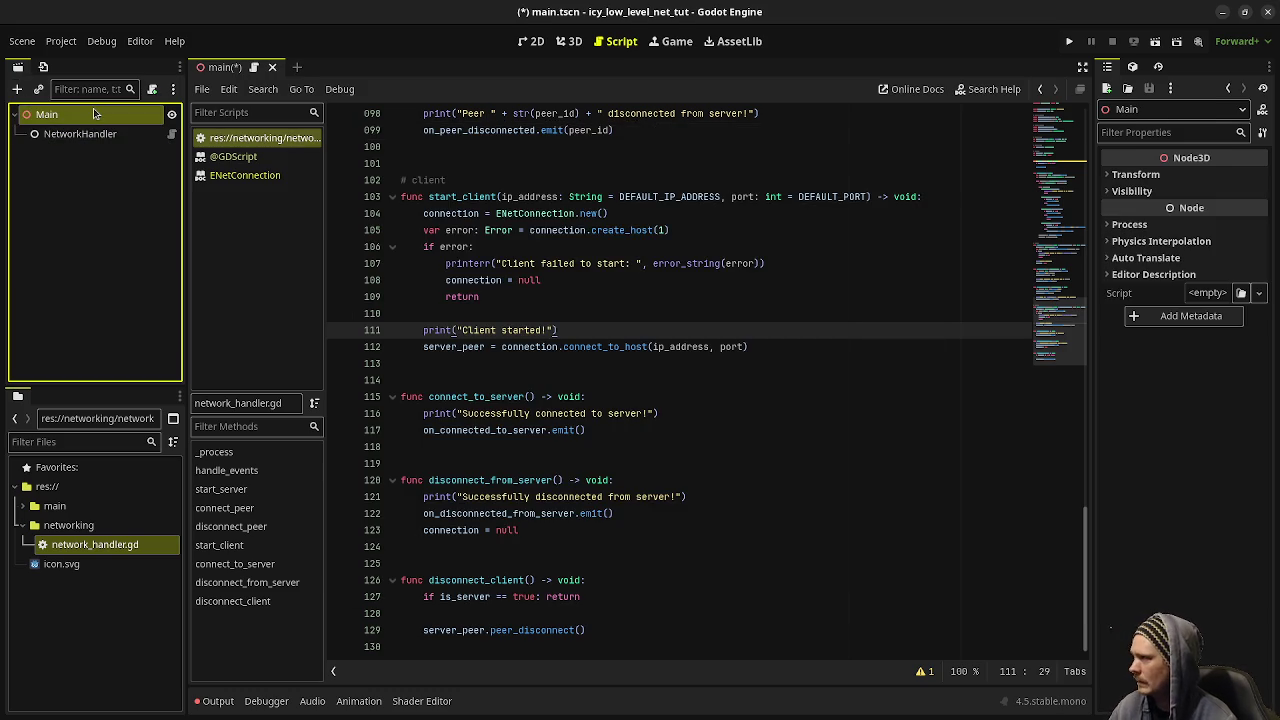
key("ctrl+a")
type("control")
key("Return")
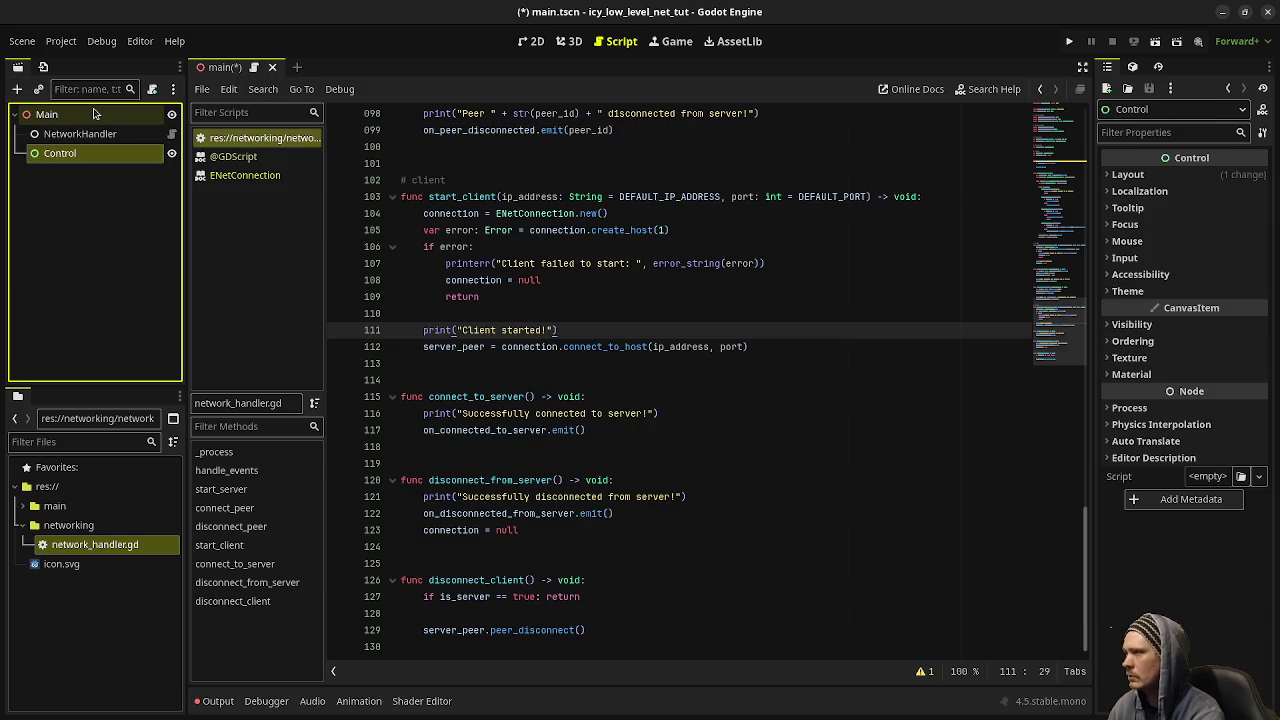
key("F2")
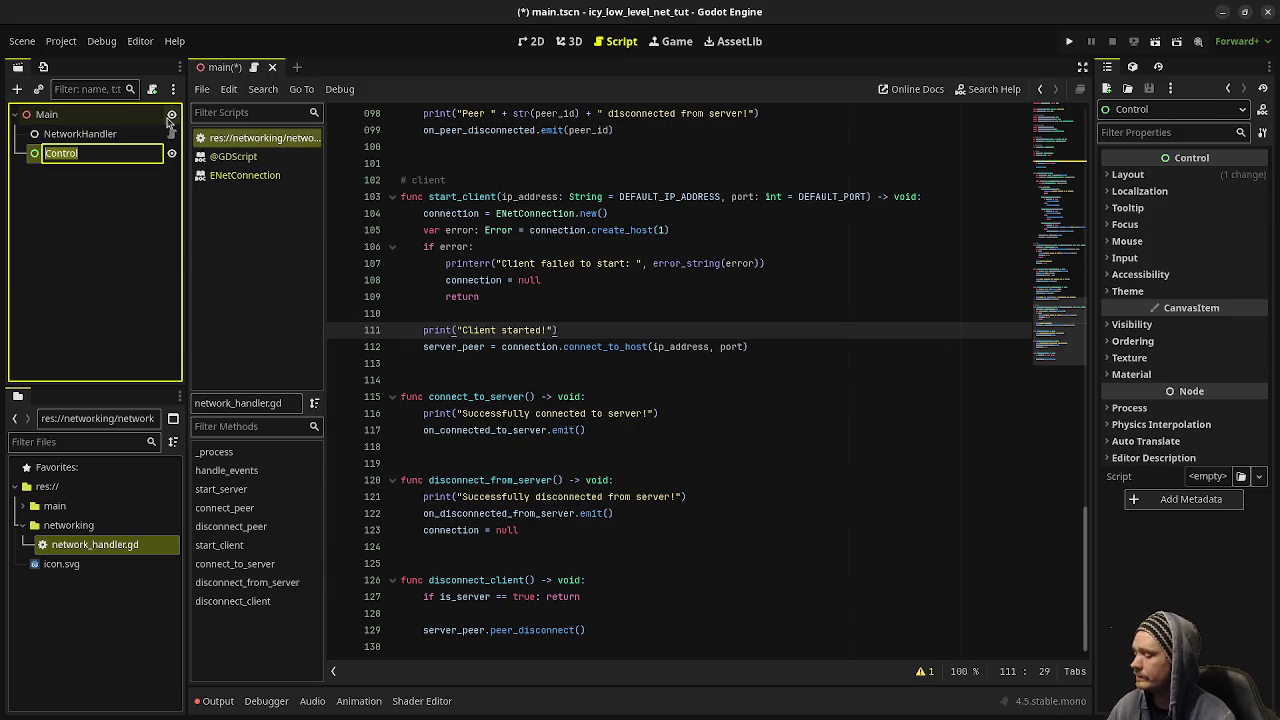
type("Men")
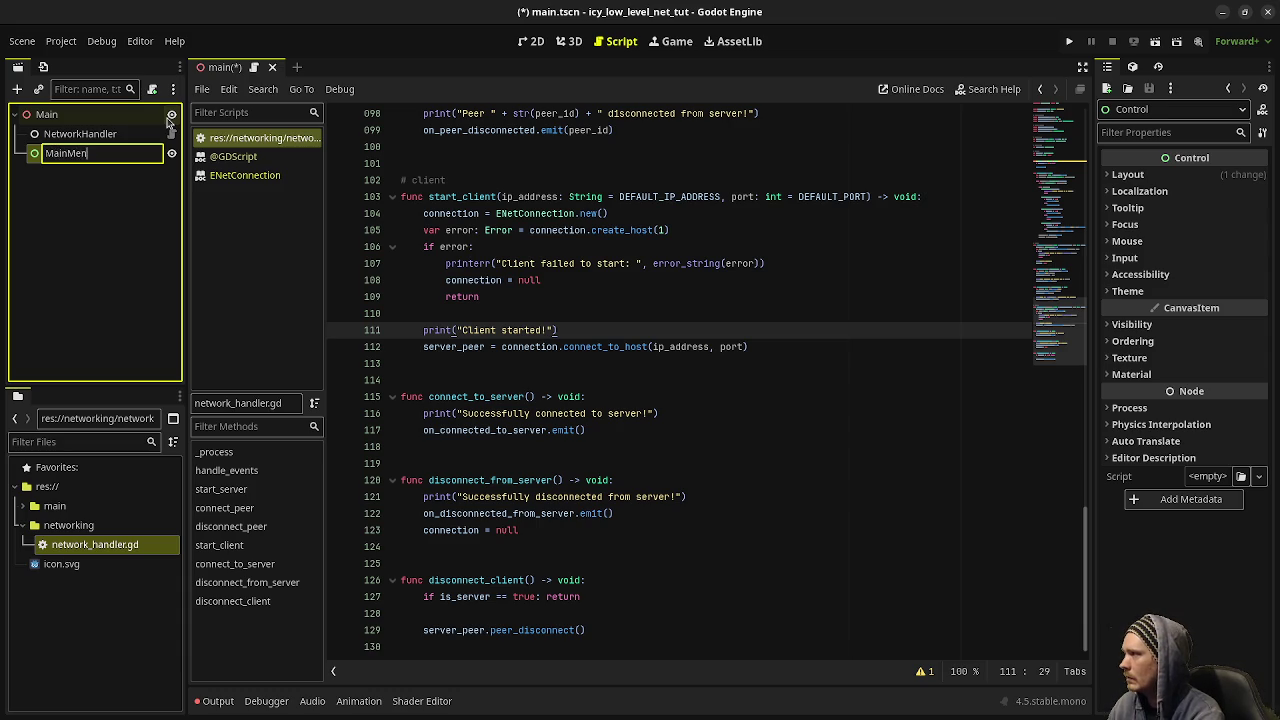
type("u")
key("Return")
key("ctrl+s")
- Add a VBoxContainer under MainMenu holding two Buttons
key("ctrl+a")
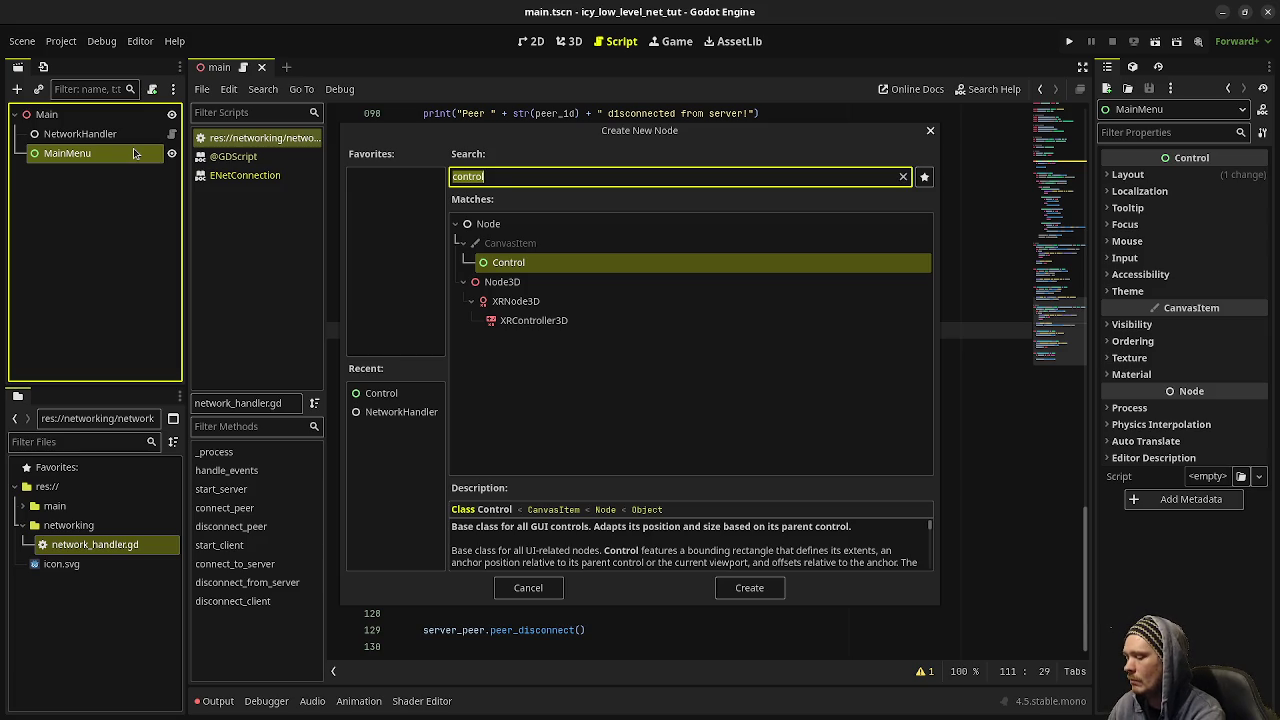
type("vboxcon")
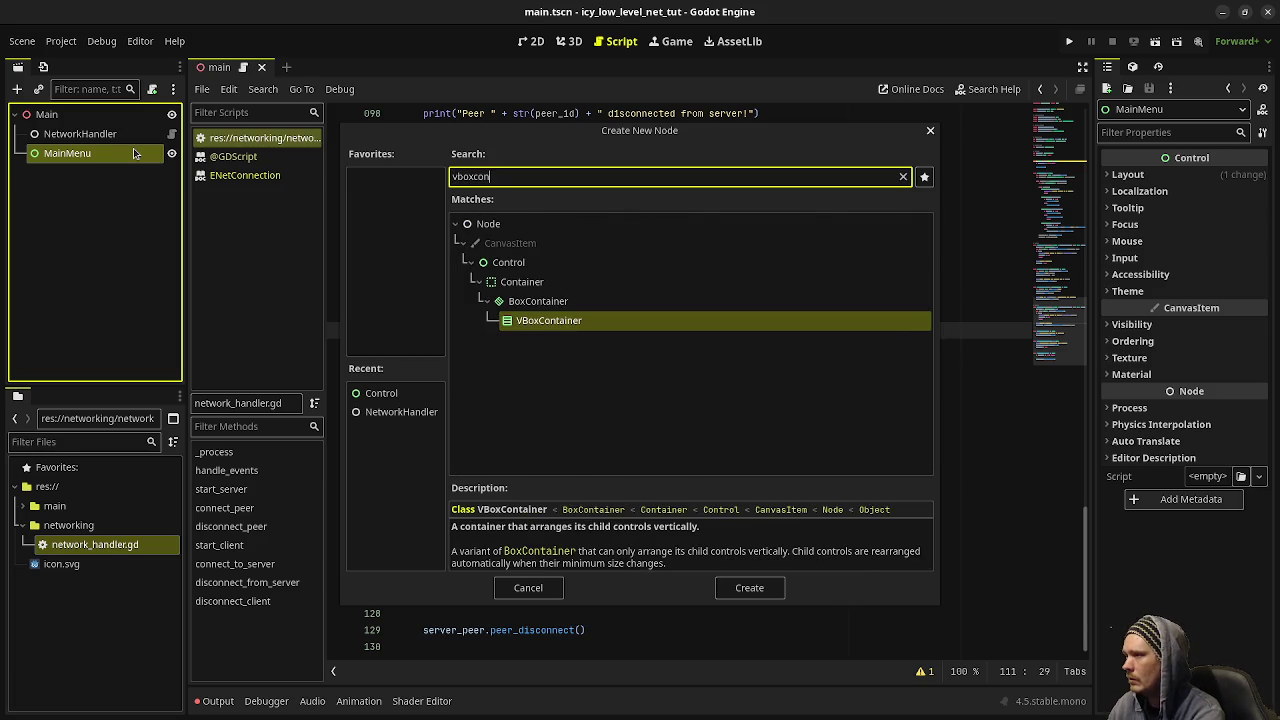
key("Return")
key("ctrl+a")
type("button")
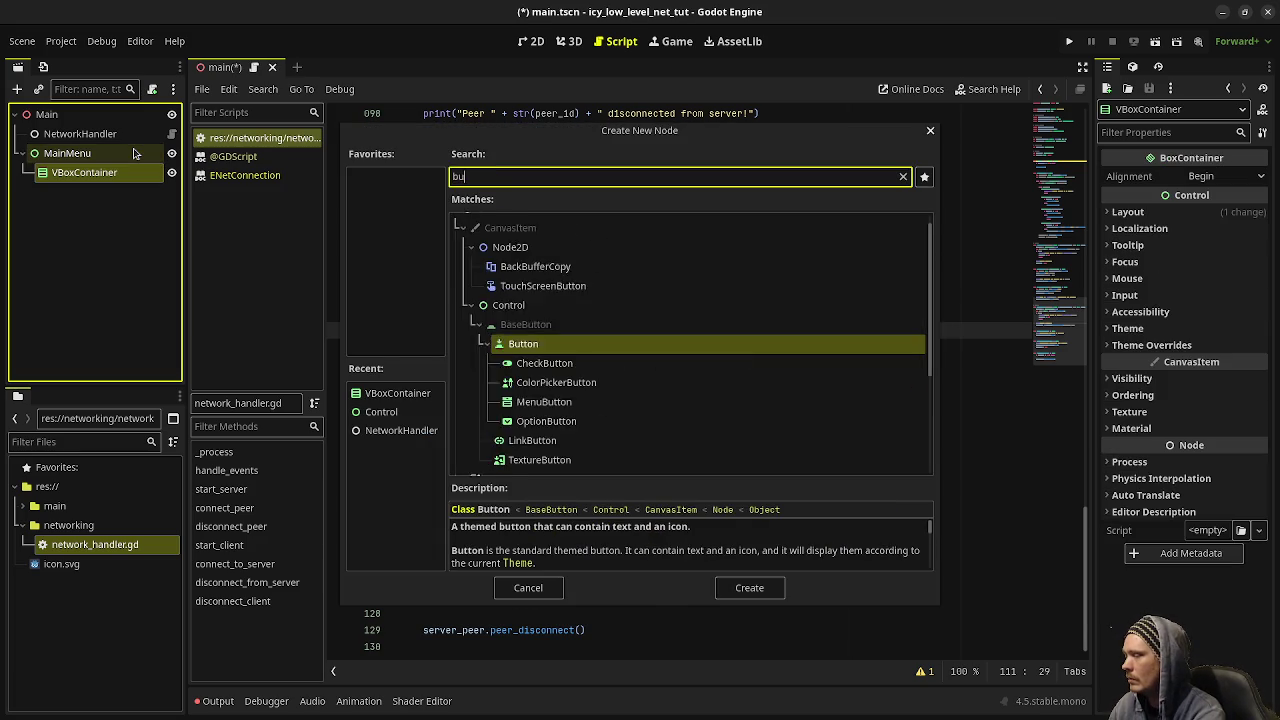
key("Return")
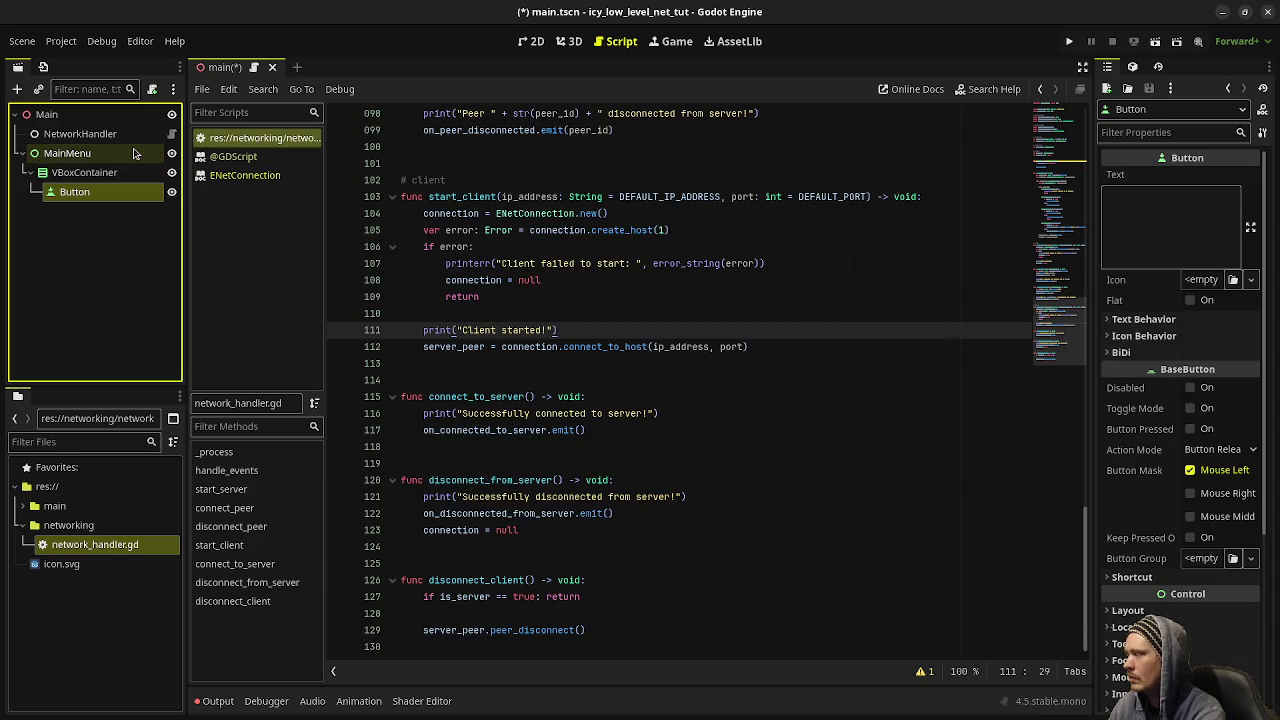
key("ctrl+d")
- Rename the two buttons HostButton and JoinButton
left_click(115, 193)
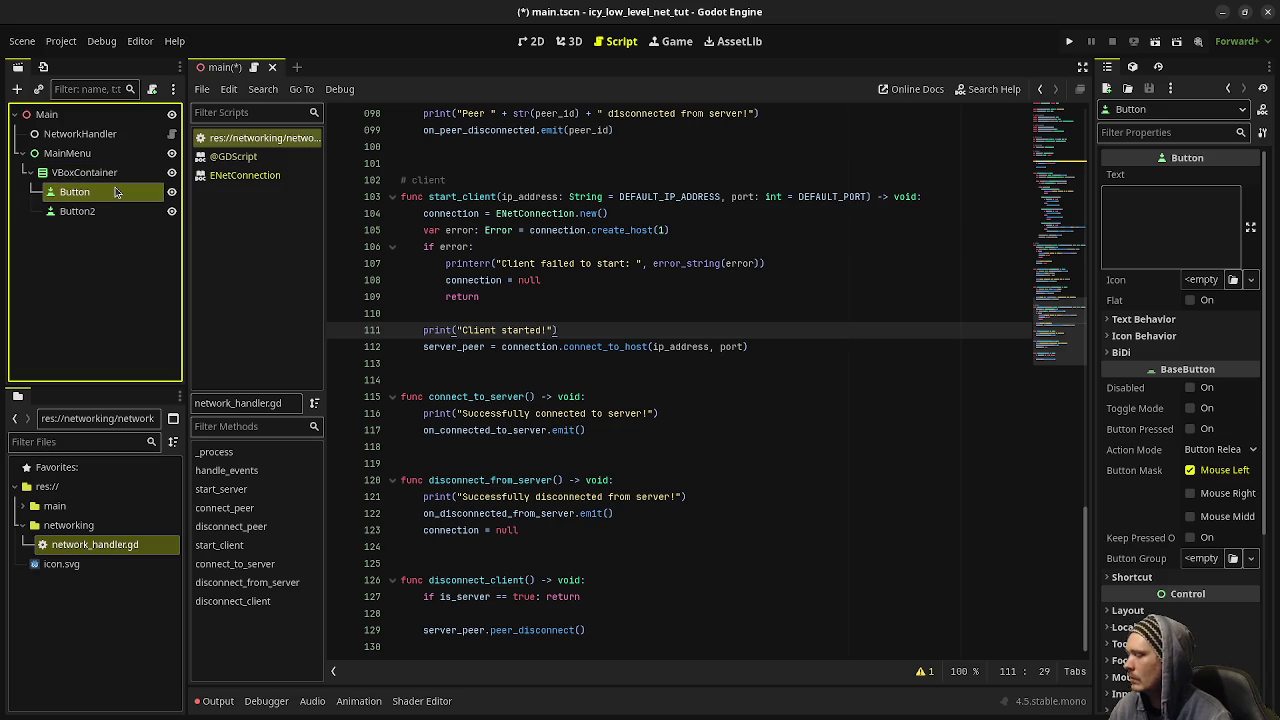
double_click(115, 192)
type("HostBu")
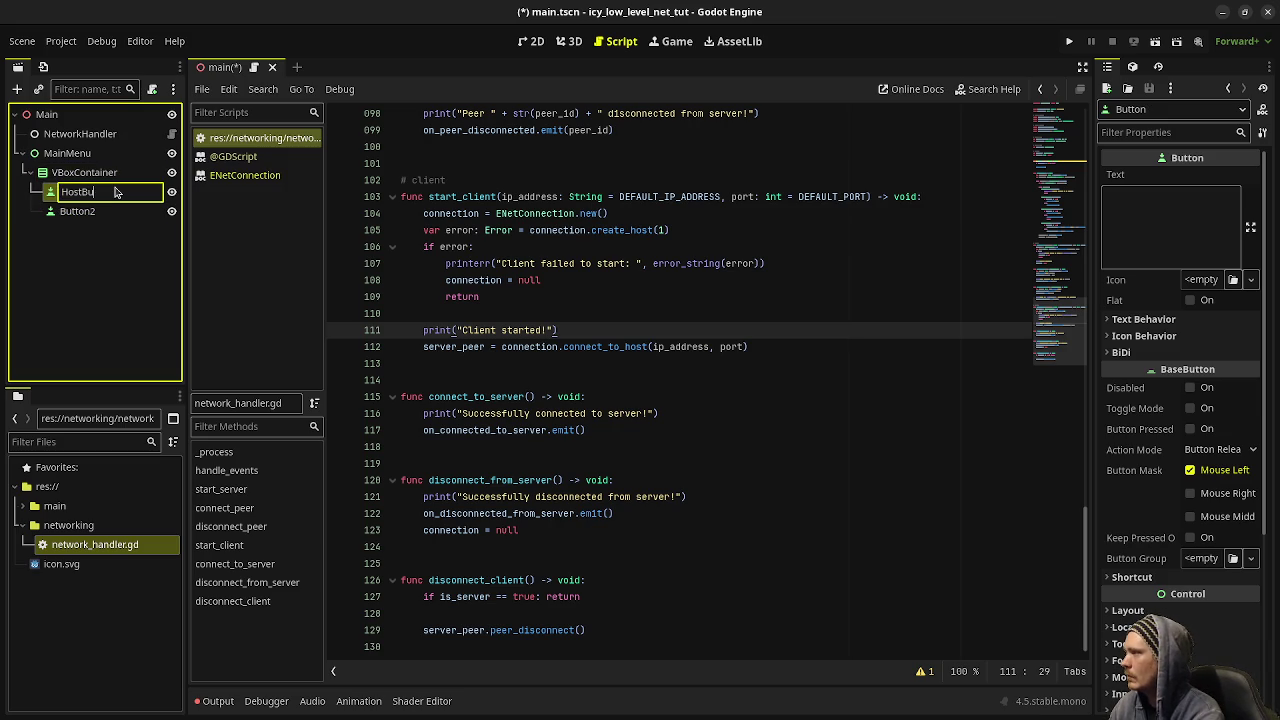
type("n")
key("Return")
double_click(83, 212)
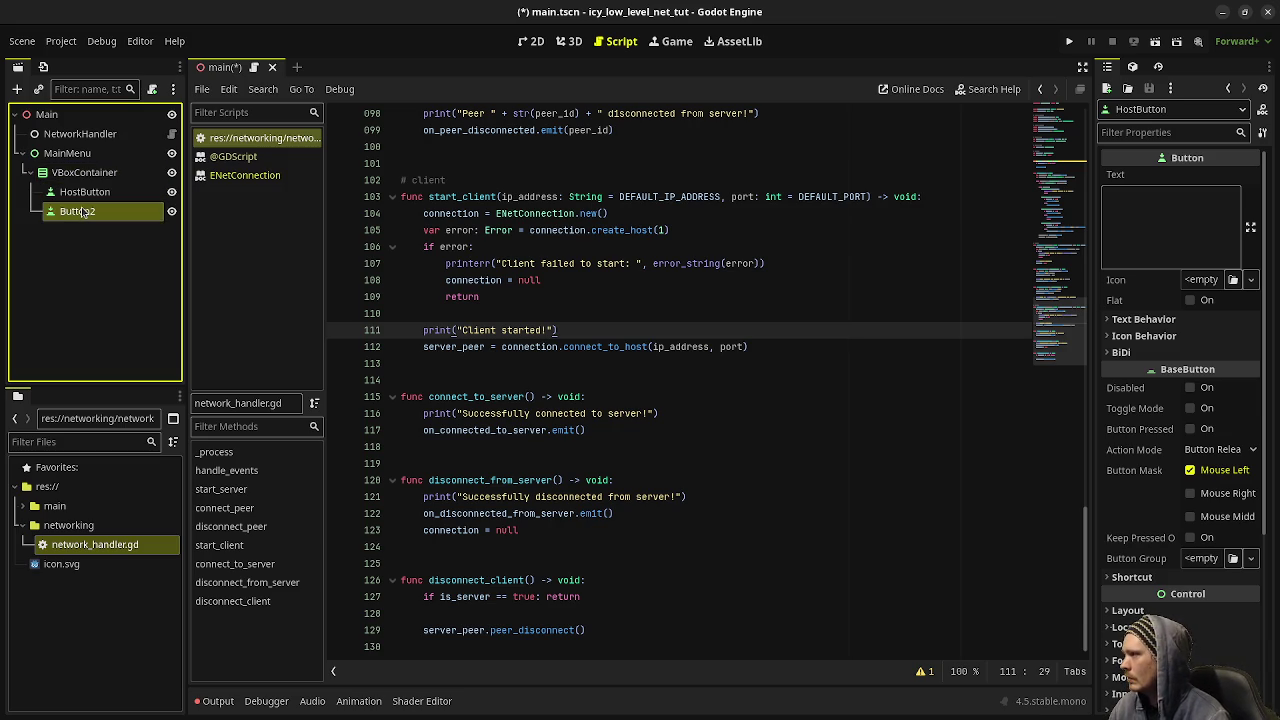
type("Join")
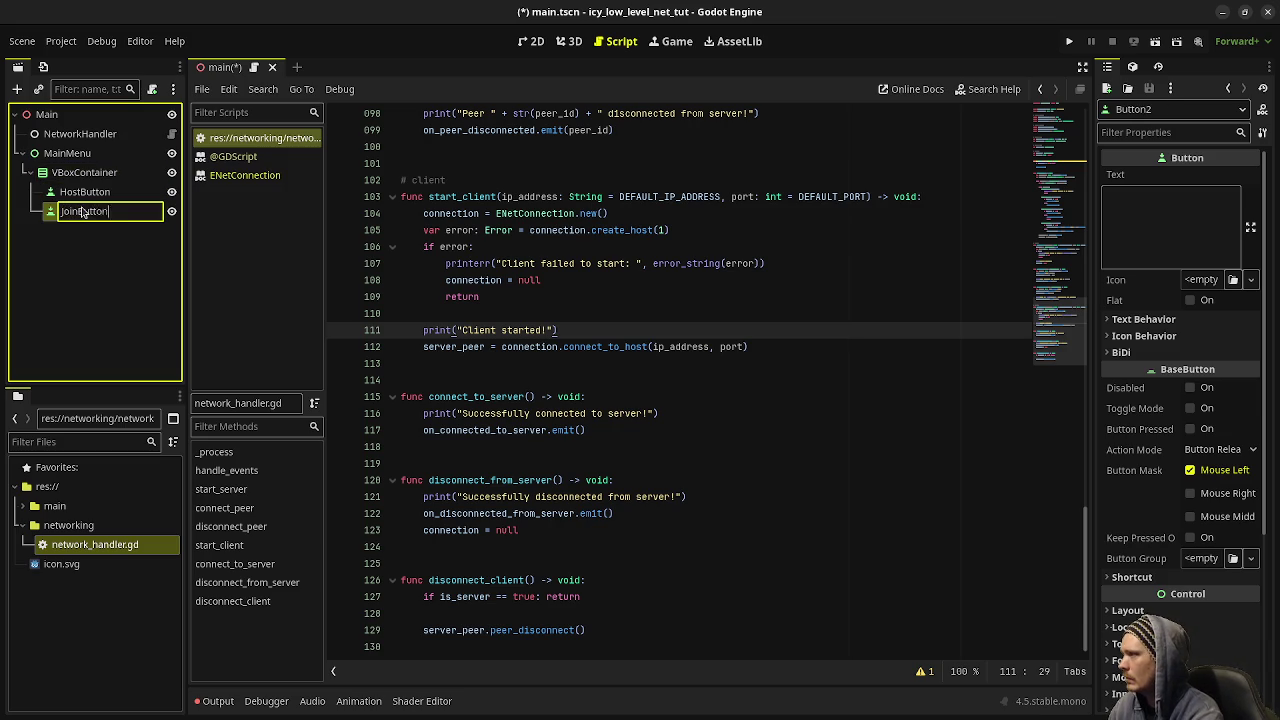
key("Return")
left_click(531, 41)
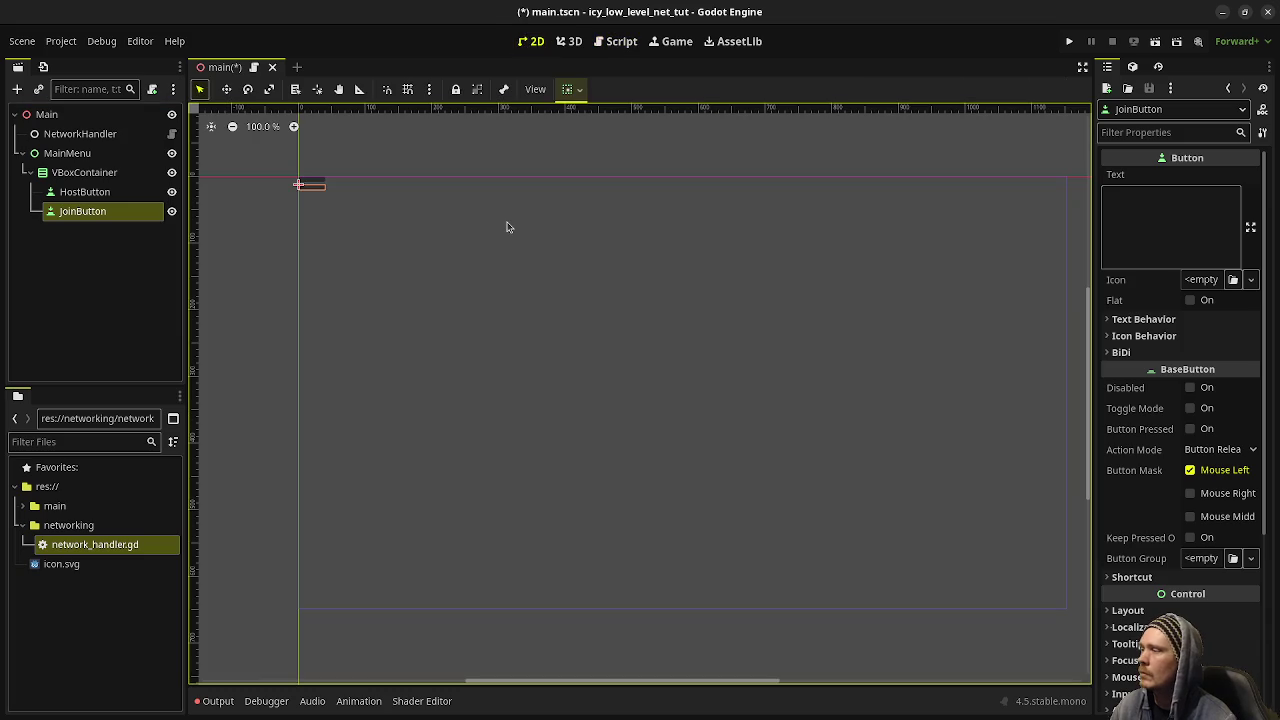
- Set the button labels to 'Host' and 'Join' and save
left_click(88, 191)
left_click(1189, 221)
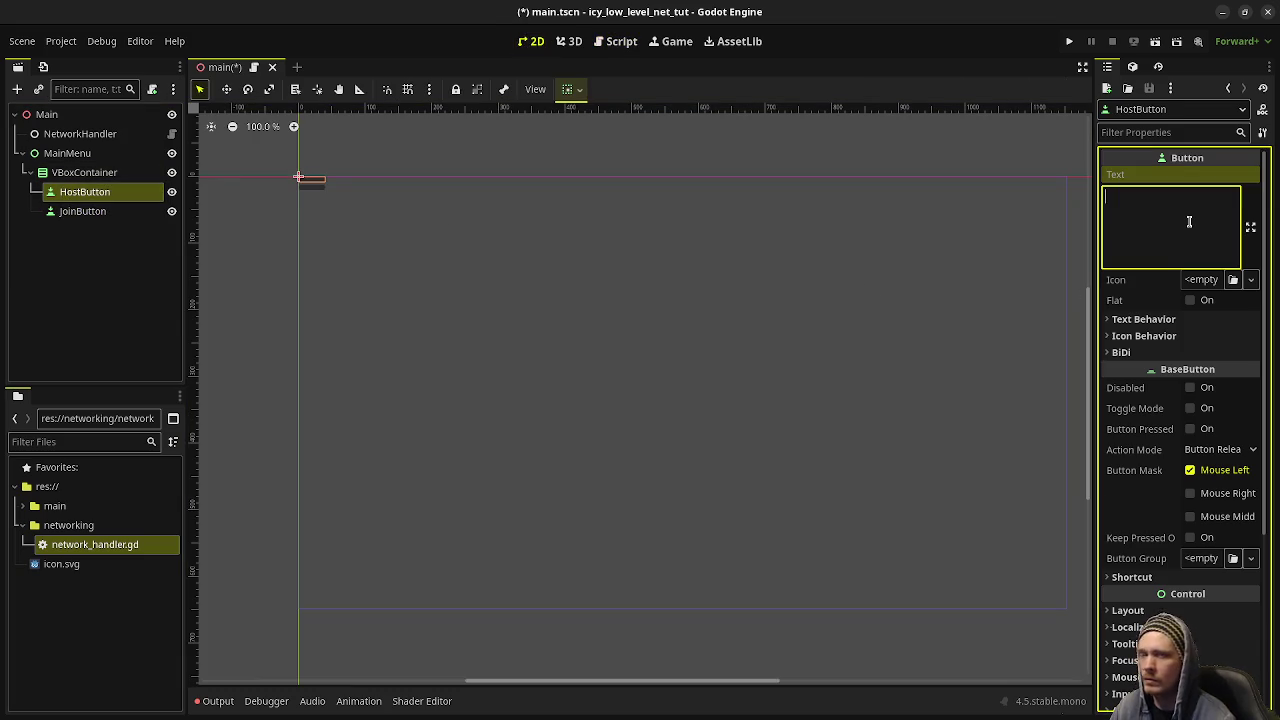
type("Host")
left_click(106, 212)
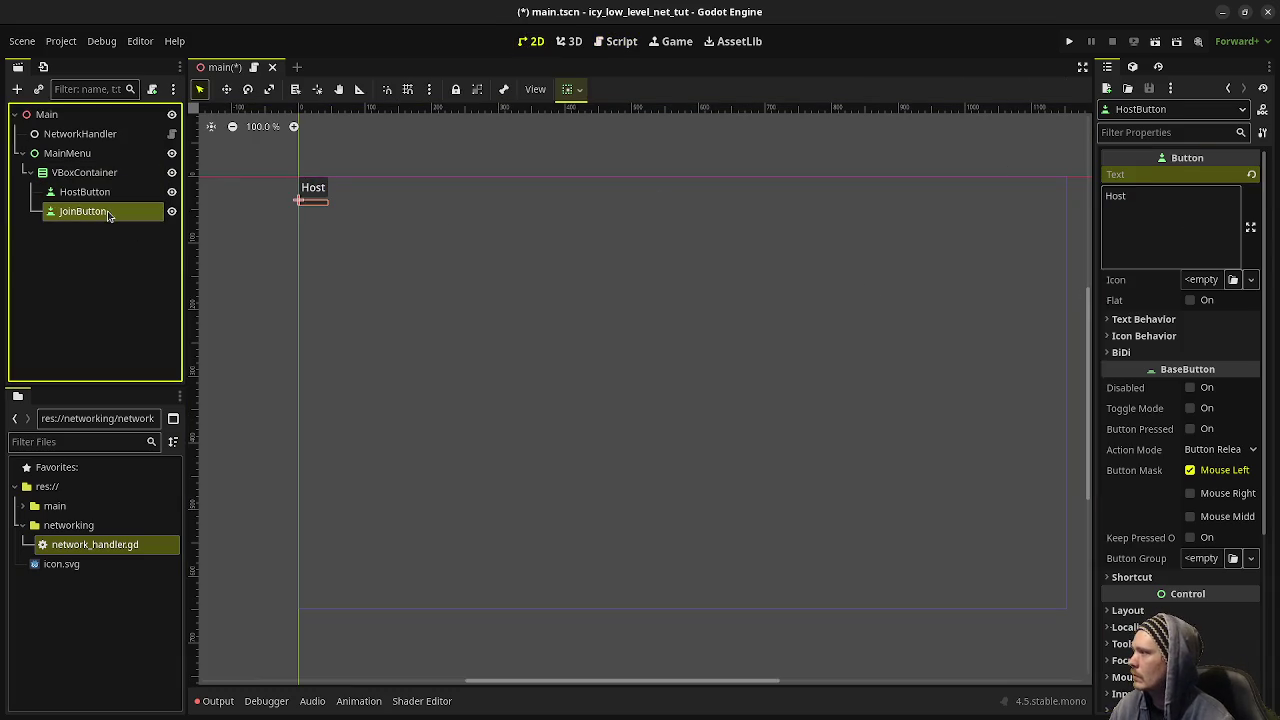
left_click(1120, 213)
type("Join")
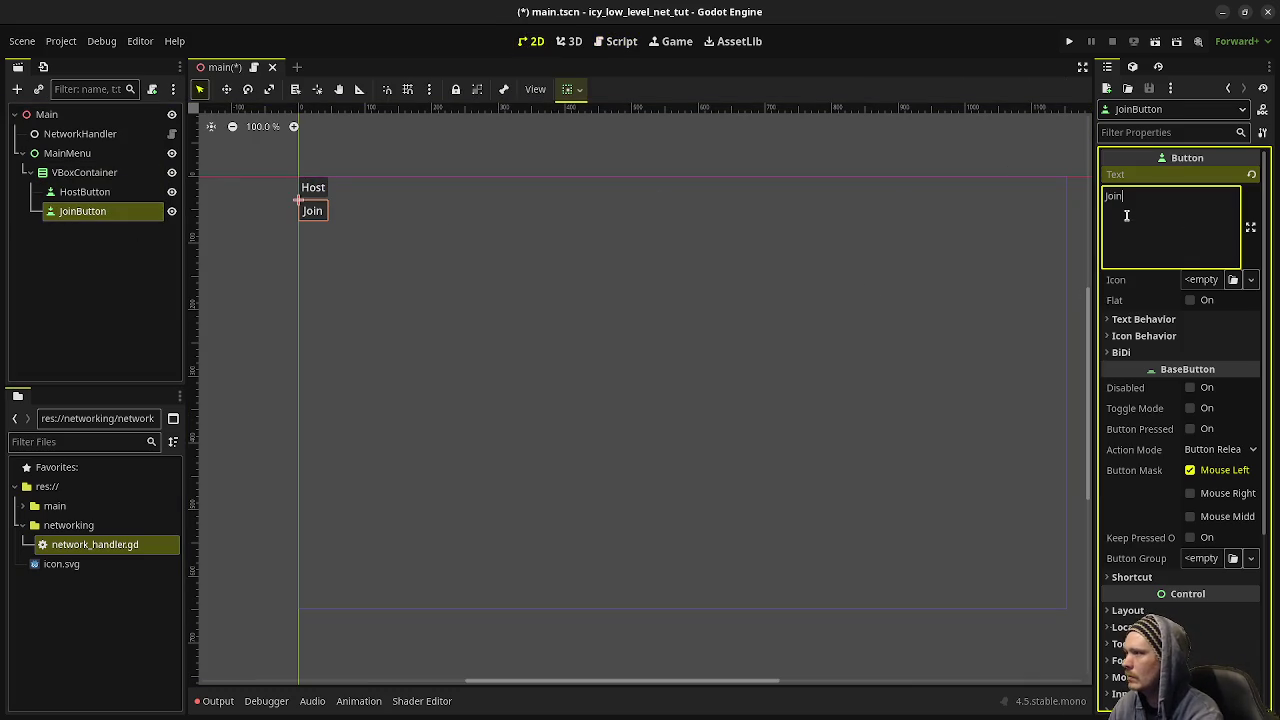
key("ctrl+s")
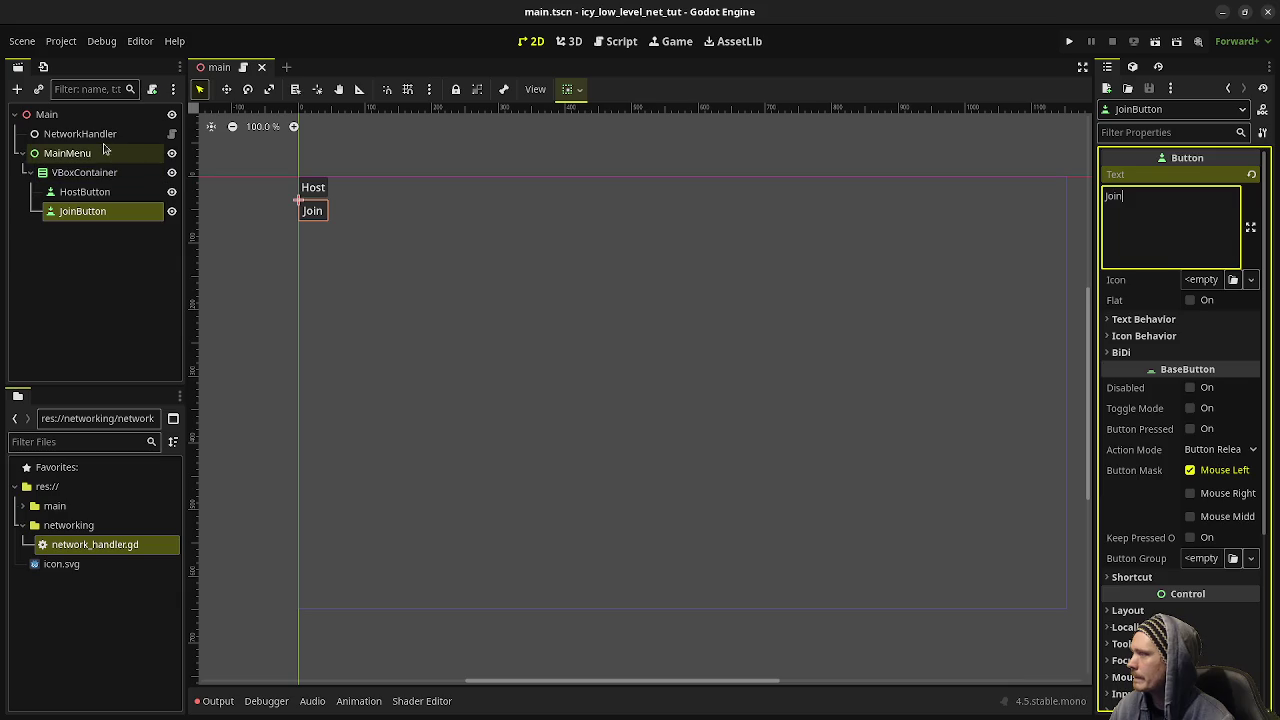
- Make MainMenu Full Rect with mouse filter Ignore, then save the scene
left_click(95, 153)
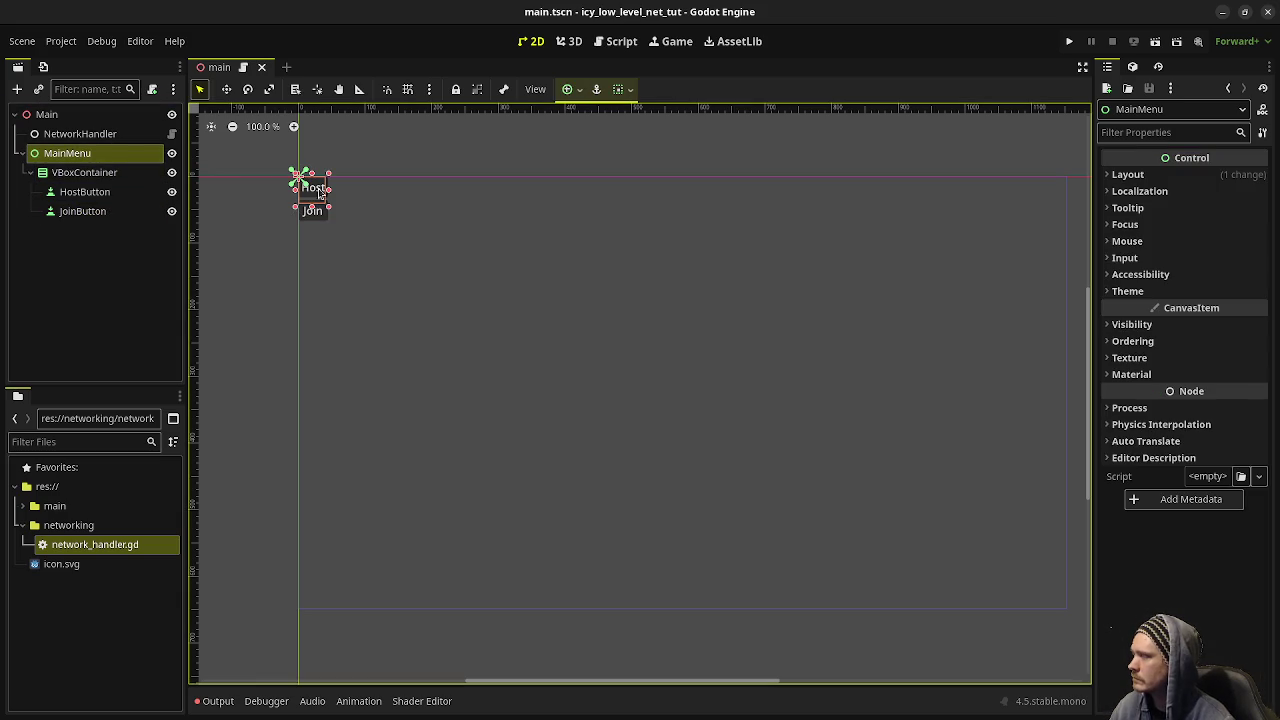
left_click(567, 89)
left_click(648, 212)
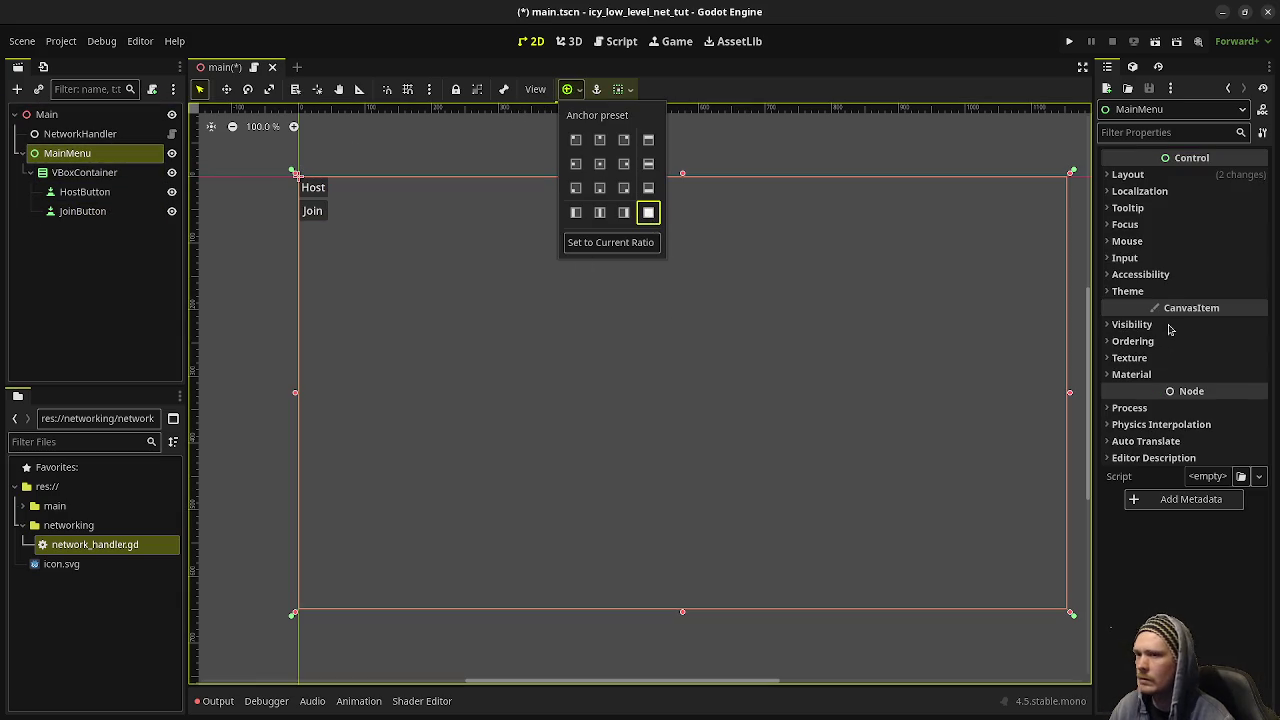
left_click(1163, 277)
left_click(1148, 279)
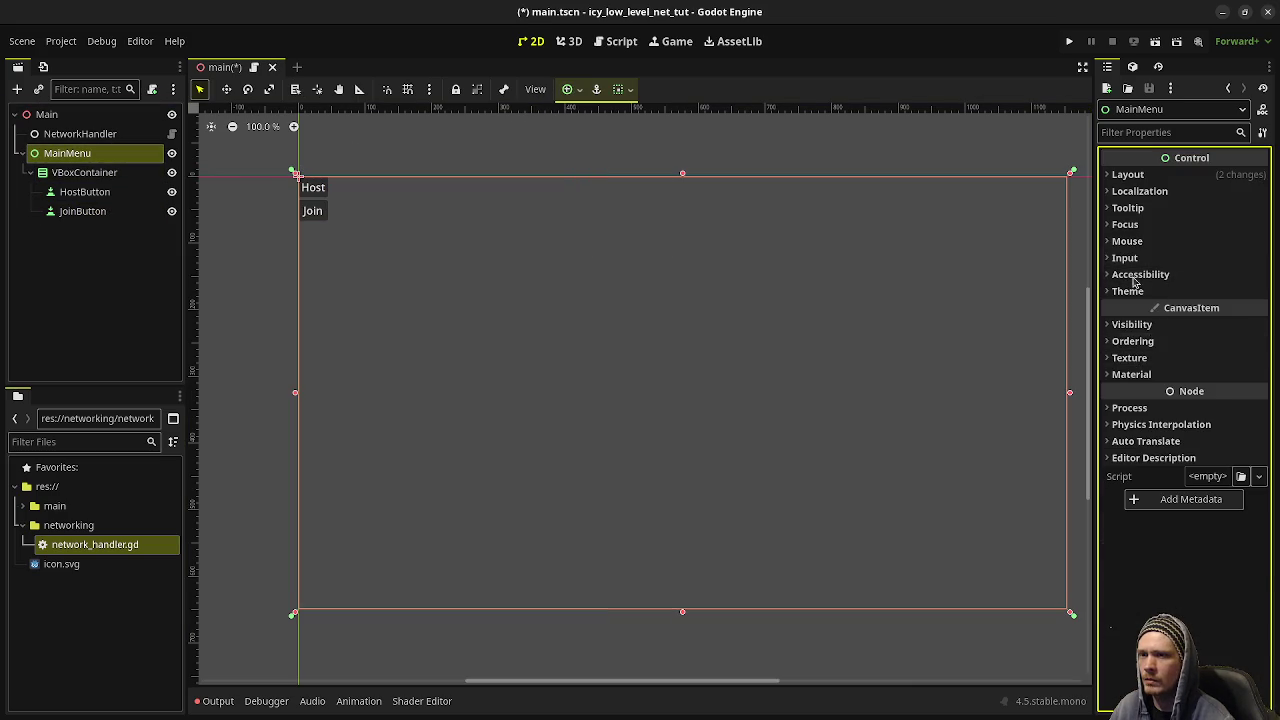
left_click(1127, 241)
left_click(1210, 259)
left_click(1200, 318)
key("ctrl+s")
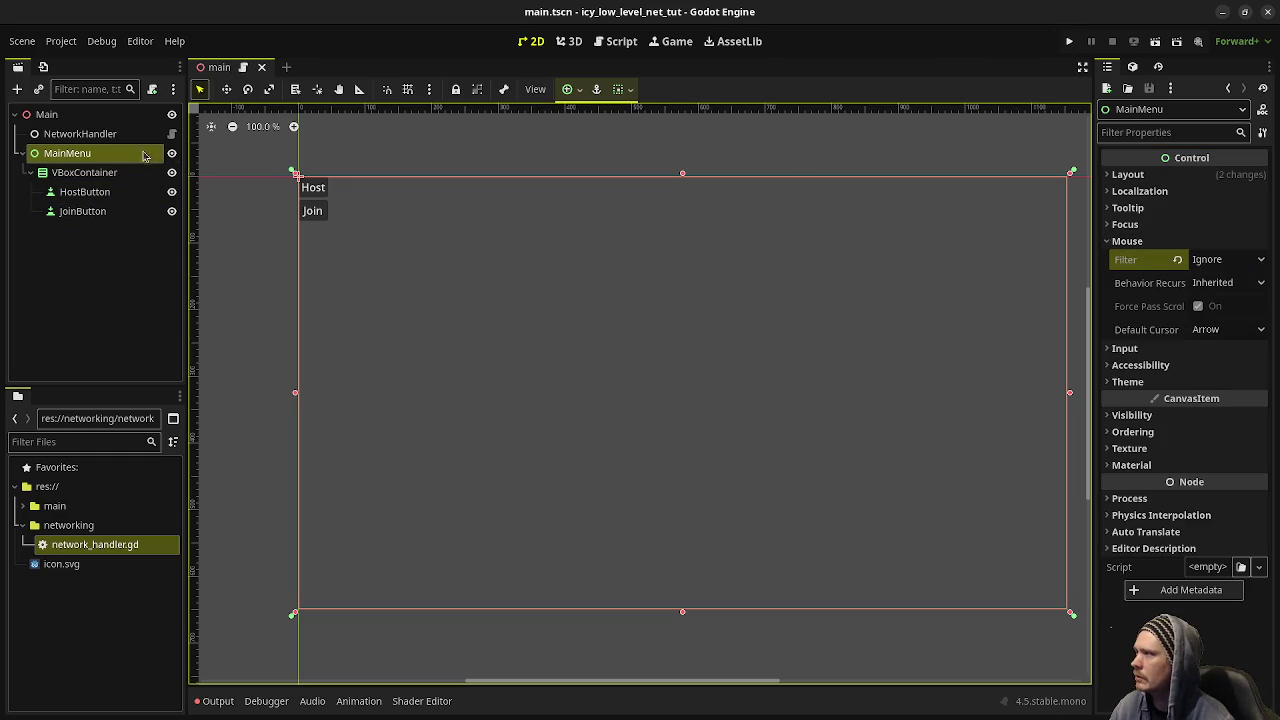
- Run the project with main.tscn as main scene, stop it, and attach a script to Main
left_click(1068, 42)
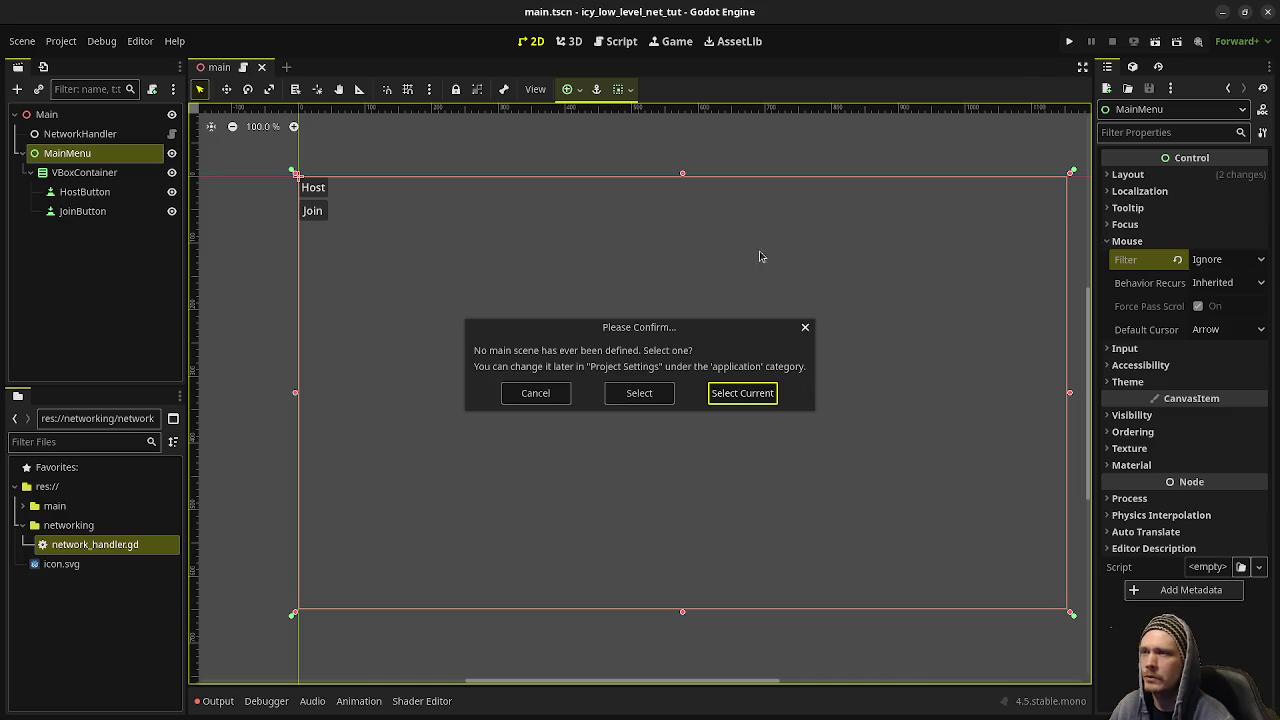
left_click(744, 395)
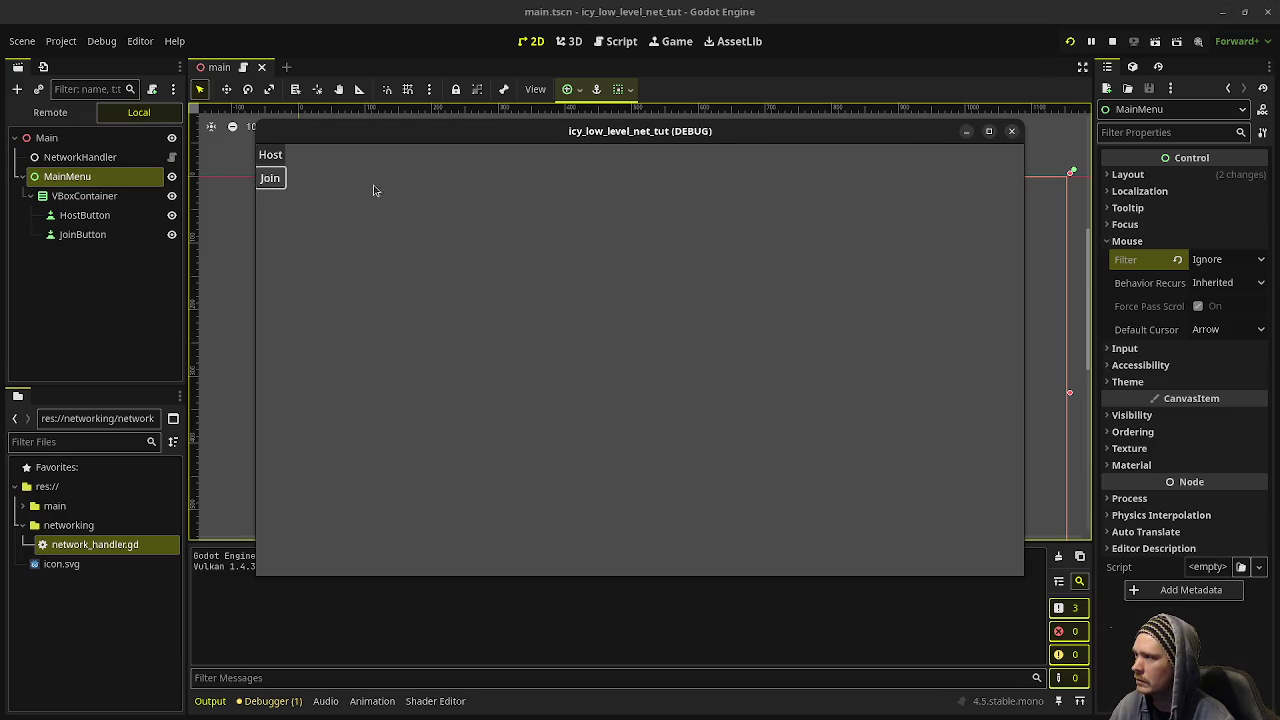
key("F8")
left_click(88, 117)
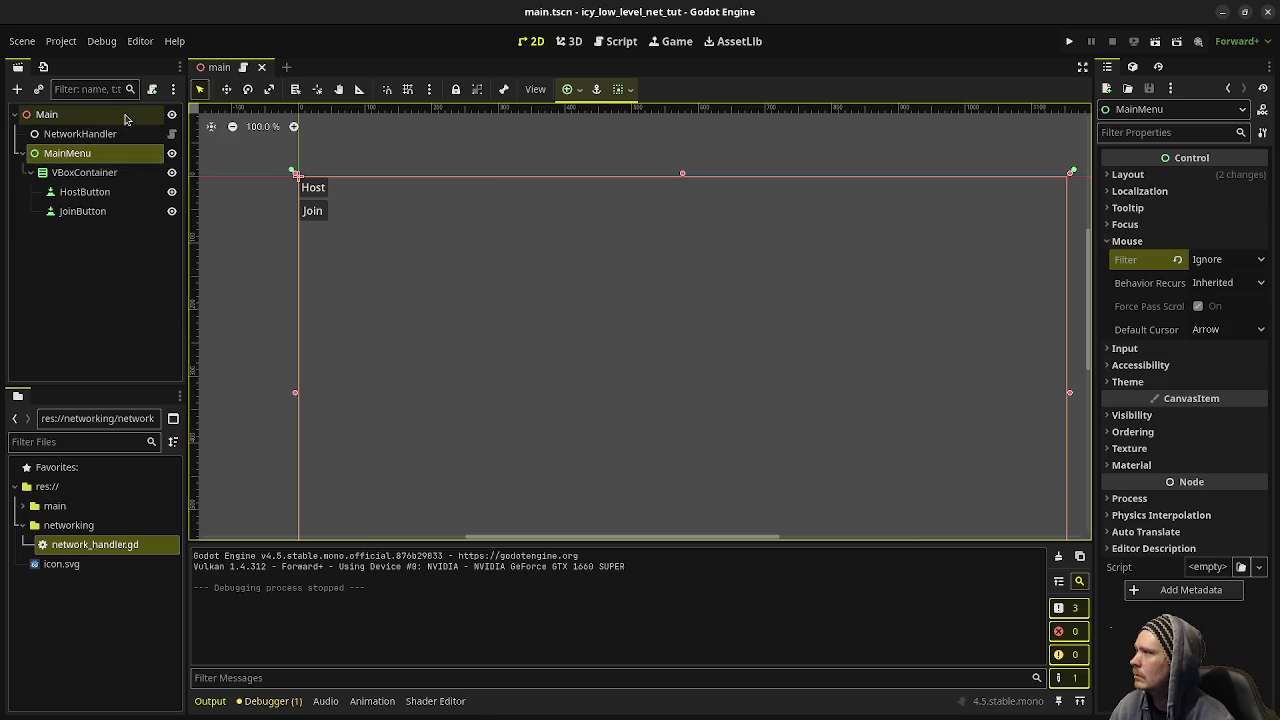
left_click(155, 89)
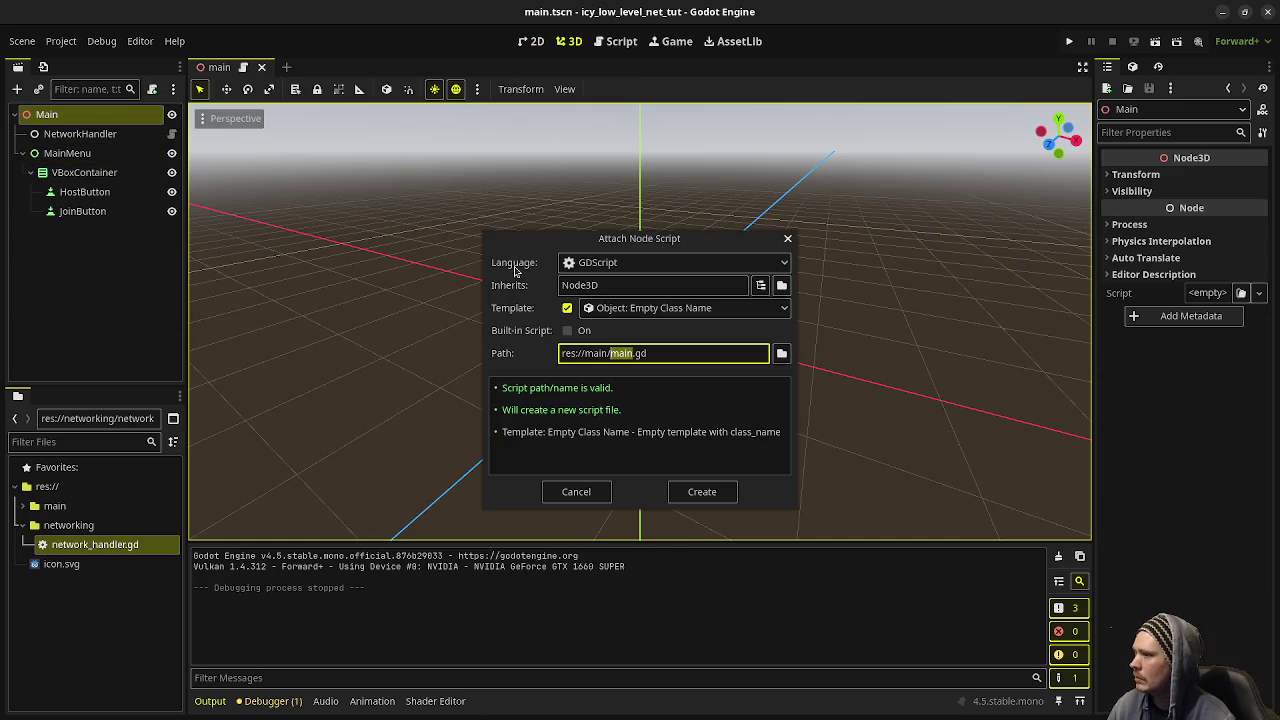
key("Return")
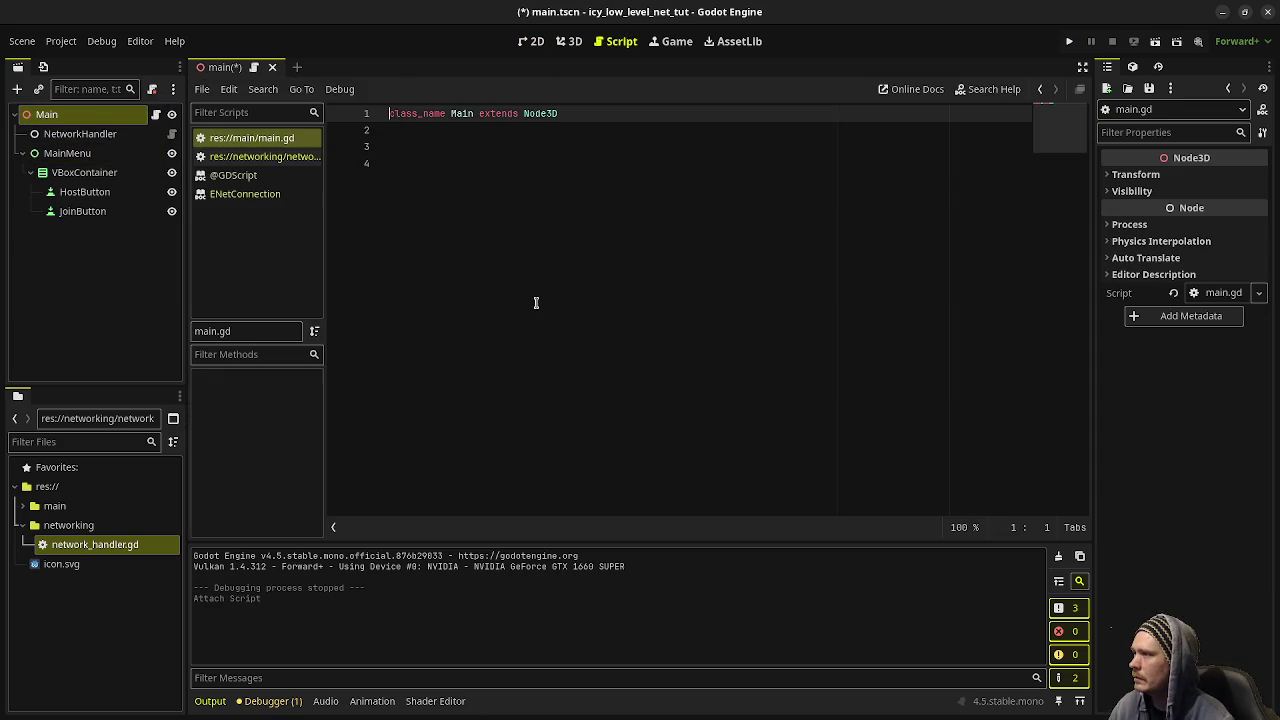
left_click(462, 168)
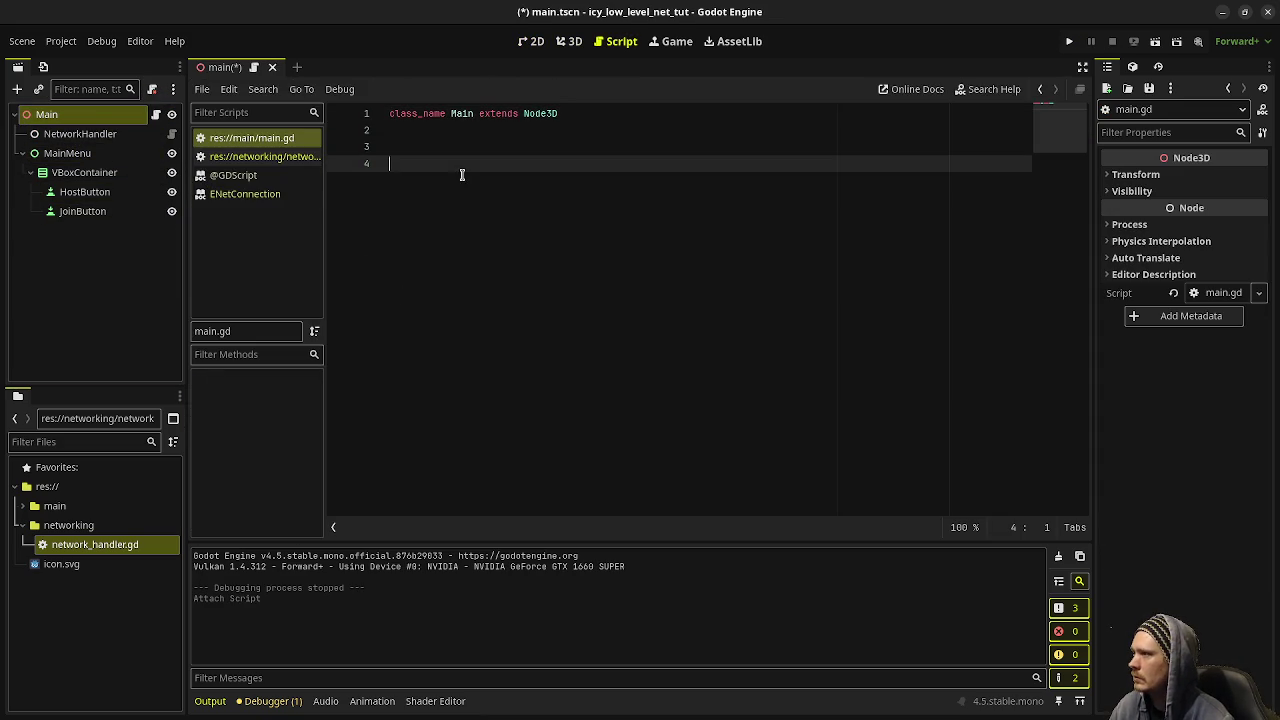
left_click_drag(100, 191, 415, 168)
left_click_drag(72, 212, 532, 212)
- Write _ready connecting host and join pressed signals to on_host_button_pressed and on_join_button_pressed
key("Return")
key("Return")
type("func _rea")
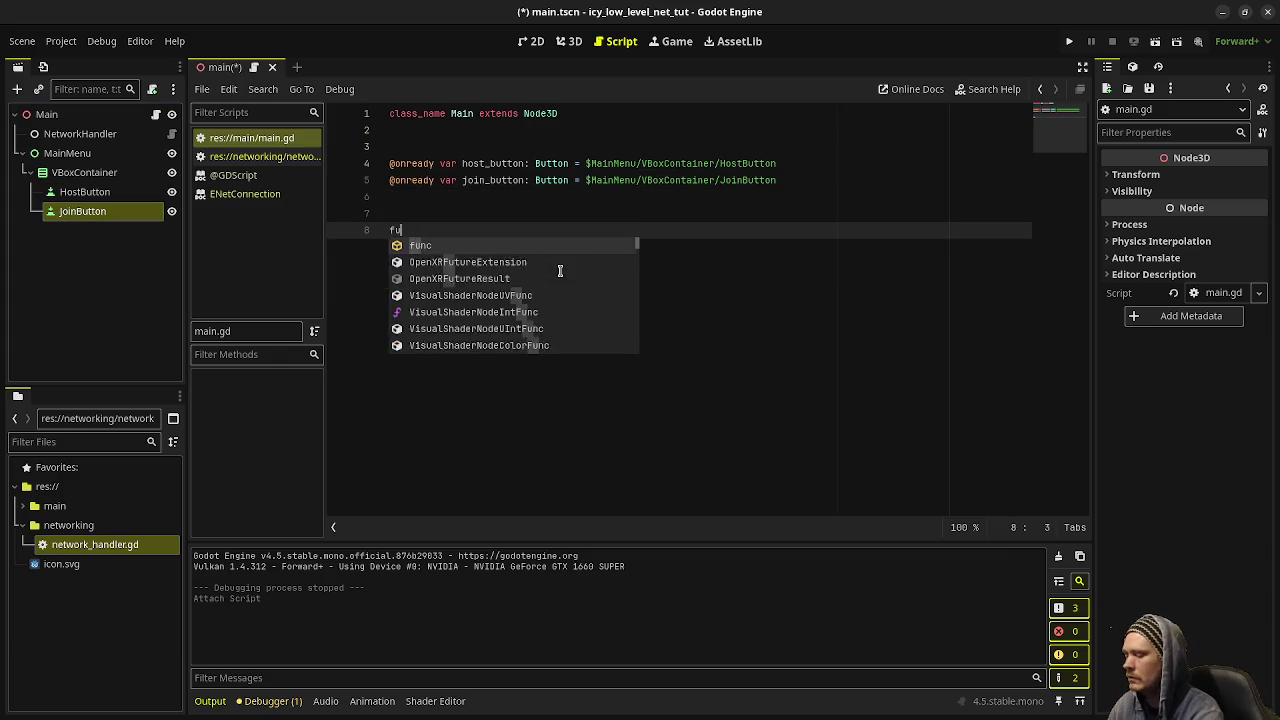
key("Return")
key("Return")
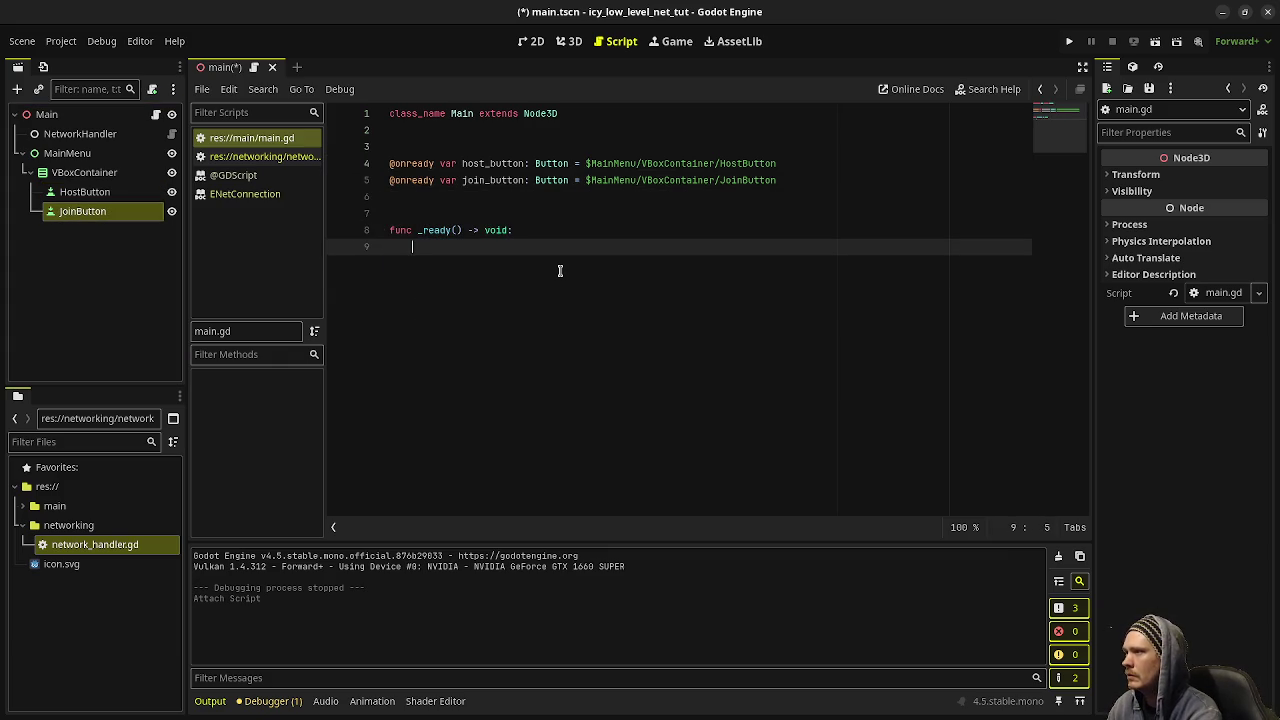
type("host_button.c")
key("BackSpace")
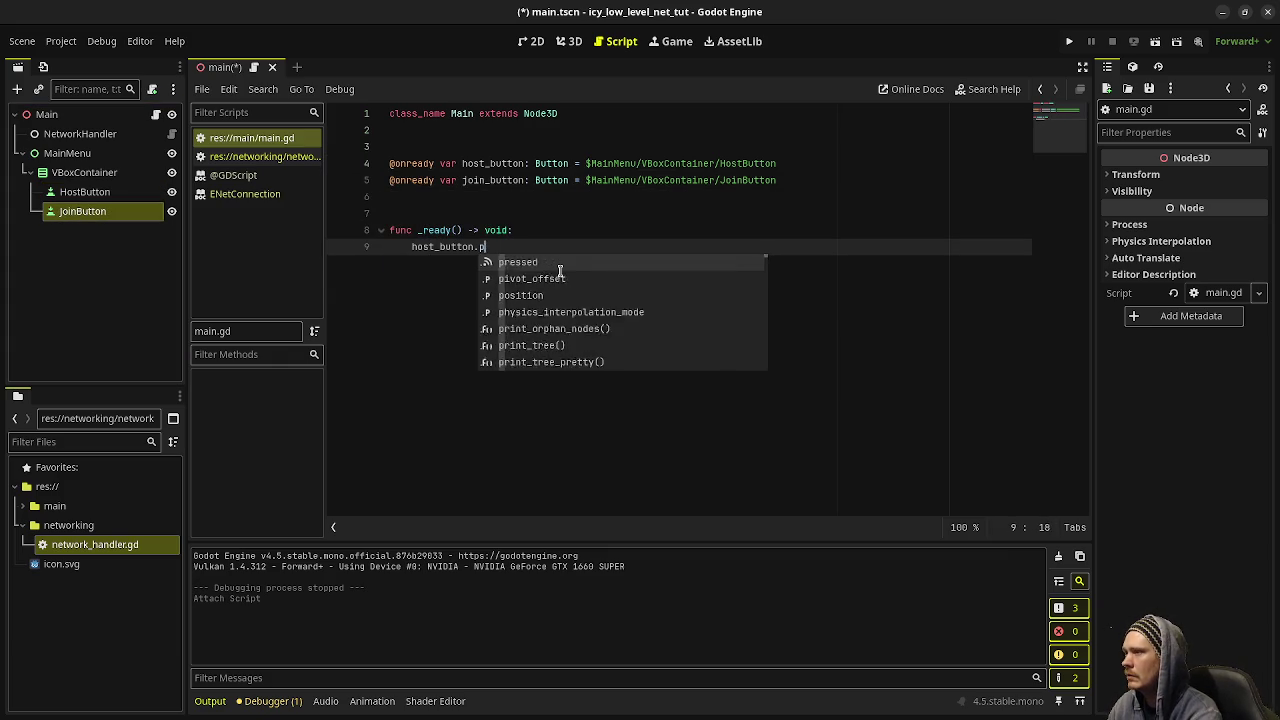
type("pressed.connec")
key("Return")
type("on_host_button_pressed)")
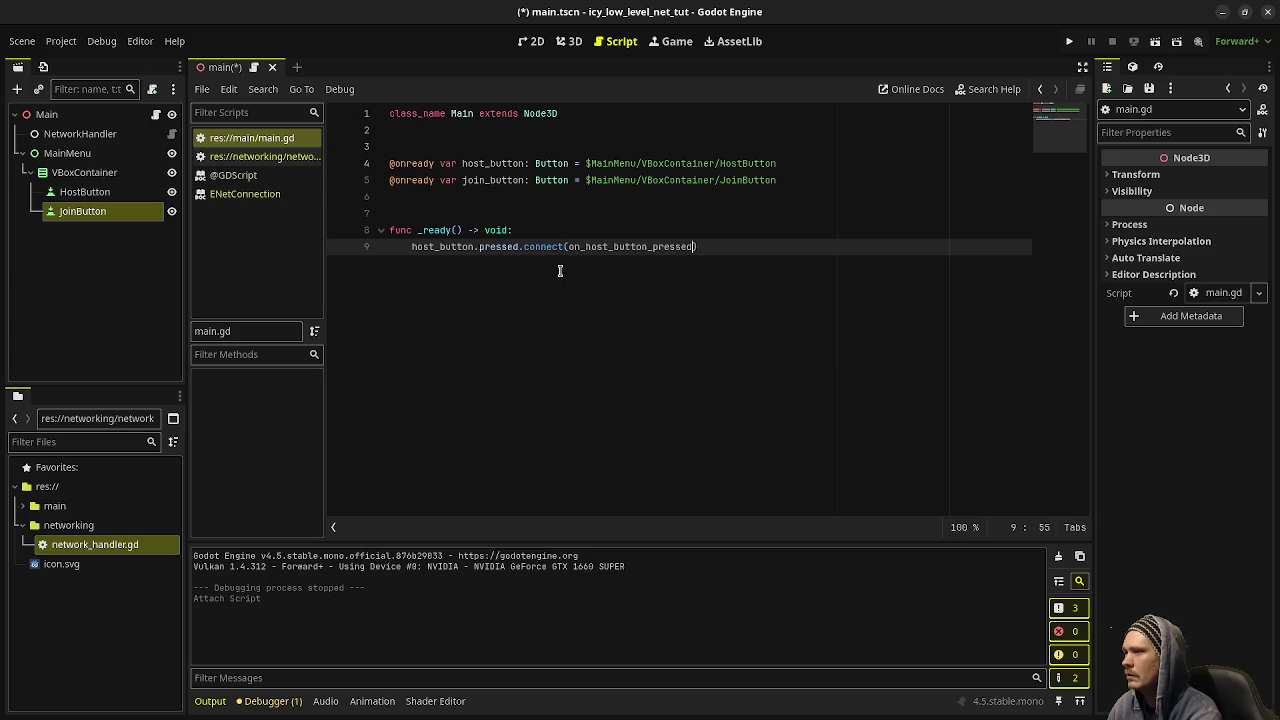
key("End")
key("Return")
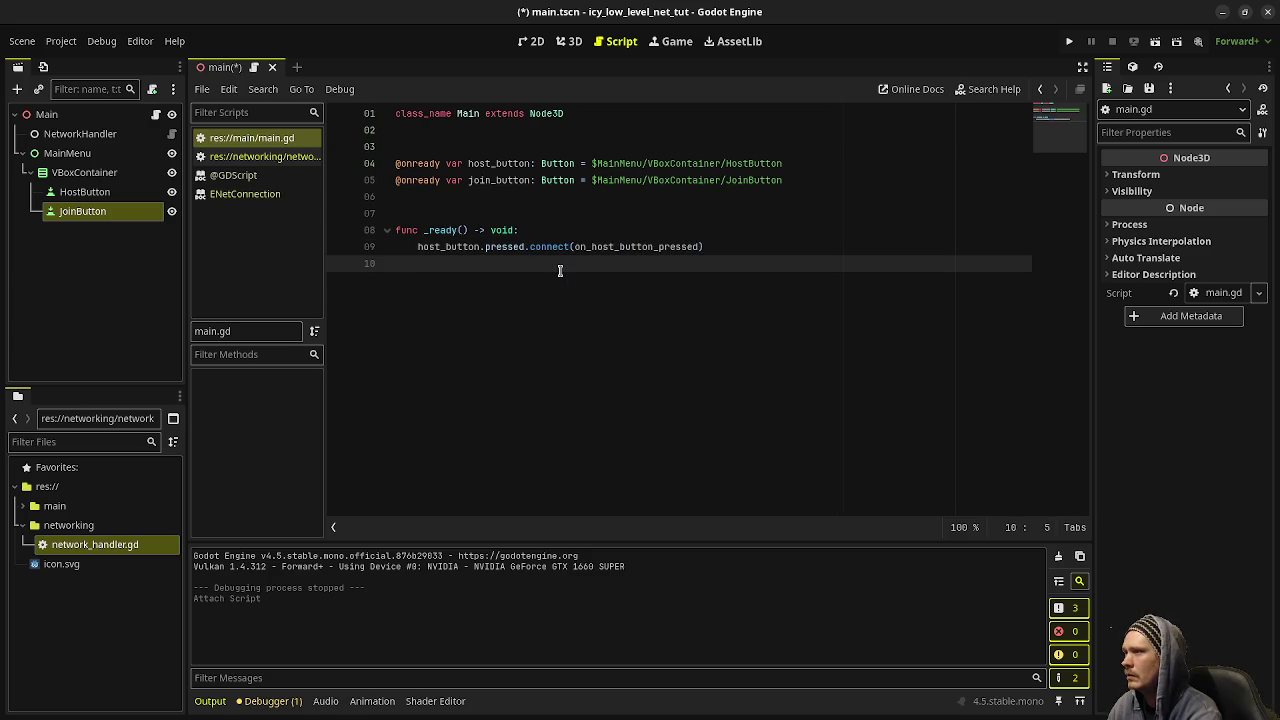
type("join_button.pressed.connect(on_join_button_pressed")
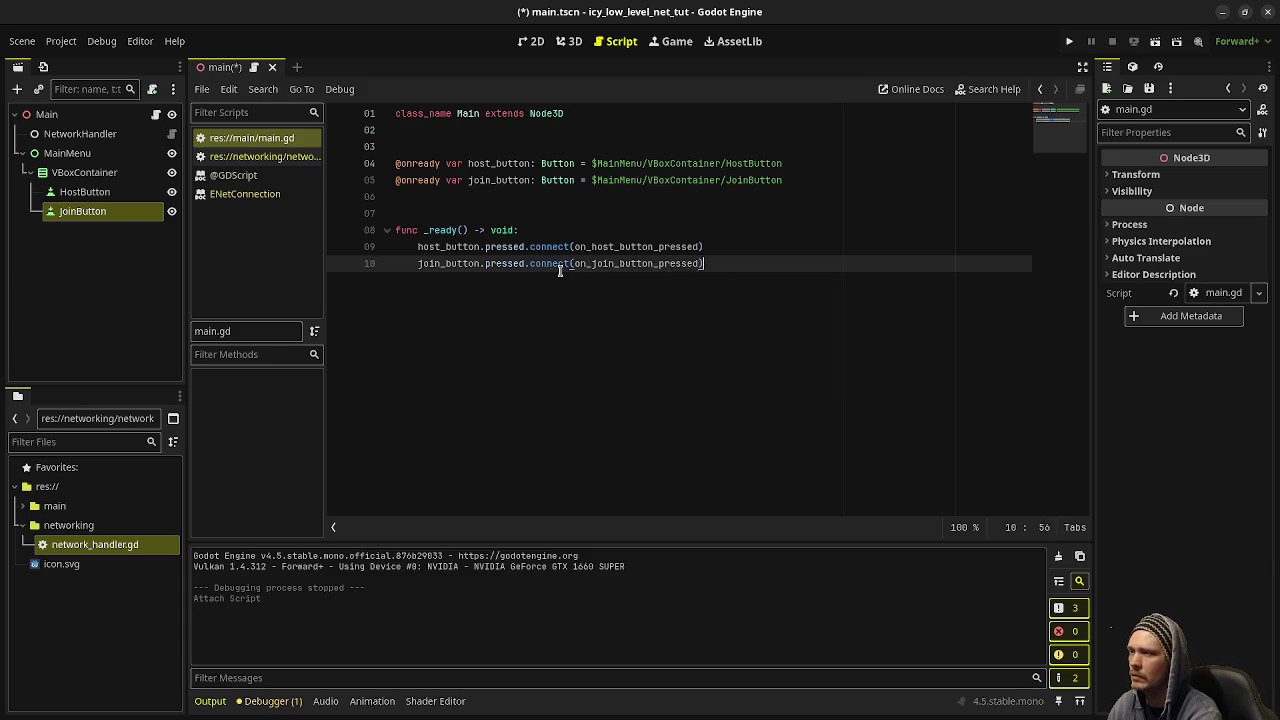
- Add on_host_button_pressed and on_join_button_pressed handlers returning void with pass, and save
key("Return")
key("Return")
key("Return")
type("func on_host_button_pressed(")
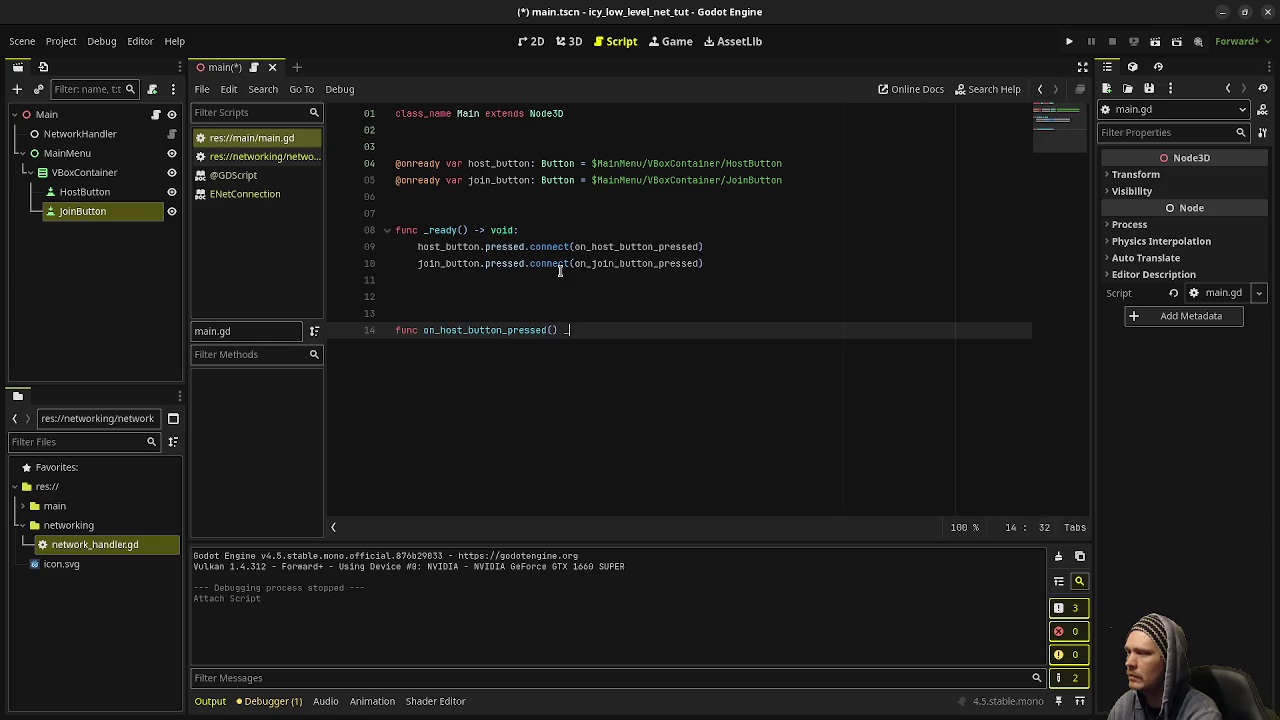
type("> void:")
key("Return")
type("pass")
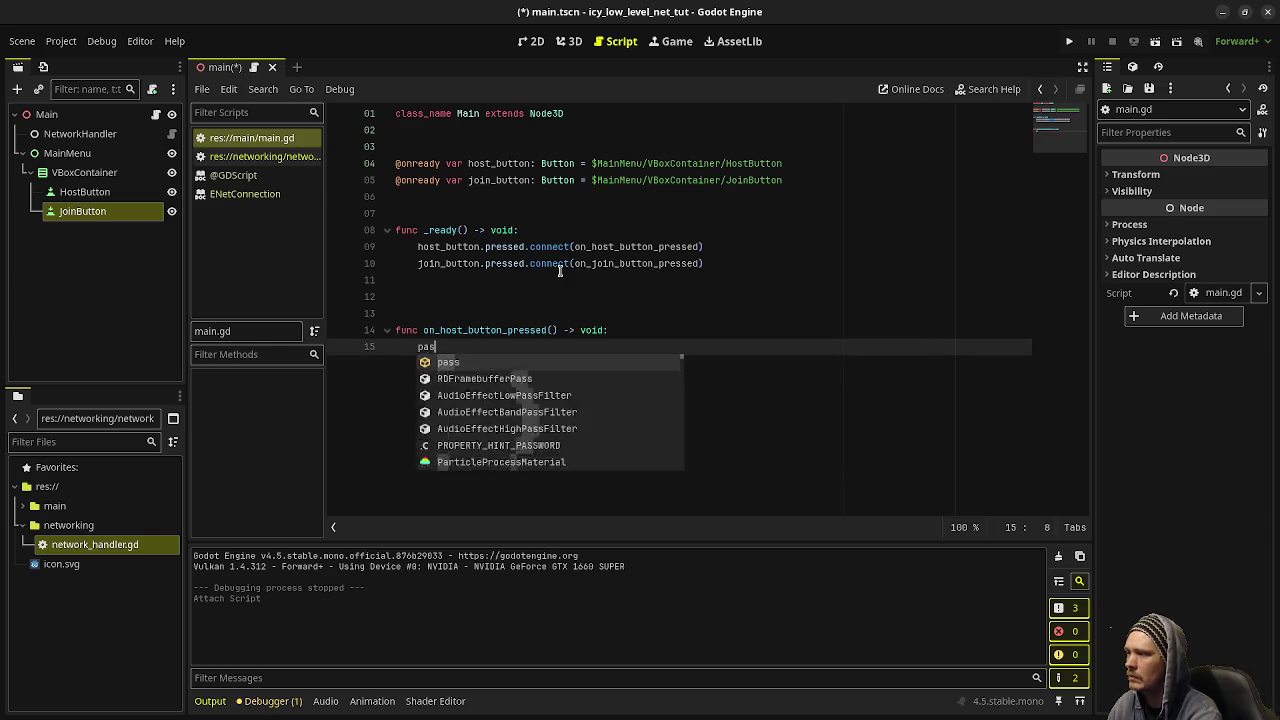
key("Return")
key("Return")
key("Return")
key("BackSpace")
type("func on_join_button_")
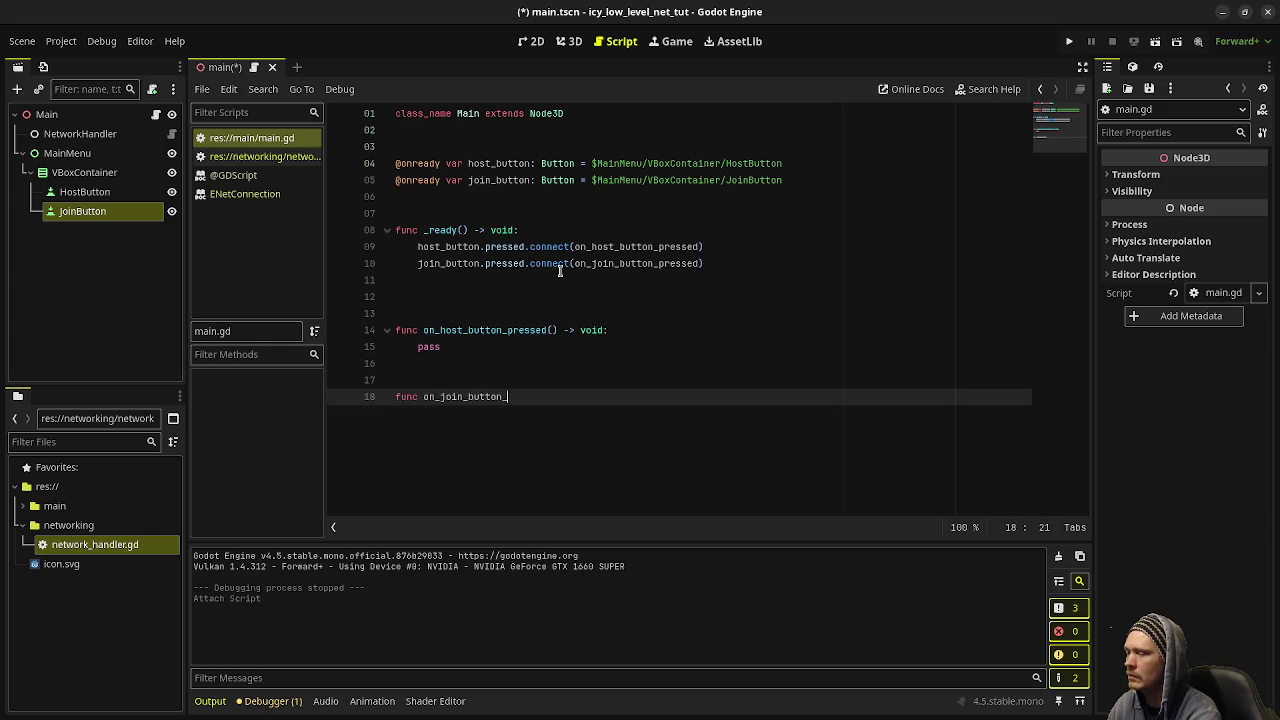
type("-> void:")
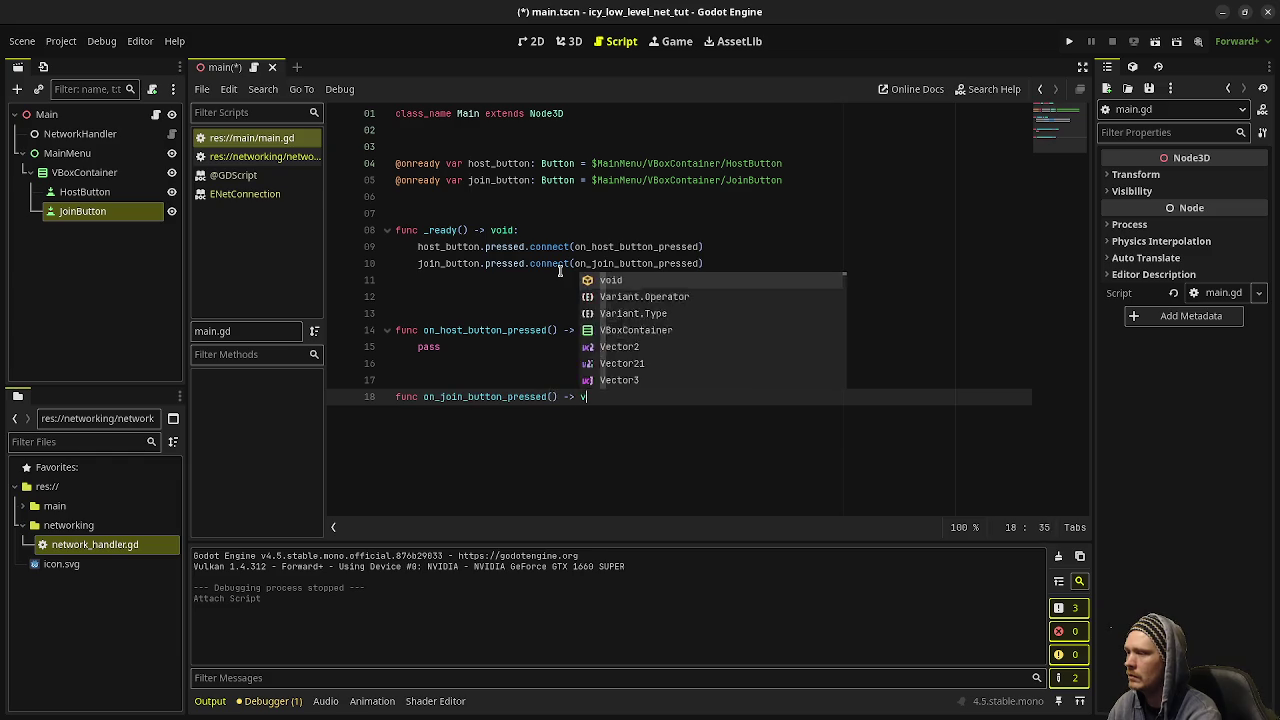
key("Return")
type("pass")
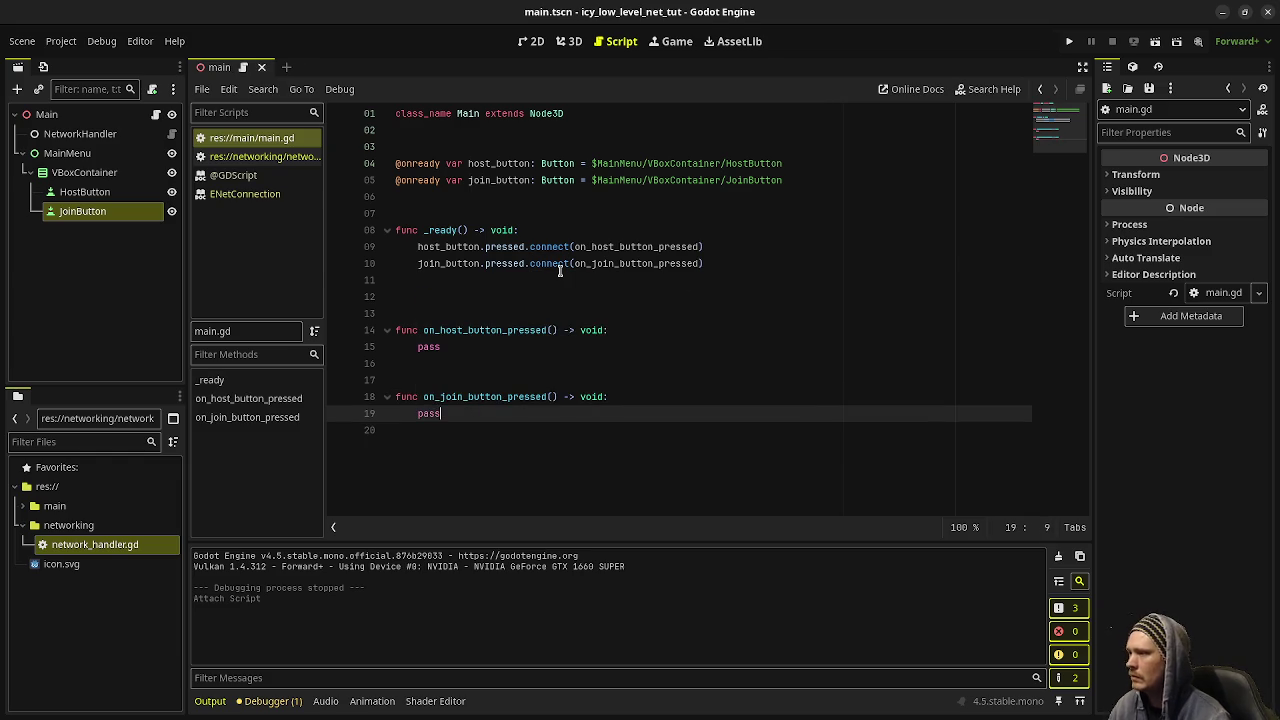
left_click(560, 268)
left_click(551, 278)
key("BackSpace")
key("ctrl+s")
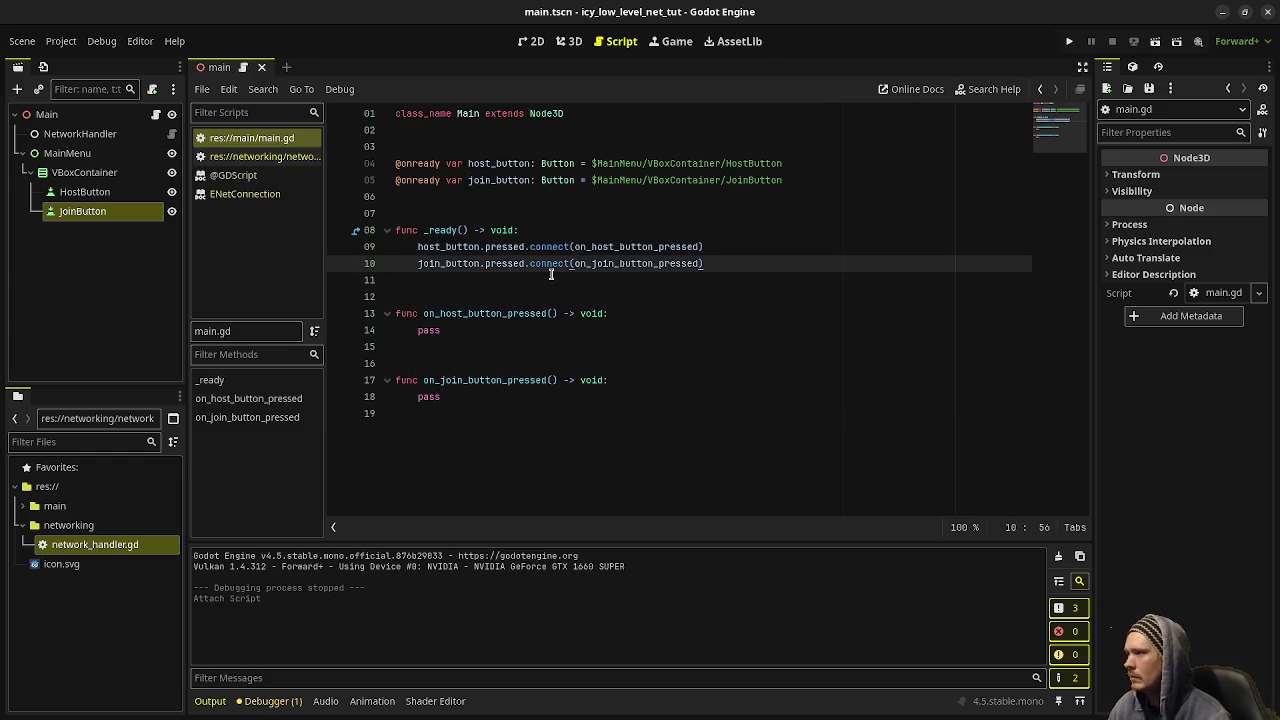
double_click(427, 330)
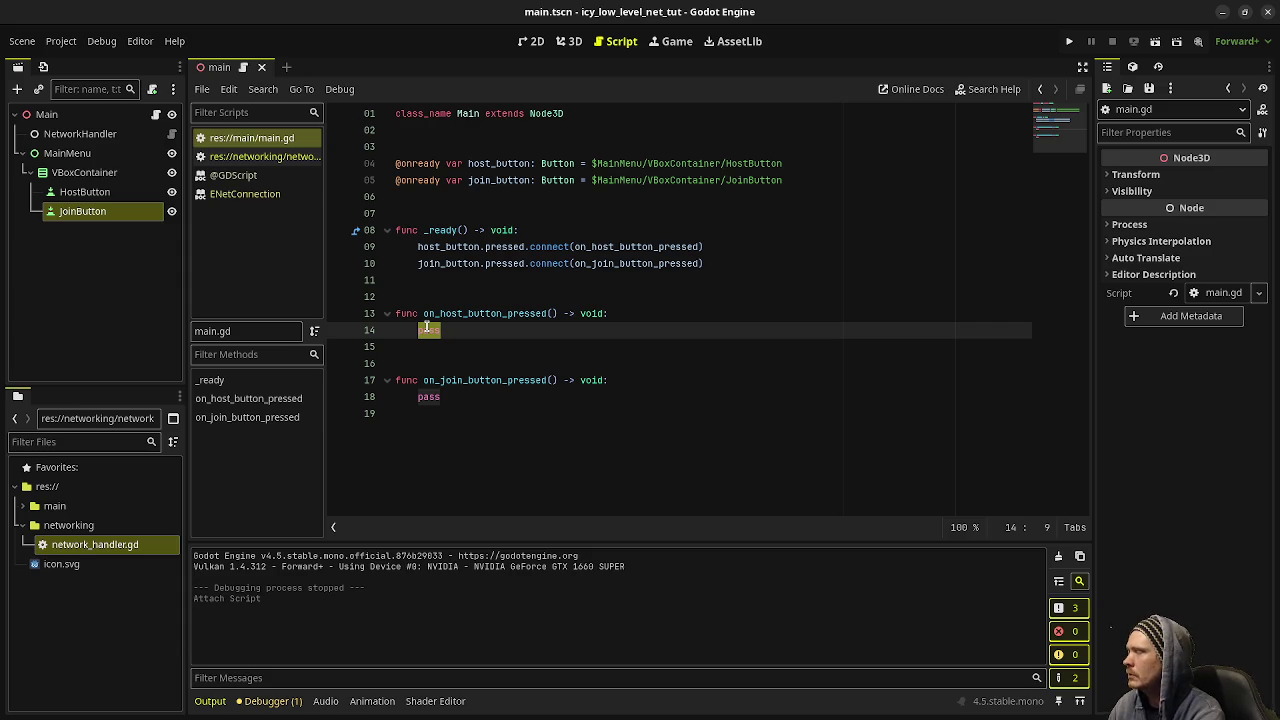
mouse_move(78, 133)
left_mouse_down()
mouse_move(500, 185)
mouse_move(513, 203)
left_mouse_up()
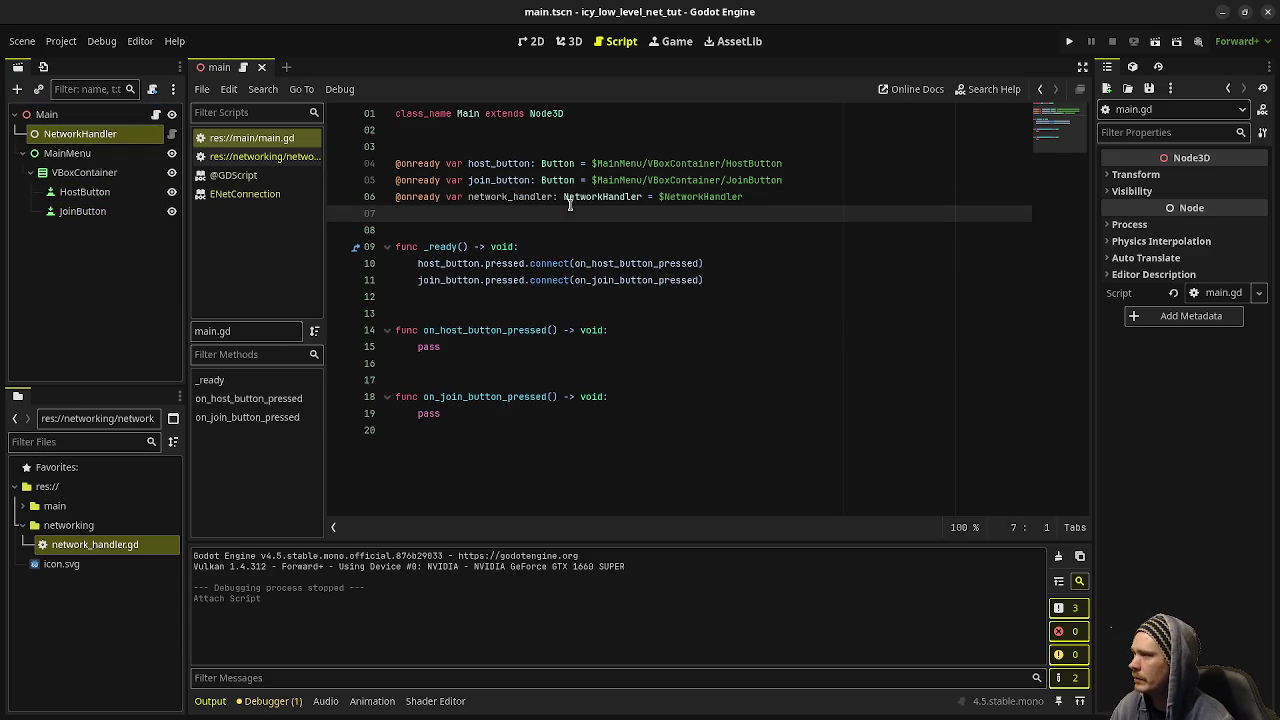
left_click(828, 180)
key("Return")
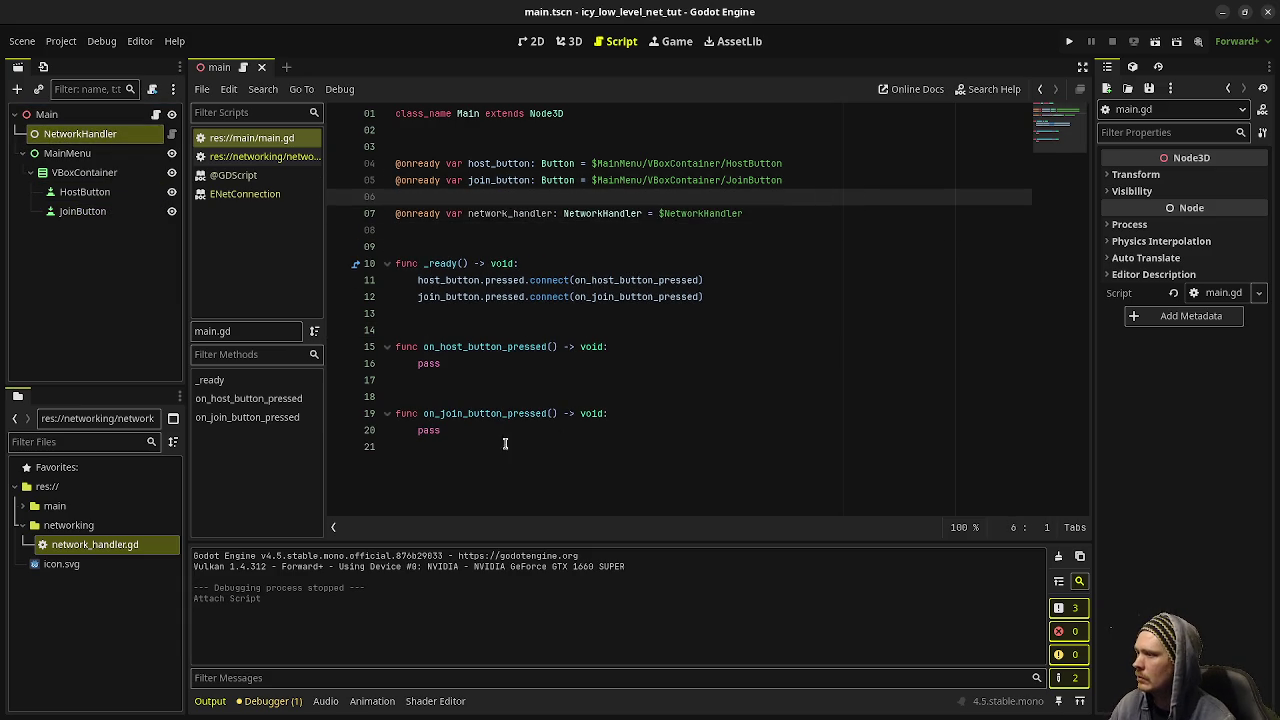
- Replace the host handler's pass with network_handler.start_server()
double_click(437, 363)
type("network_handler.c")
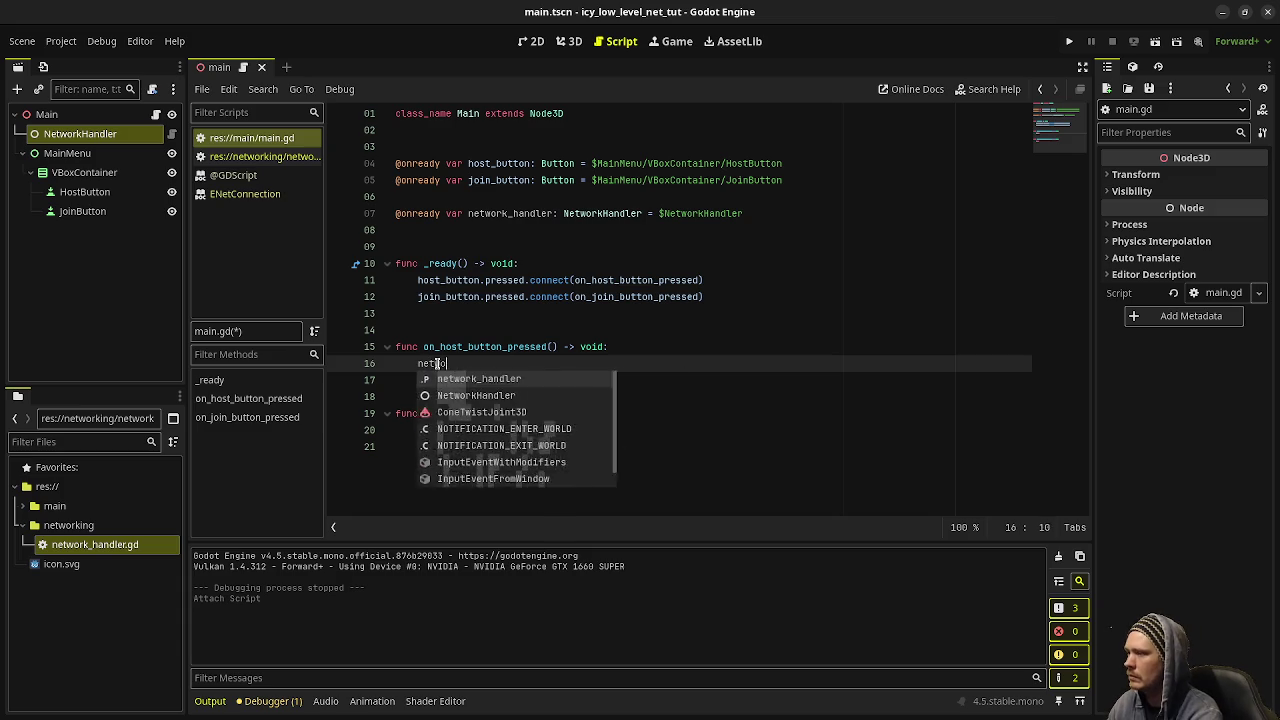
type("reate")
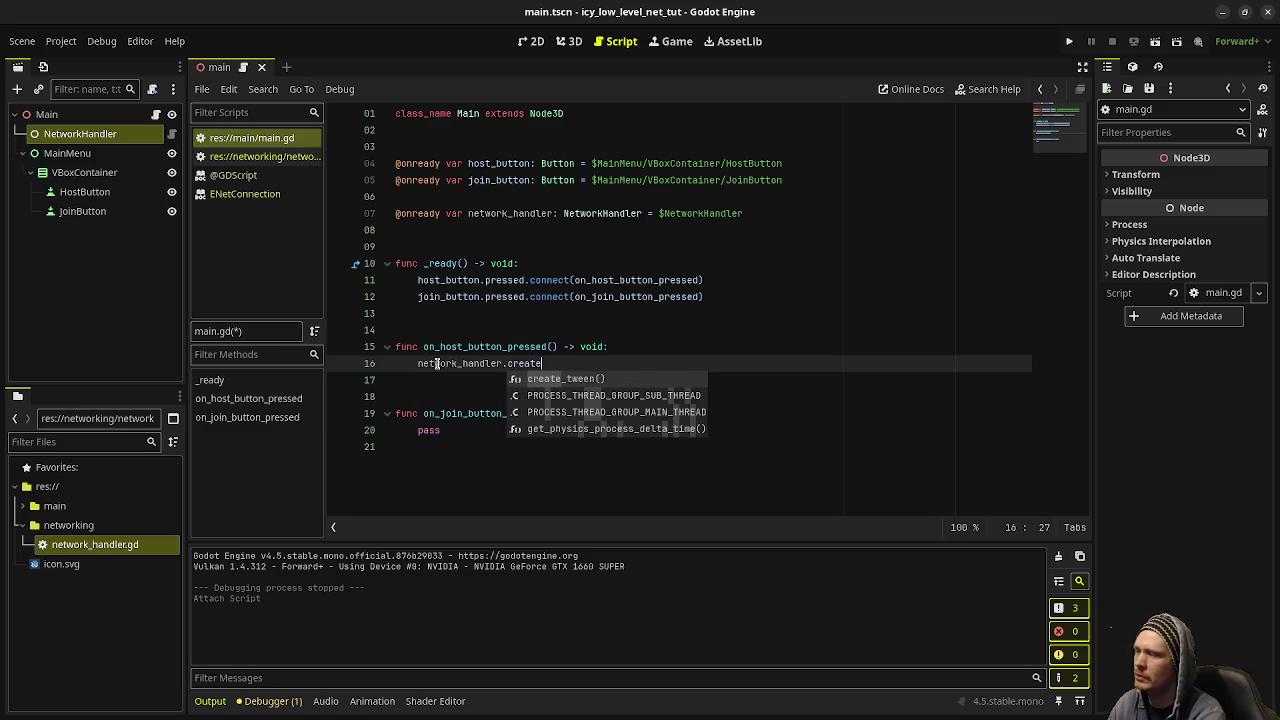
key("BackSpace")
key("BackSpace")
key("BackSpace")
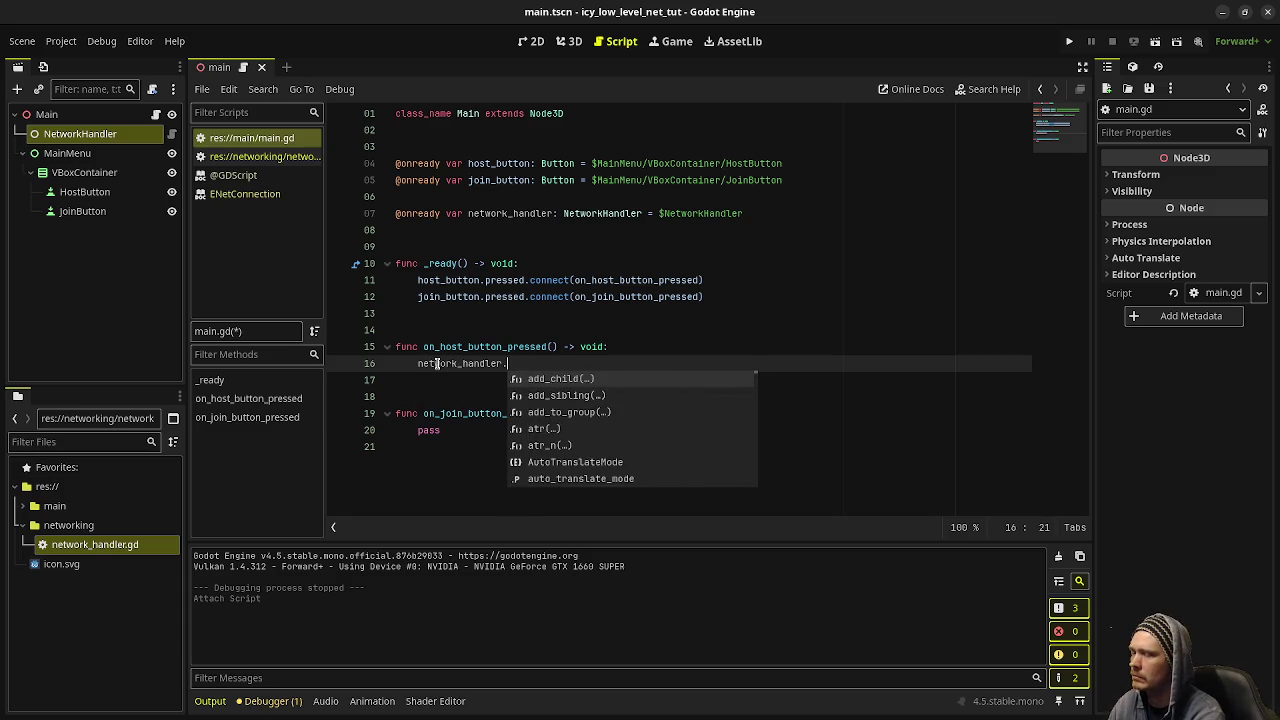
left_click(258, 156)
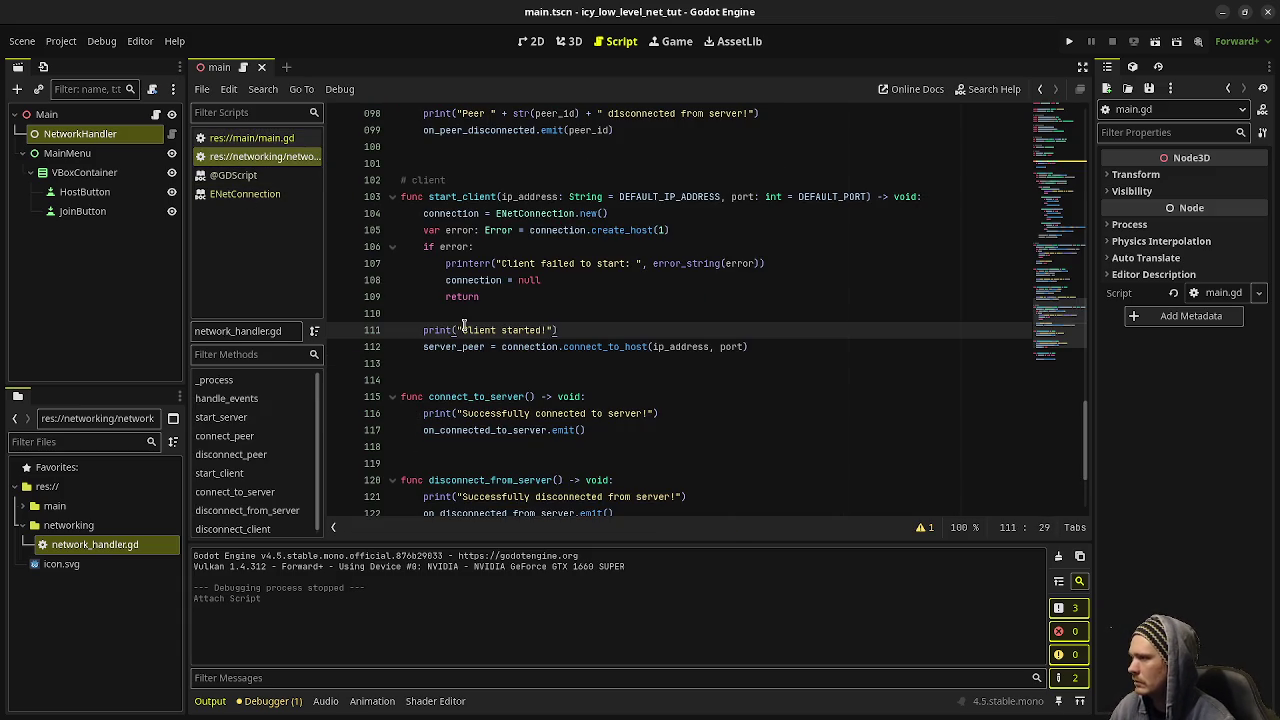
scroll(463, 325, "up", 9)
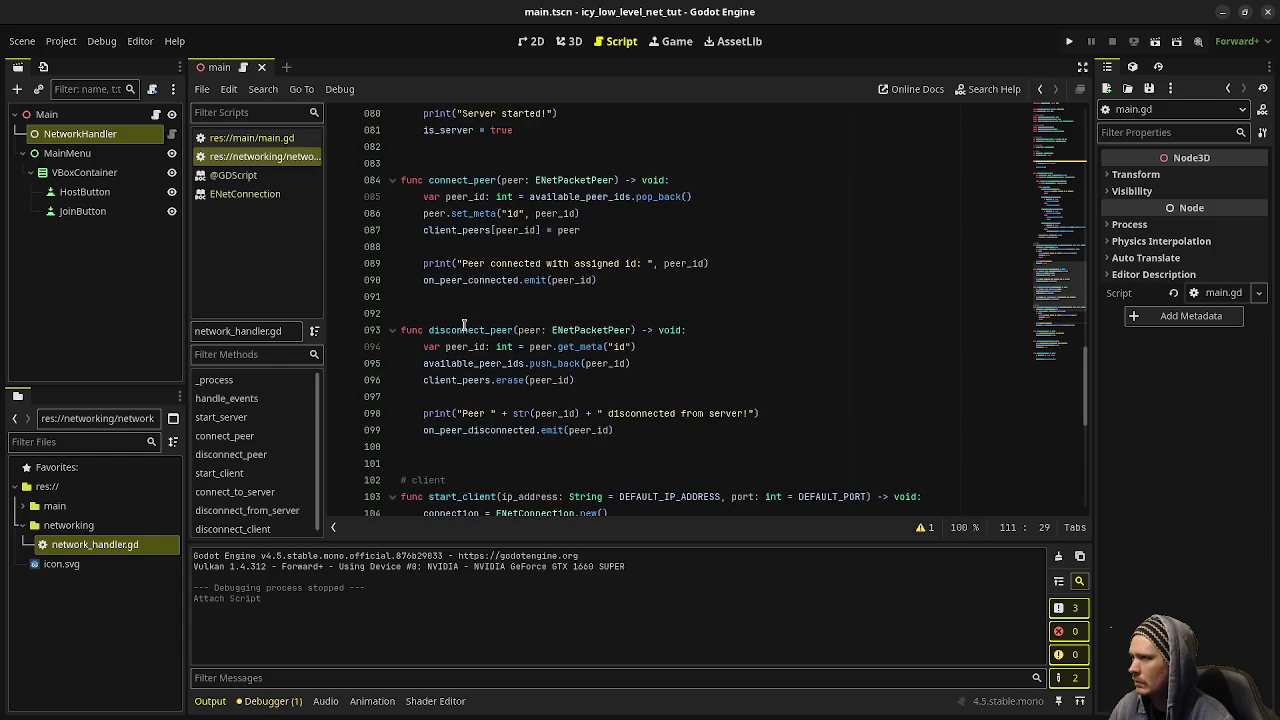
scroll(463, 325, "up", 3)
left_click(251, 138)
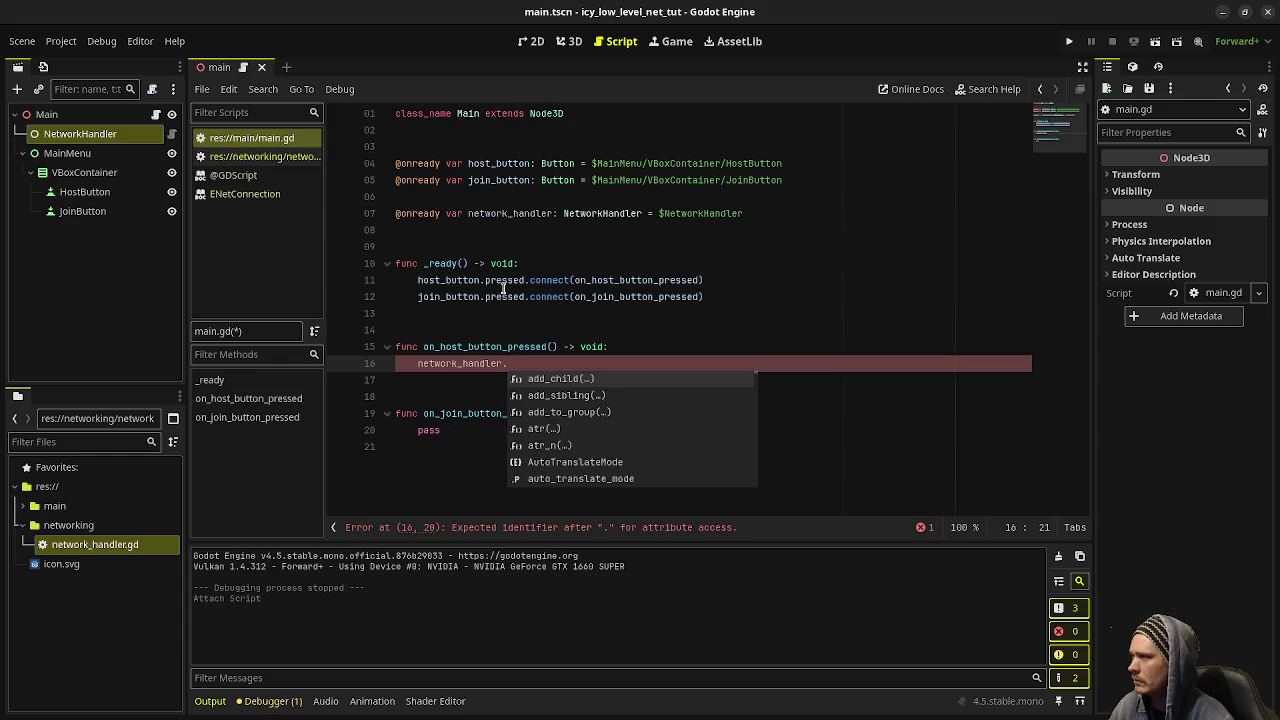
type("start")
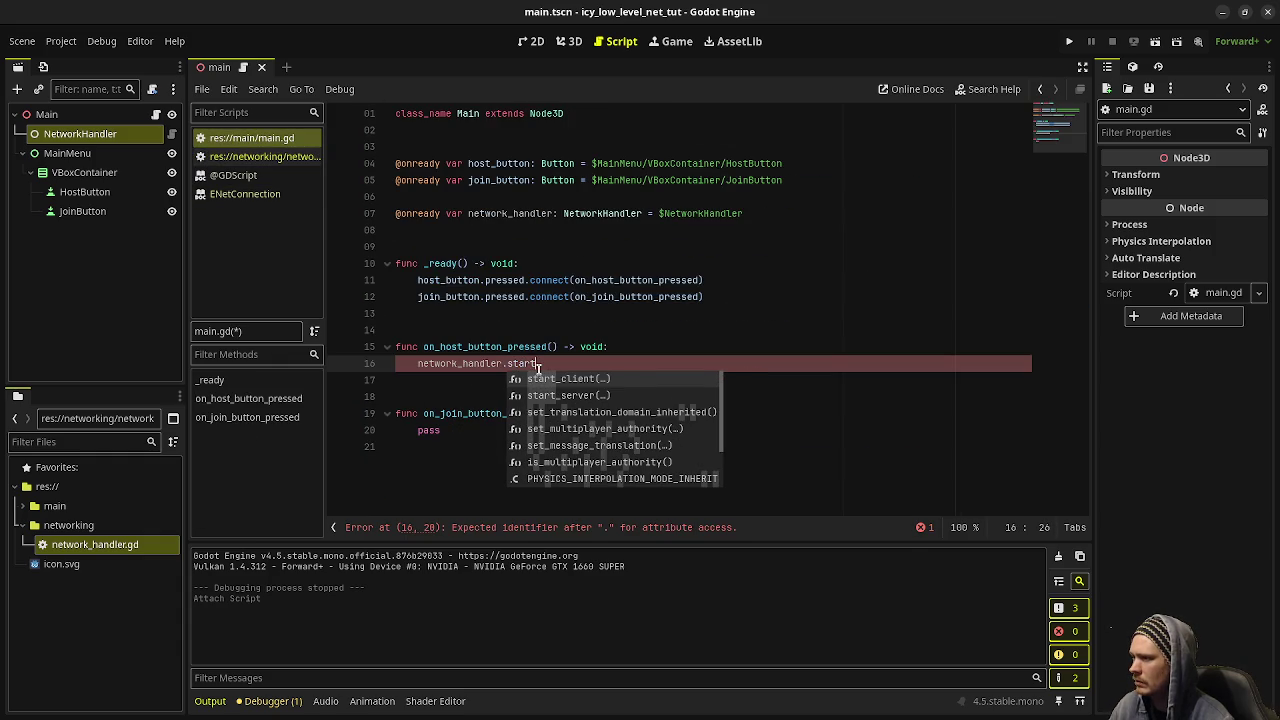
left_click(600, 400)
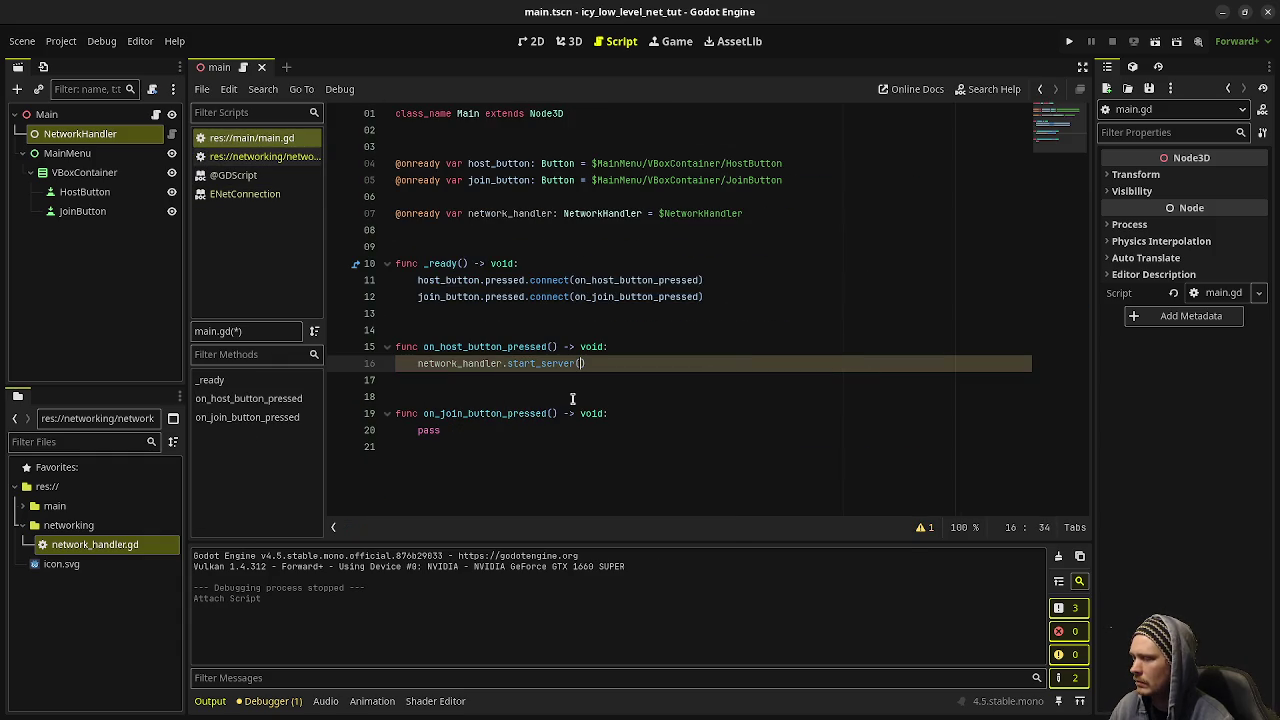
- Replace the join handler's pass with network_handler.start_client() and save main.gd
left_click(494, 432)
double_click(443, 430)
type("netw")
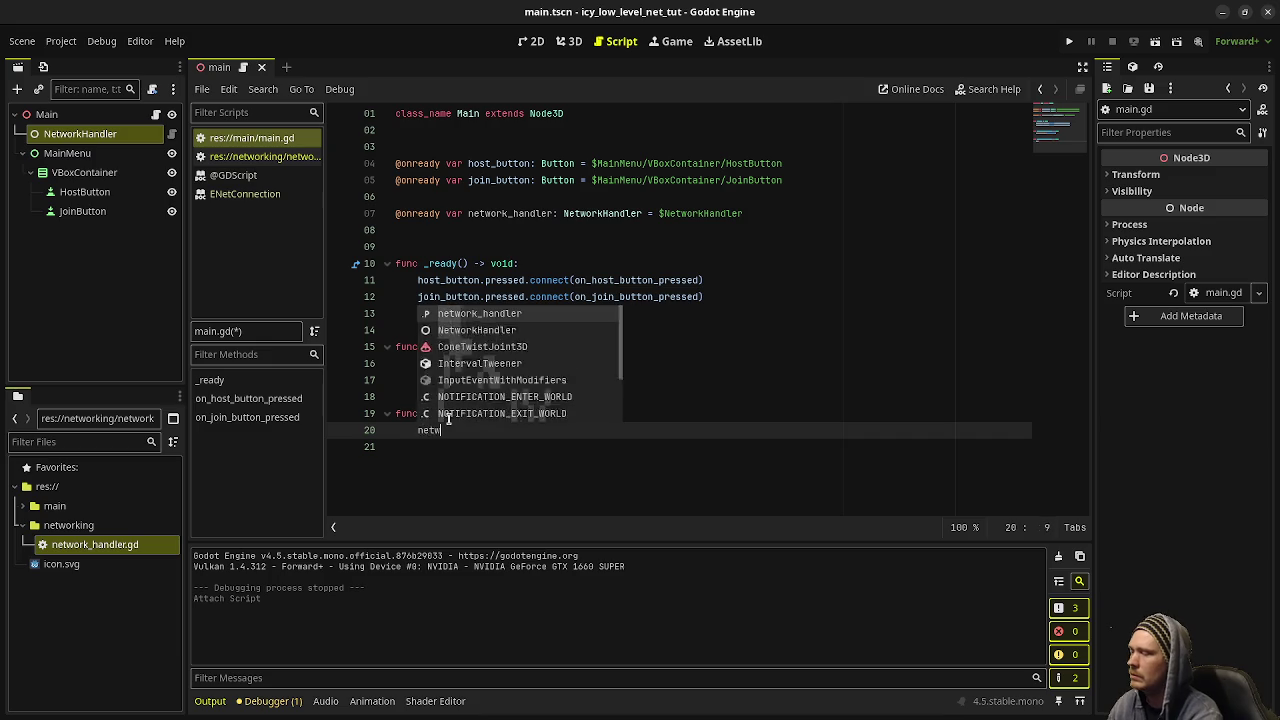
type("ork_")
key("Return")
type(".start_")
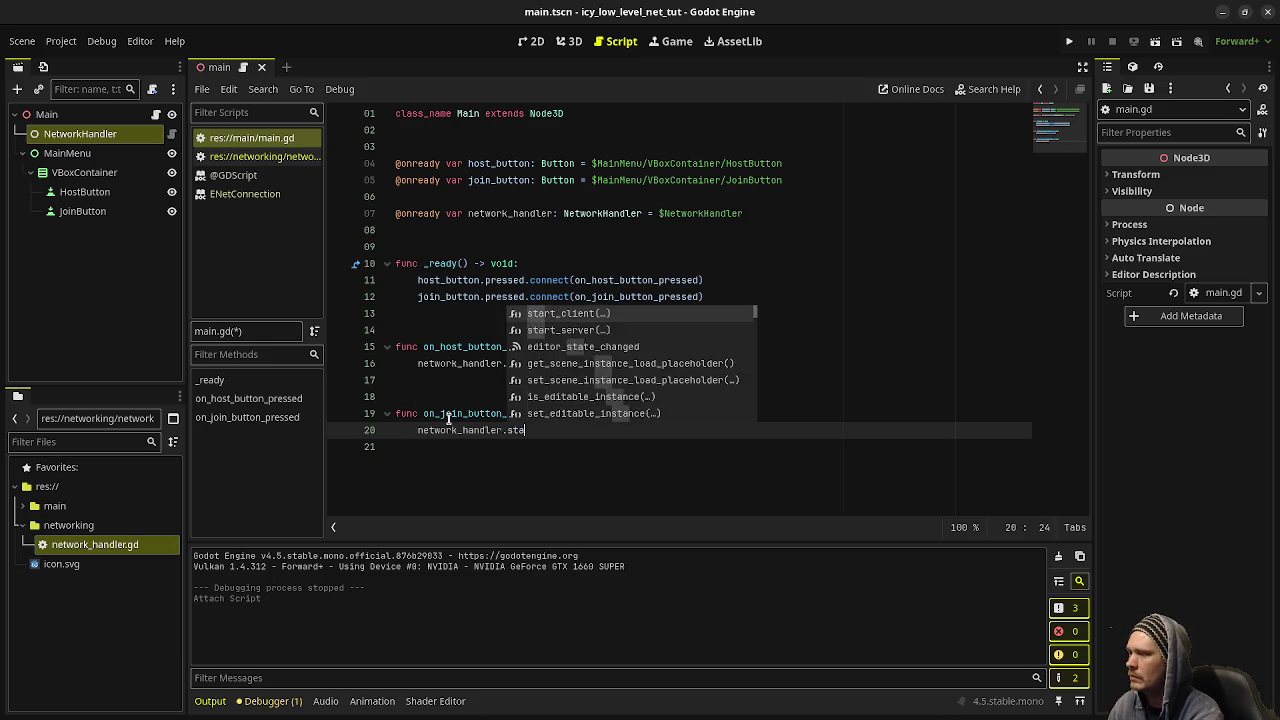
type("client")
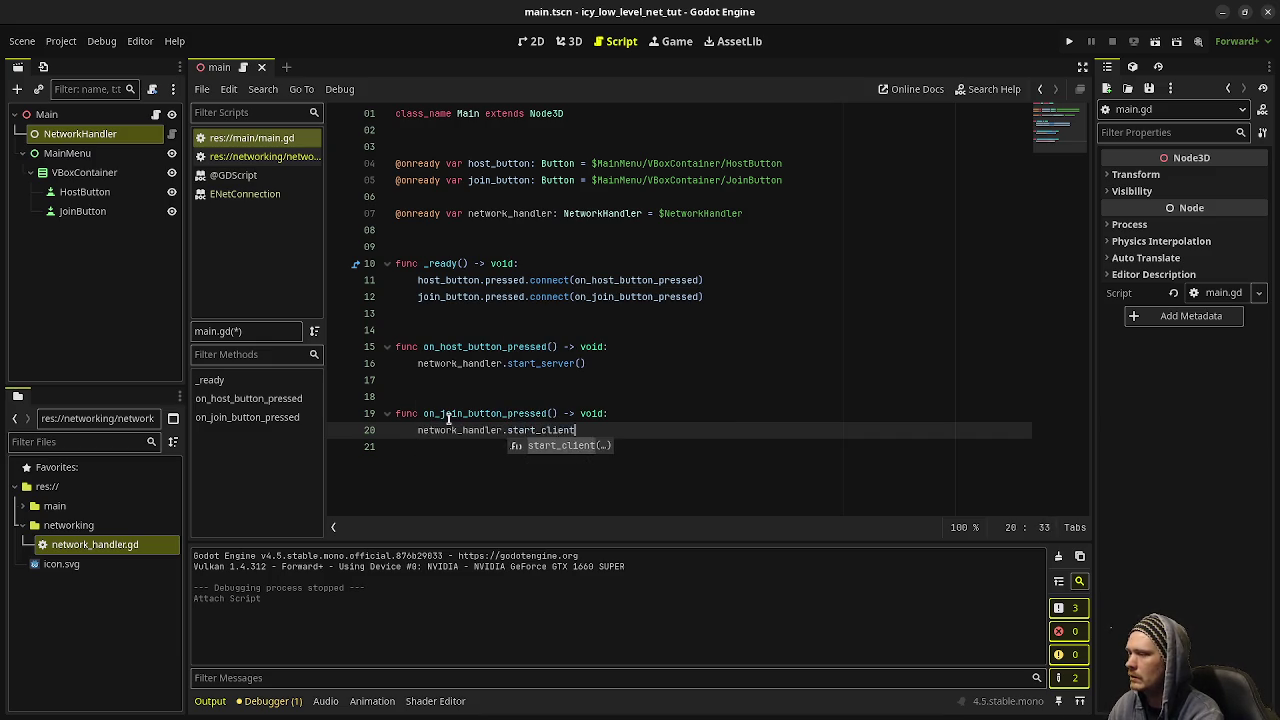
key("Return")
key("ctrl+s")
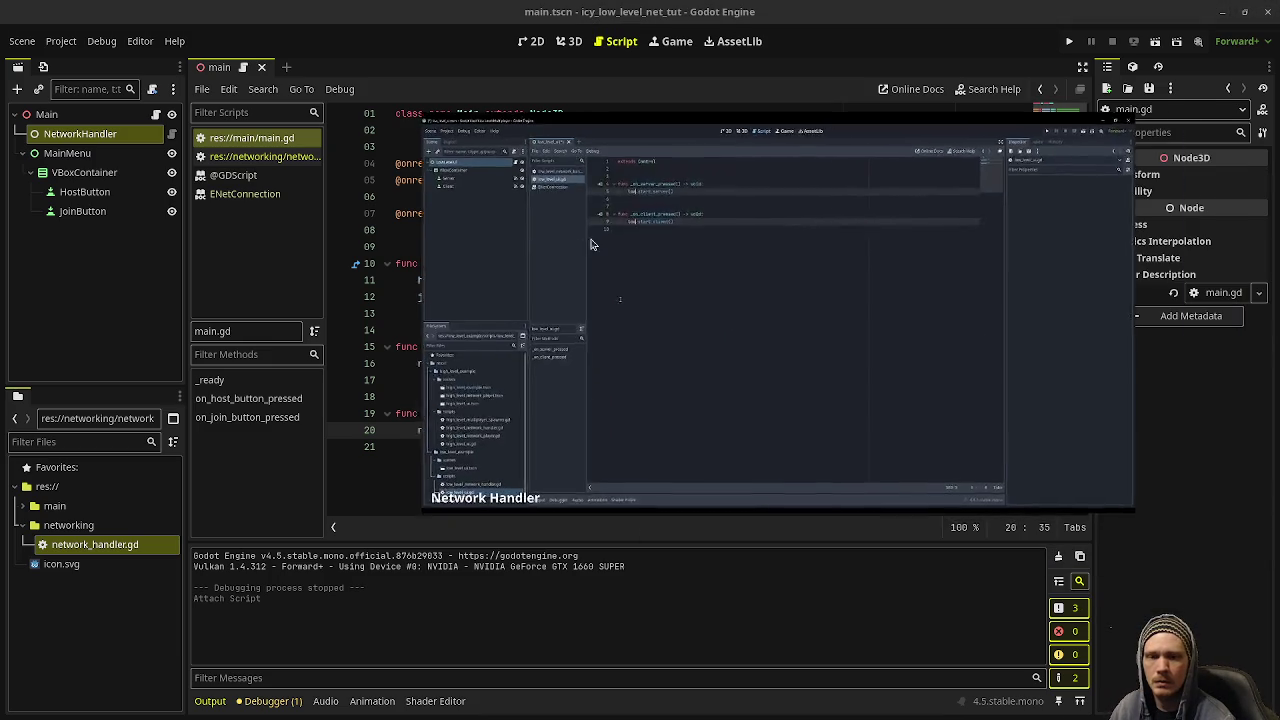
left_click(670, 492)
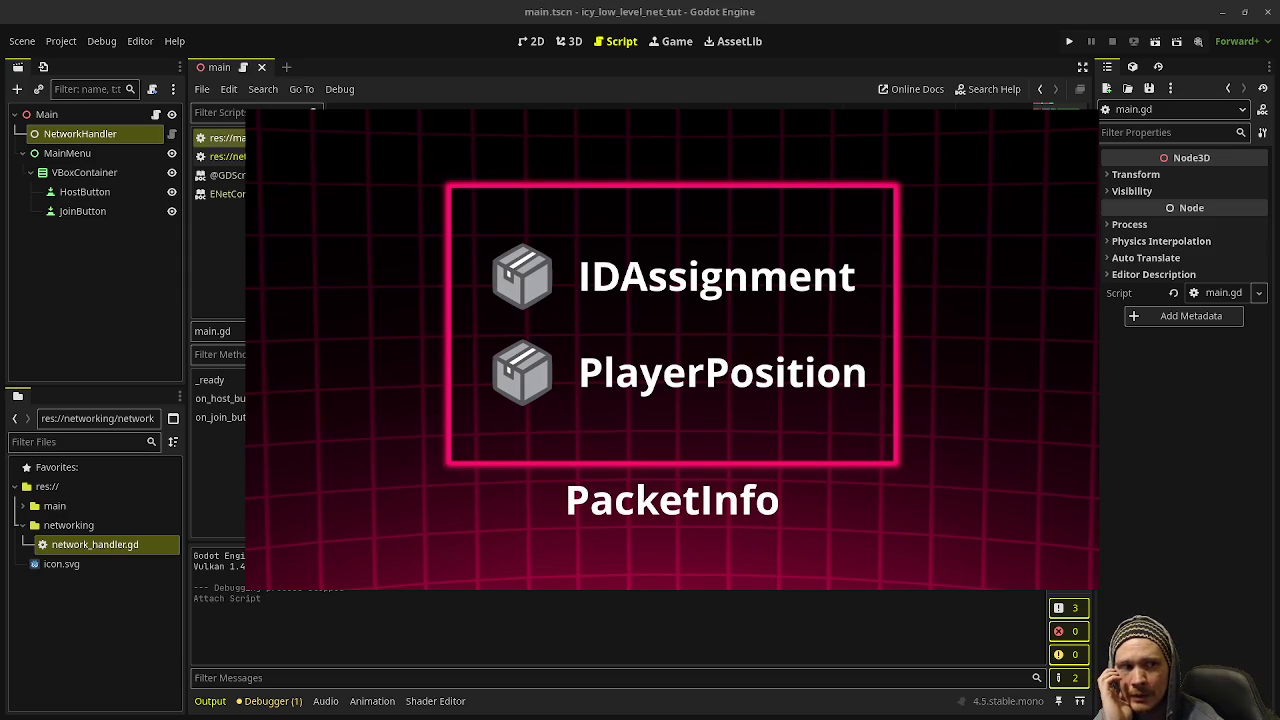
mouse_move(671, 572)
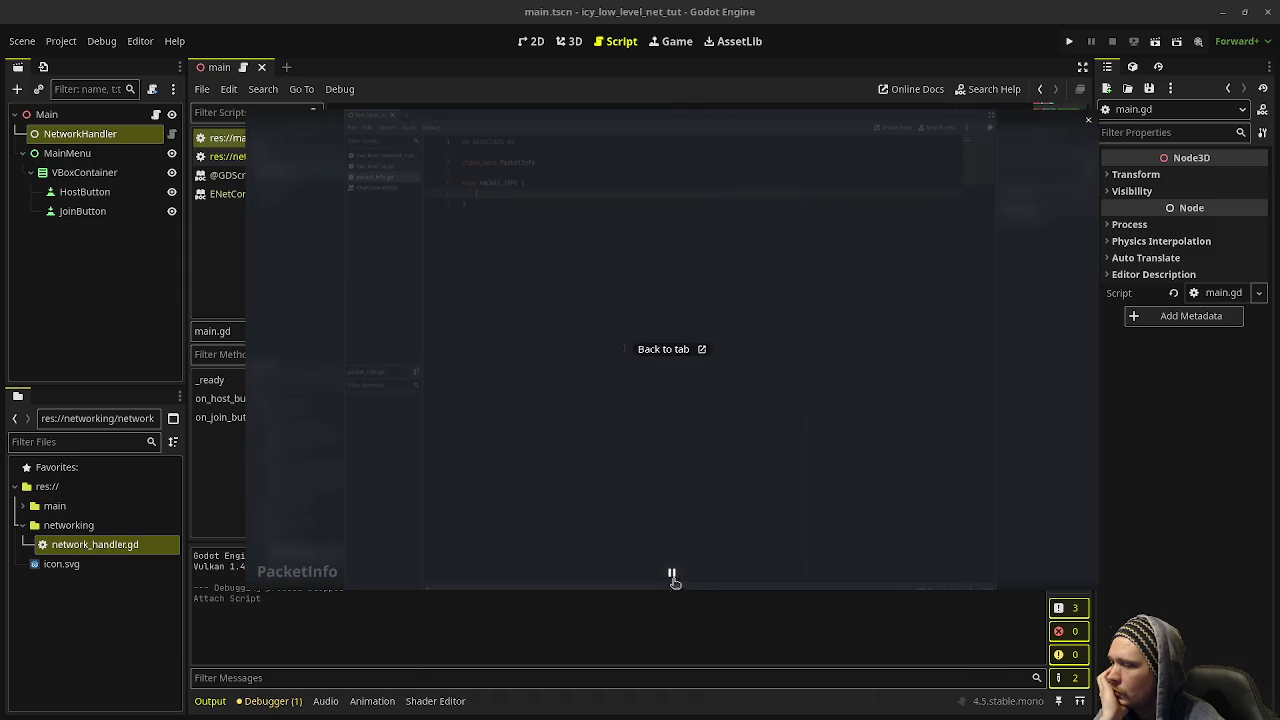
left_click(634, 349)
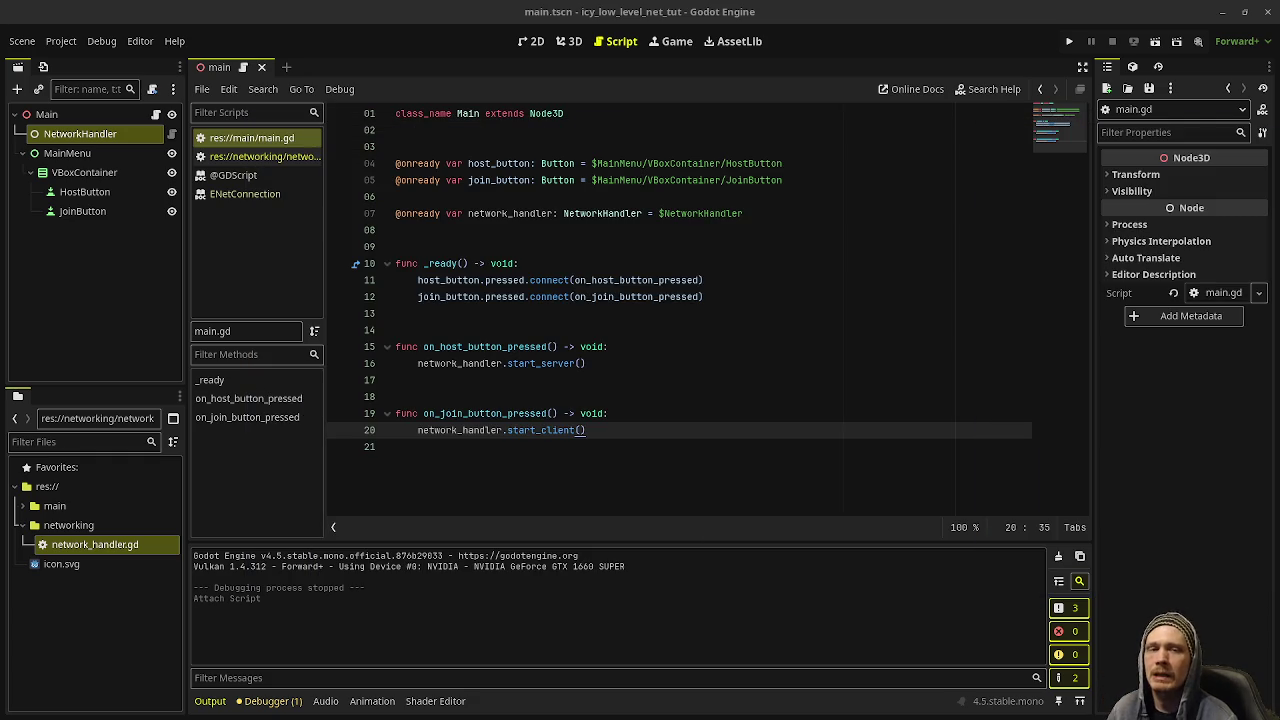
- Create packet_info.gd in the networking folder and open it for editing
left_click(80, 526)
right_click(80, 527)
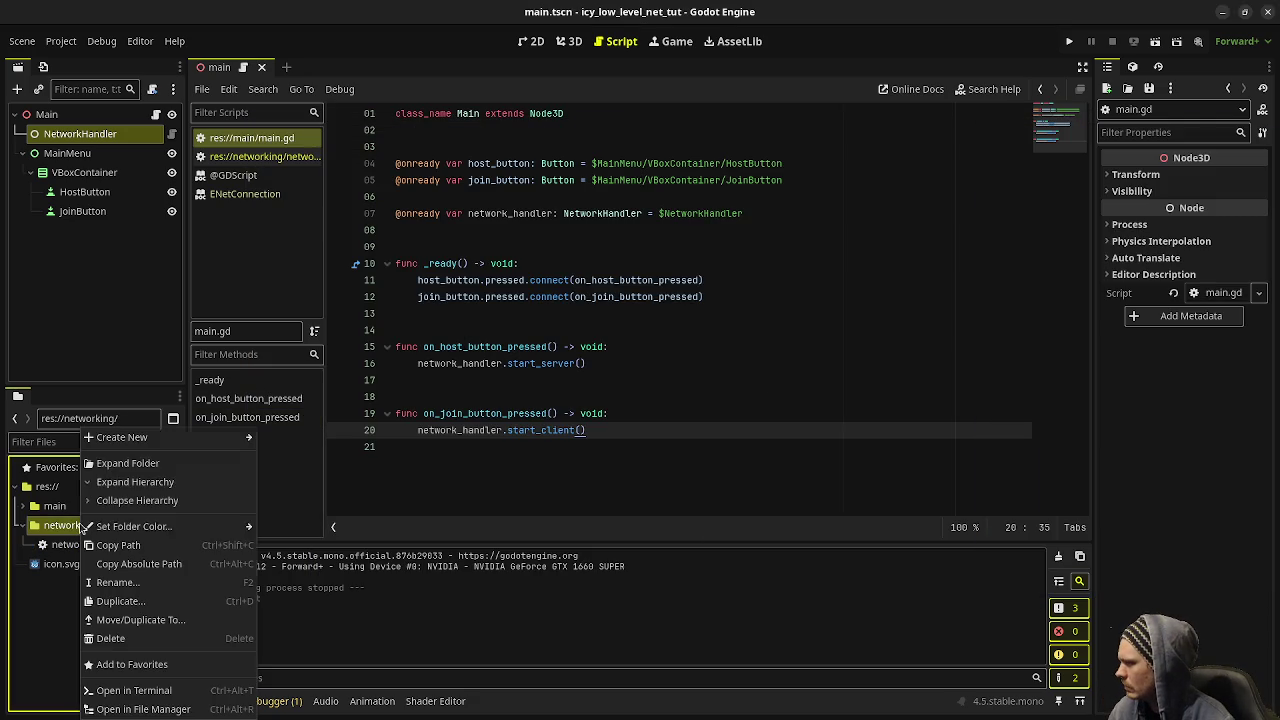
mouse_move(200, 436)
left_click(325, 478)
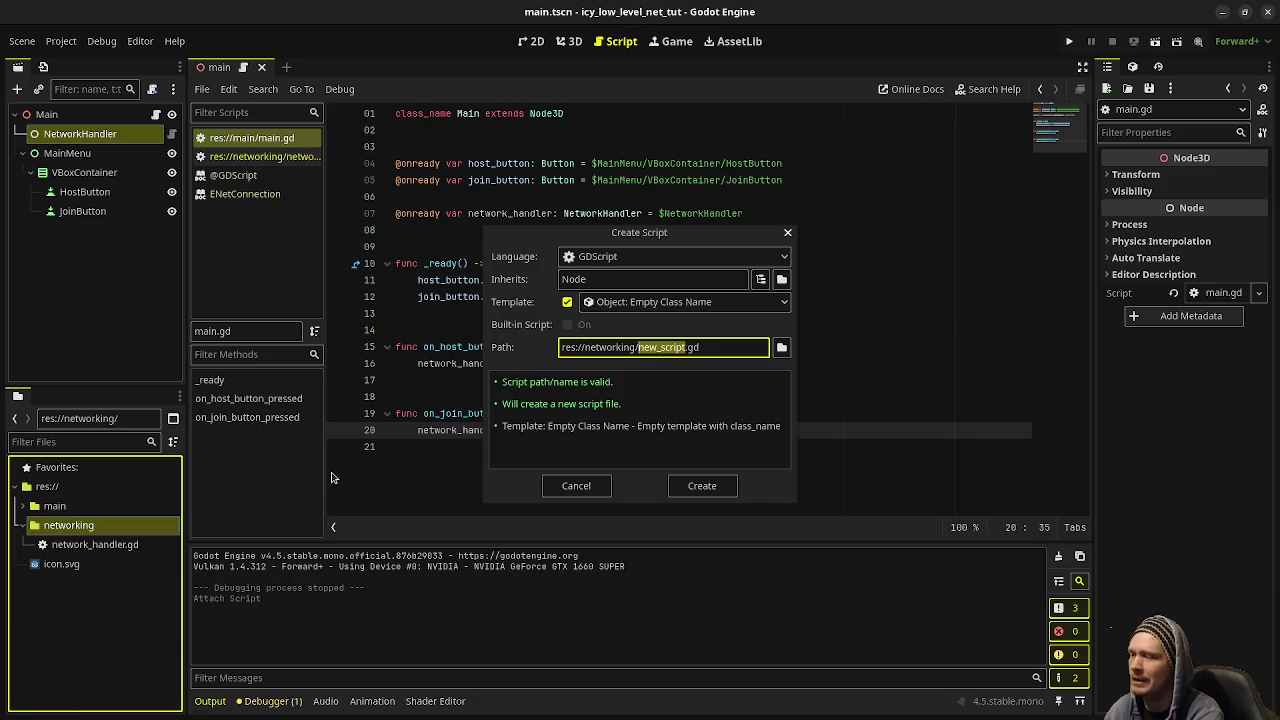
type("packet_i")
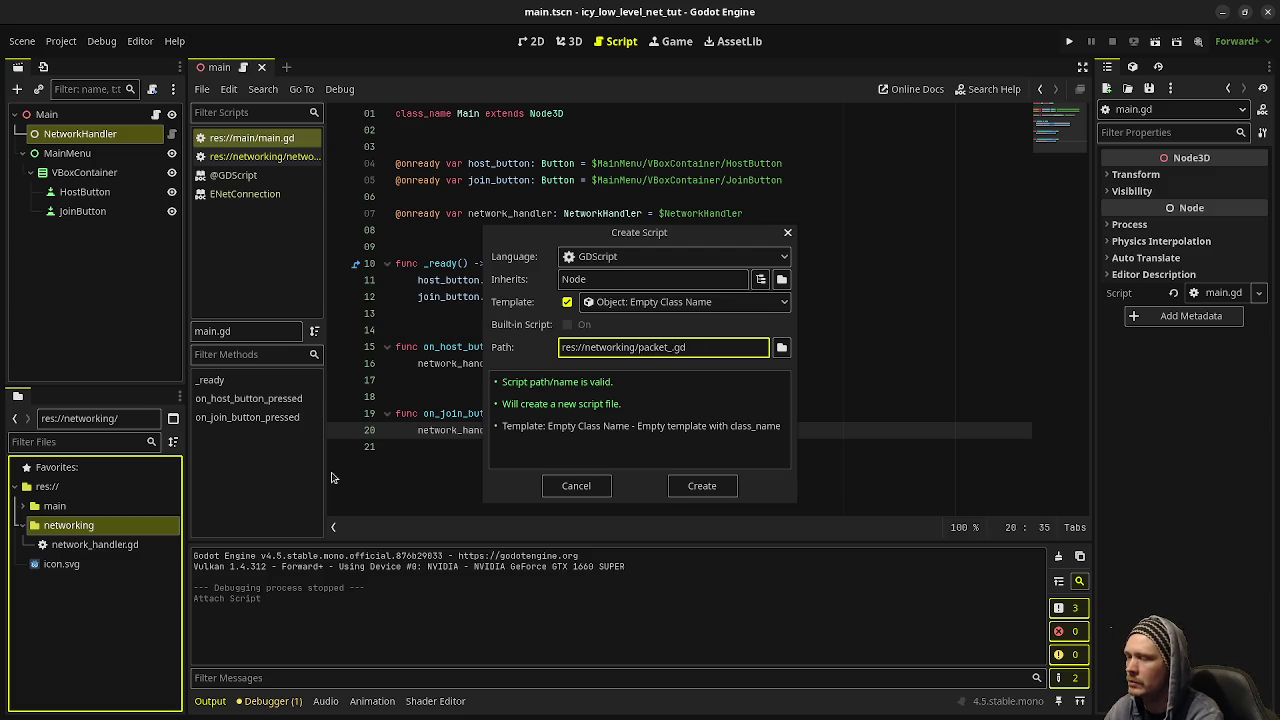
type("nfo")
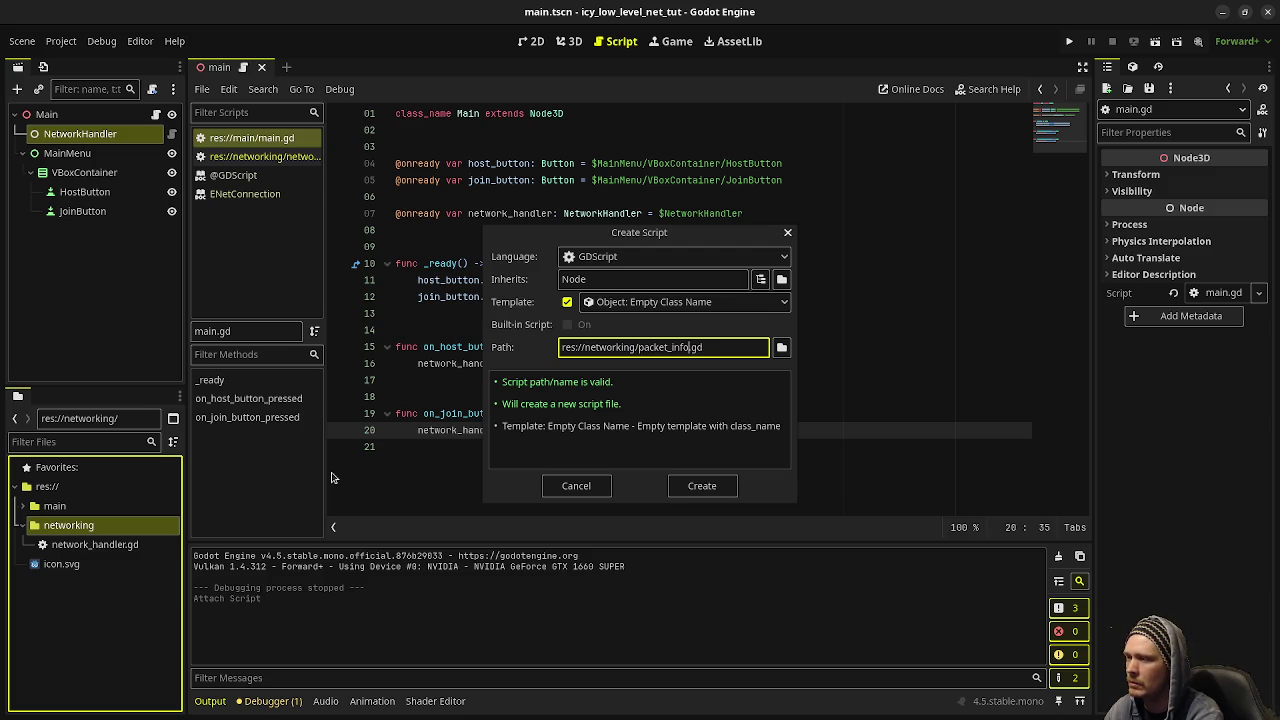
key("Return")
double_click(84, 564)
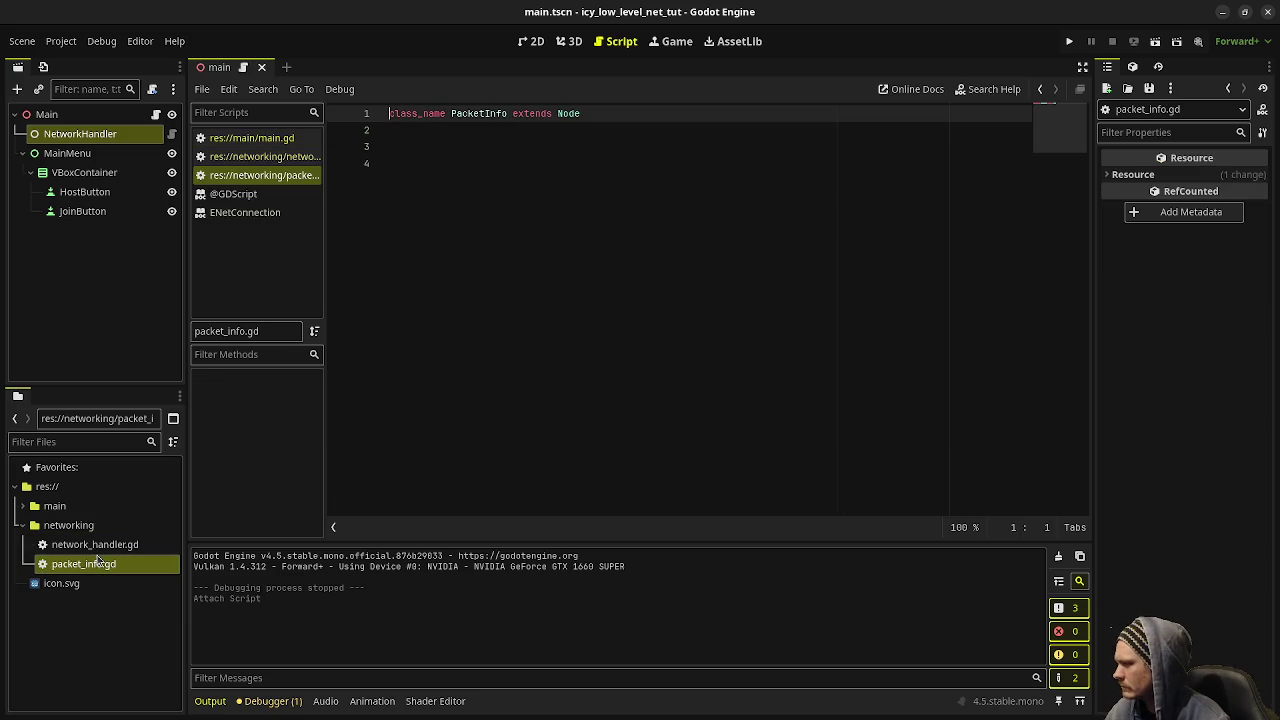
- Change packet_info.gd's first line from extends Node to extends RefCounted
left_click_drag(582, 113, 512, 113)
key("BackSpace")
key("BackSpace")
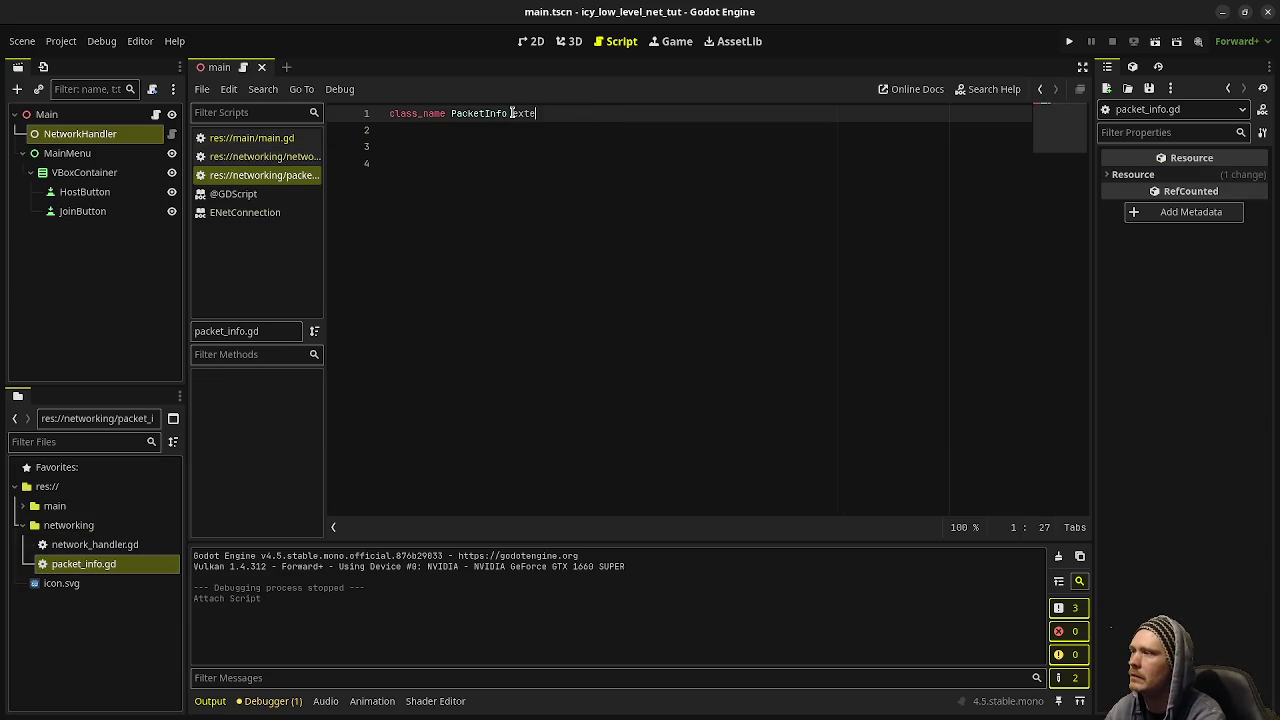
type("s ")
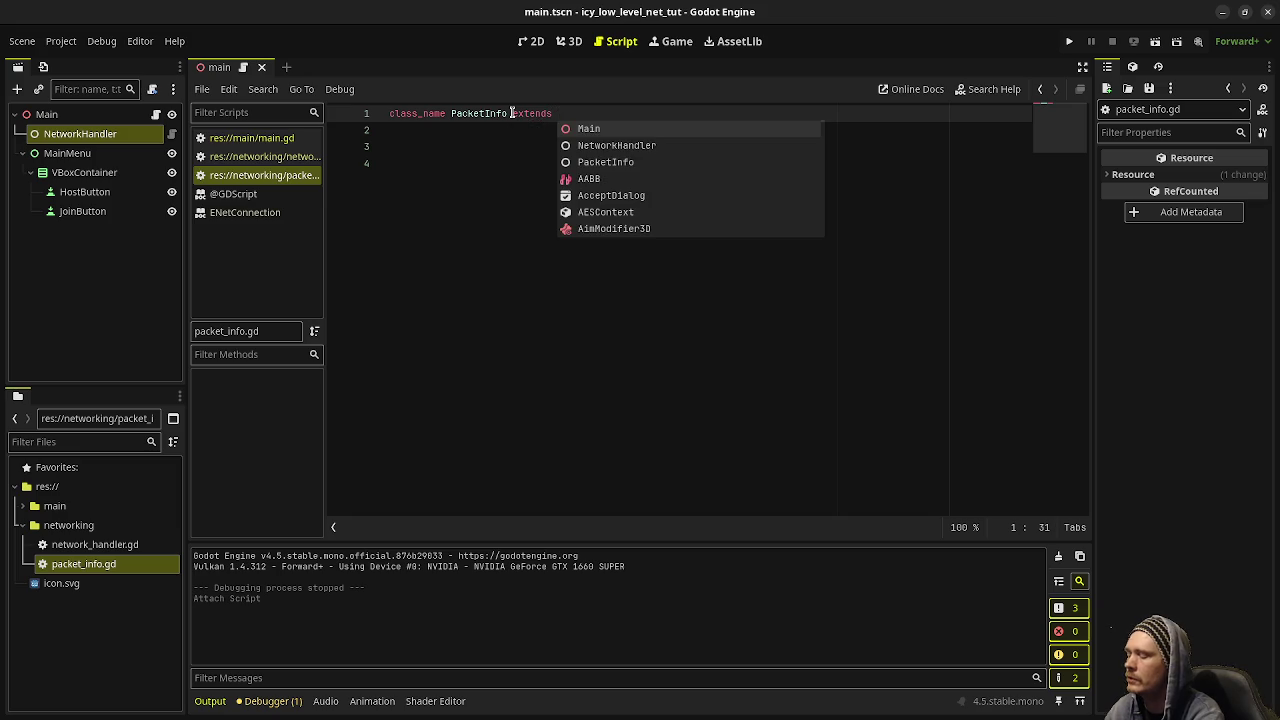
type("Ref")
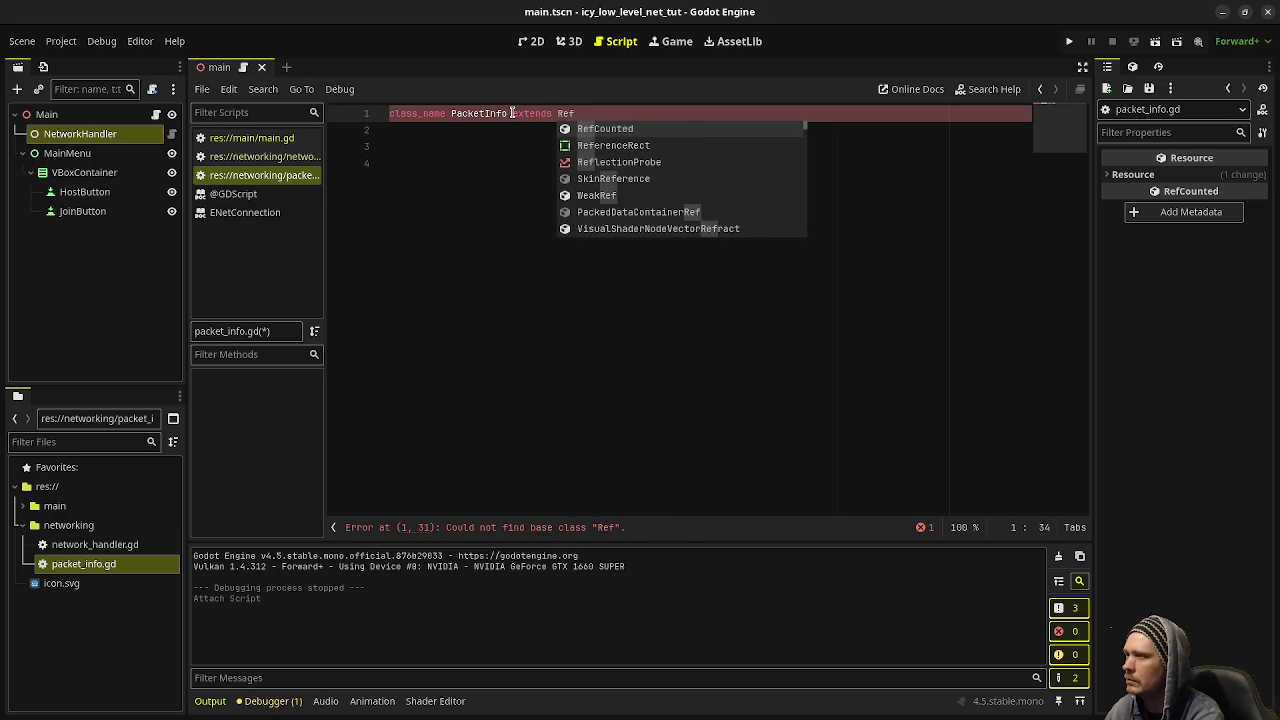
type("Counted")
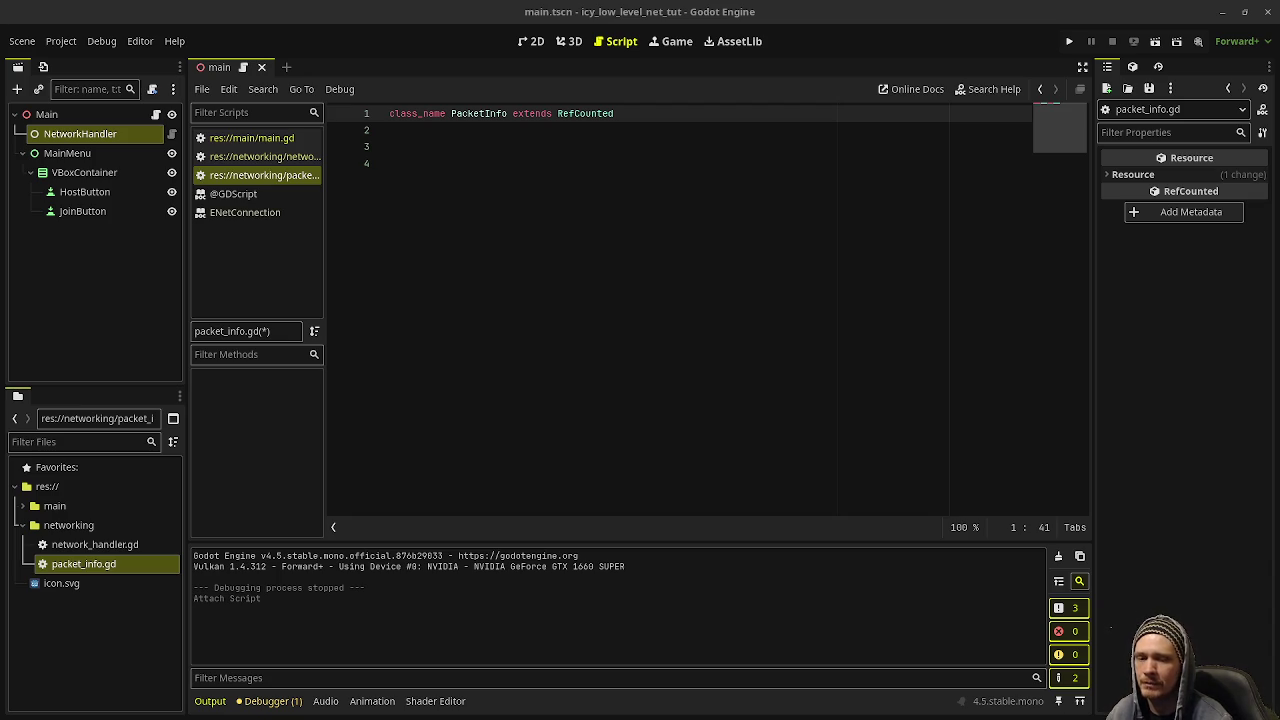
double_click(594, 113)
left_click_drag(643, 113, 537, 113)
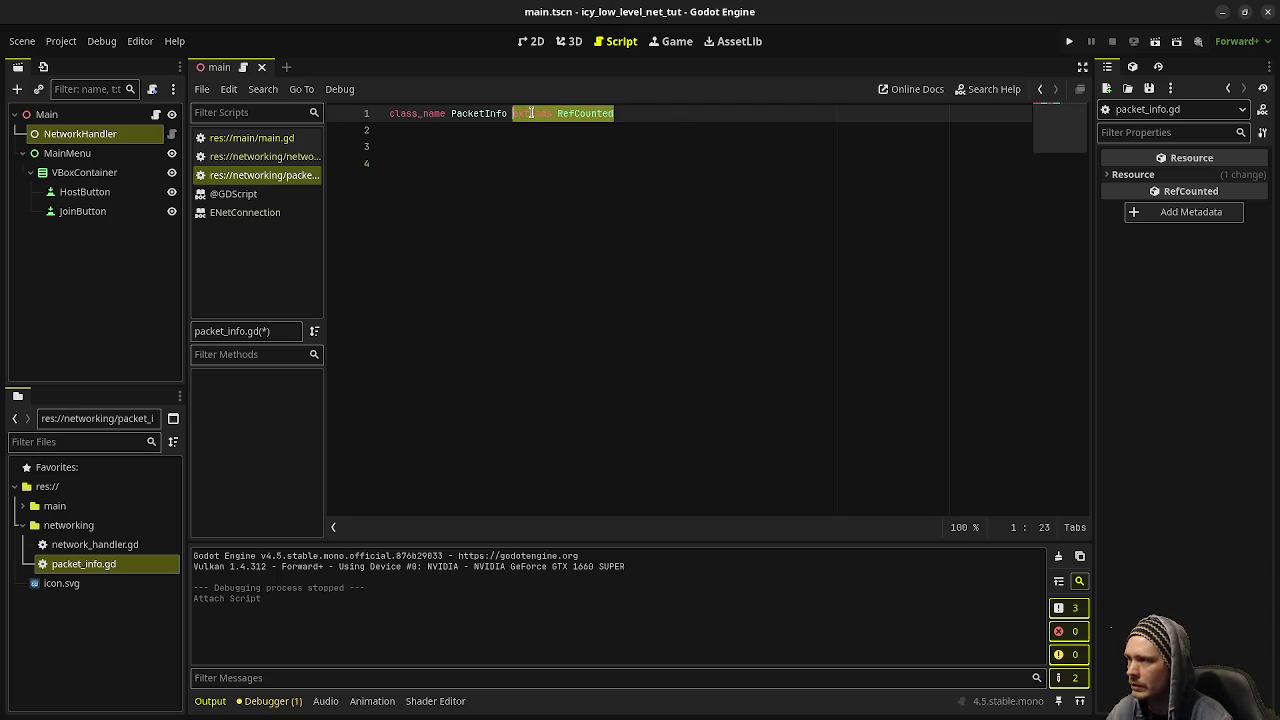
key("BackSpace")
key("BackSpace")
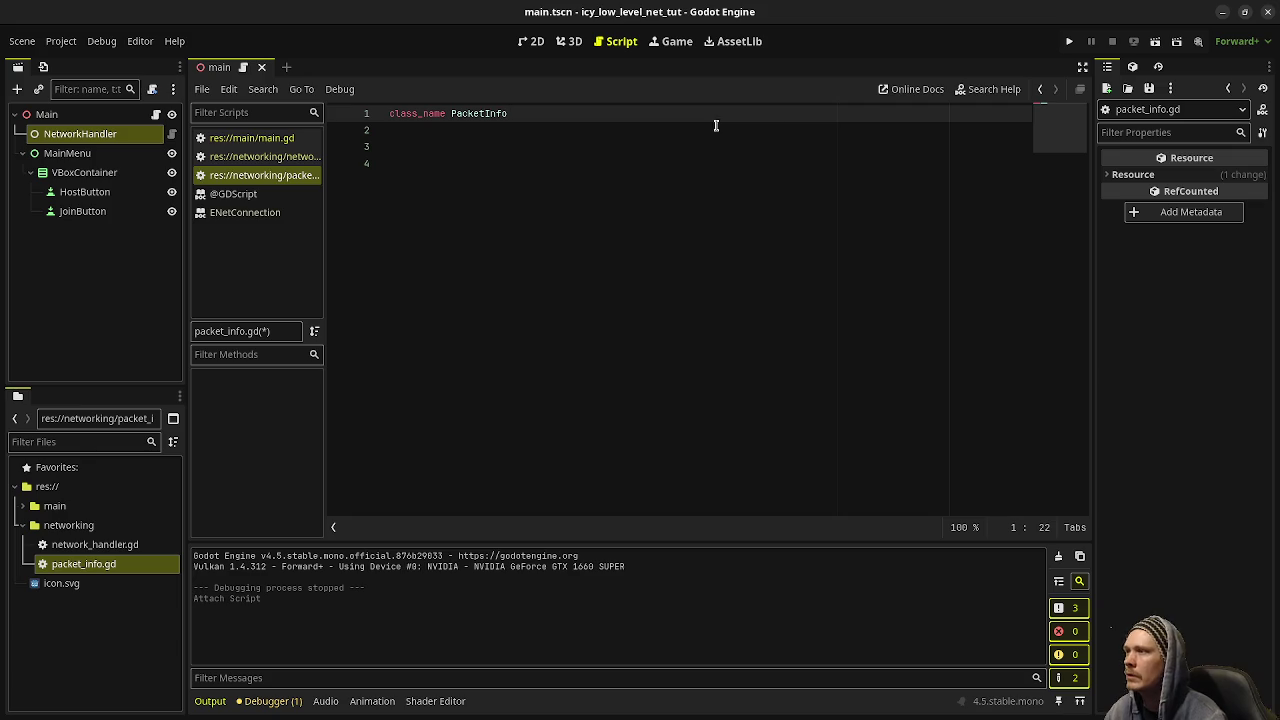
key("ctrl+z")
key("ctrl+z")
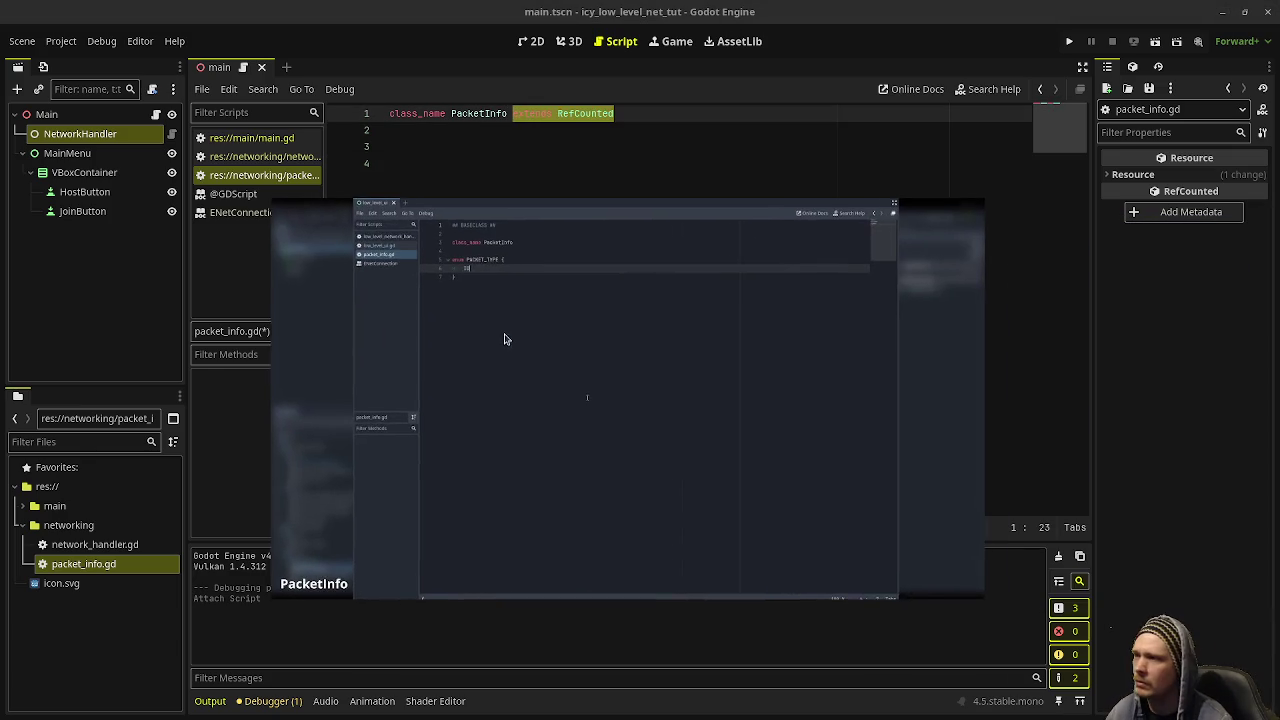
- Add enum PACKET_TYPE with values ID_ASSIGNMENT and PLAYER_POSITION on line 4
left_click_drag(494, 314, 486, 366)
left_click(689, 253)
type("enum PA")
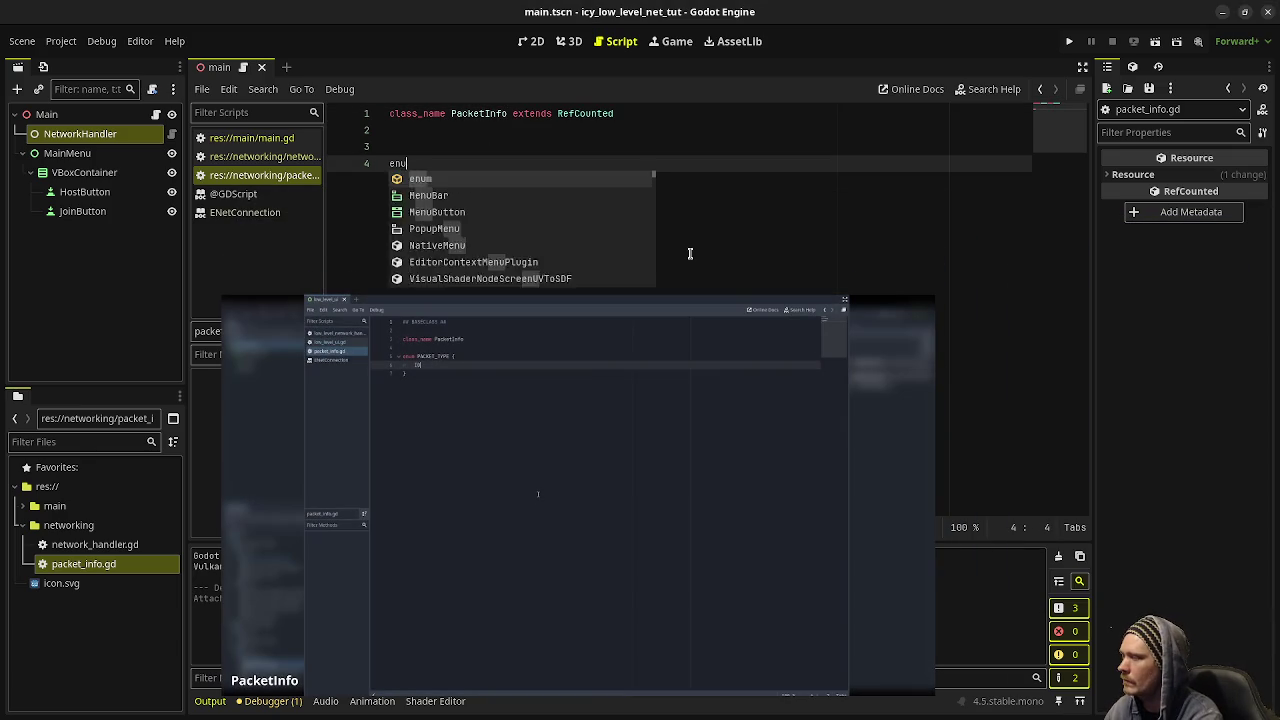
type("CKET_TYPE ")
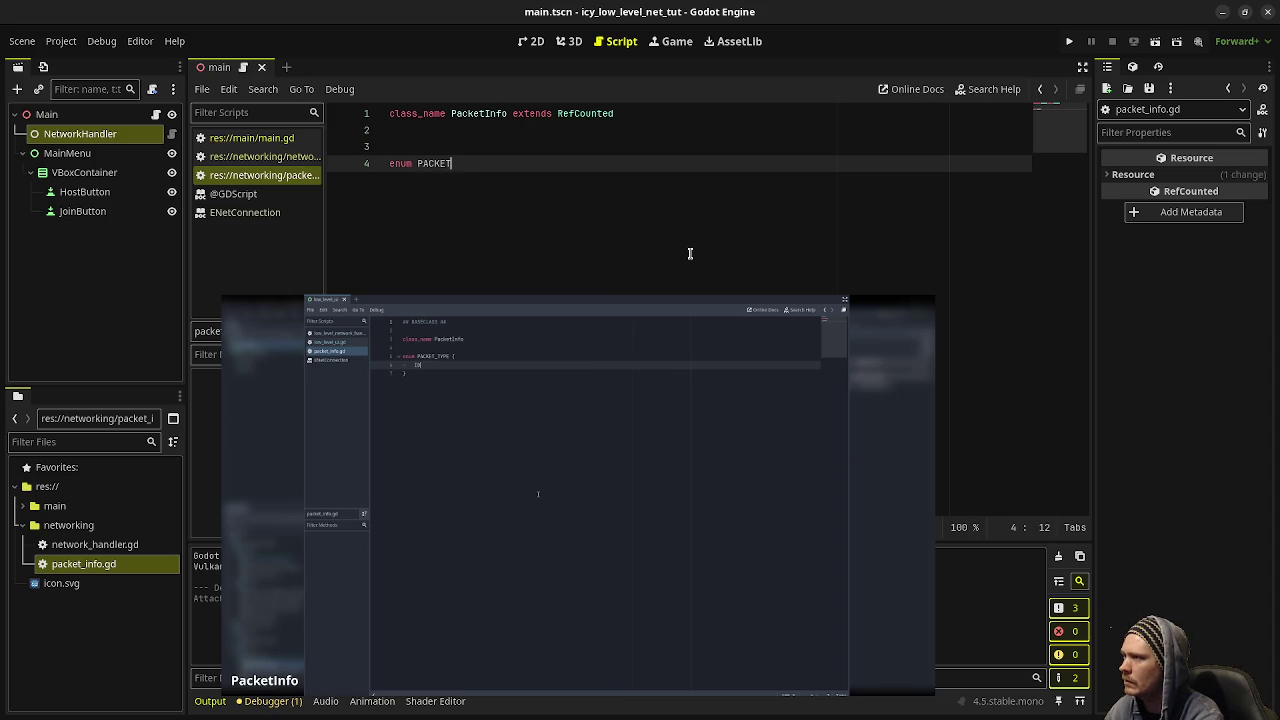
type("{")
key("Return")
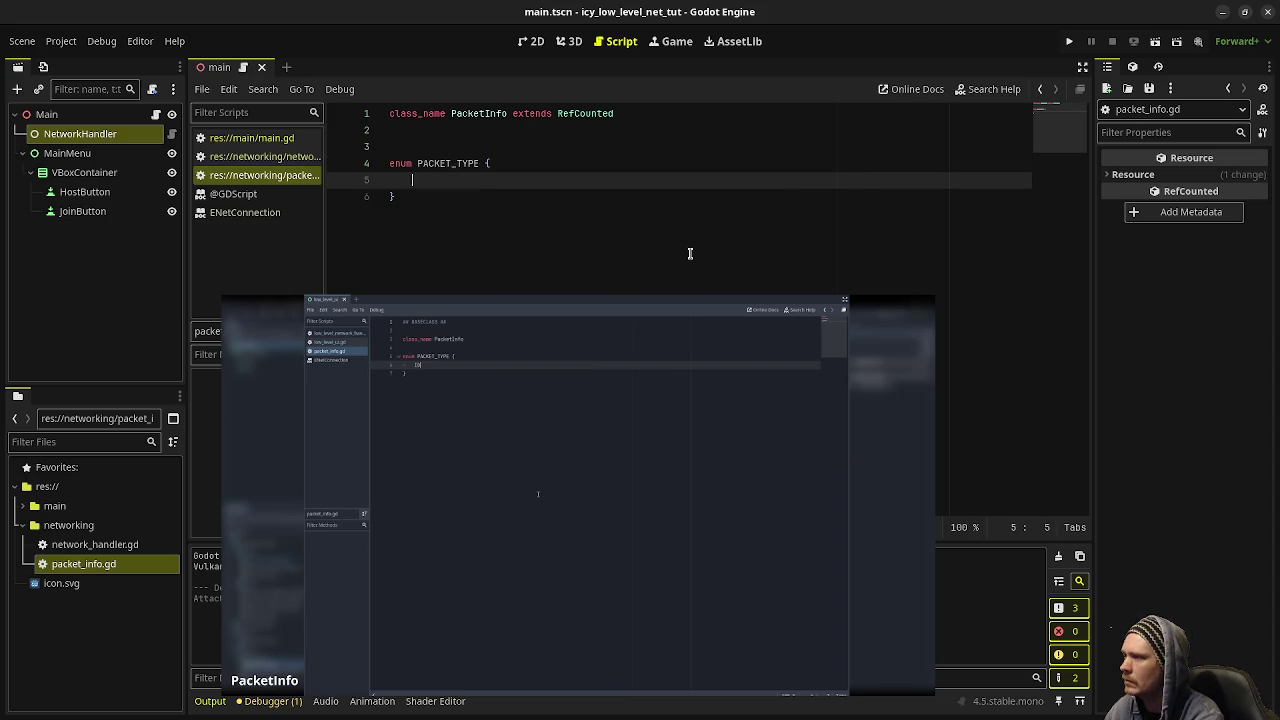
type("ID_ASSIGN")
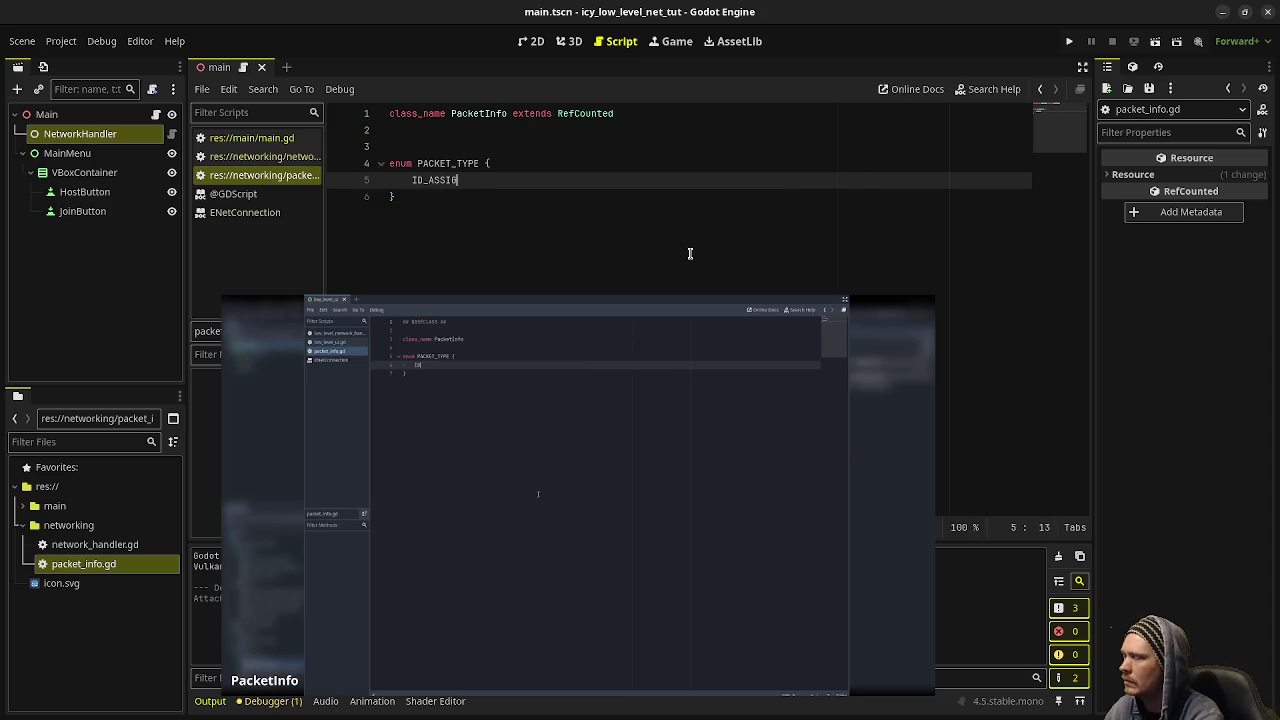
type("MENT,")
key("Return")
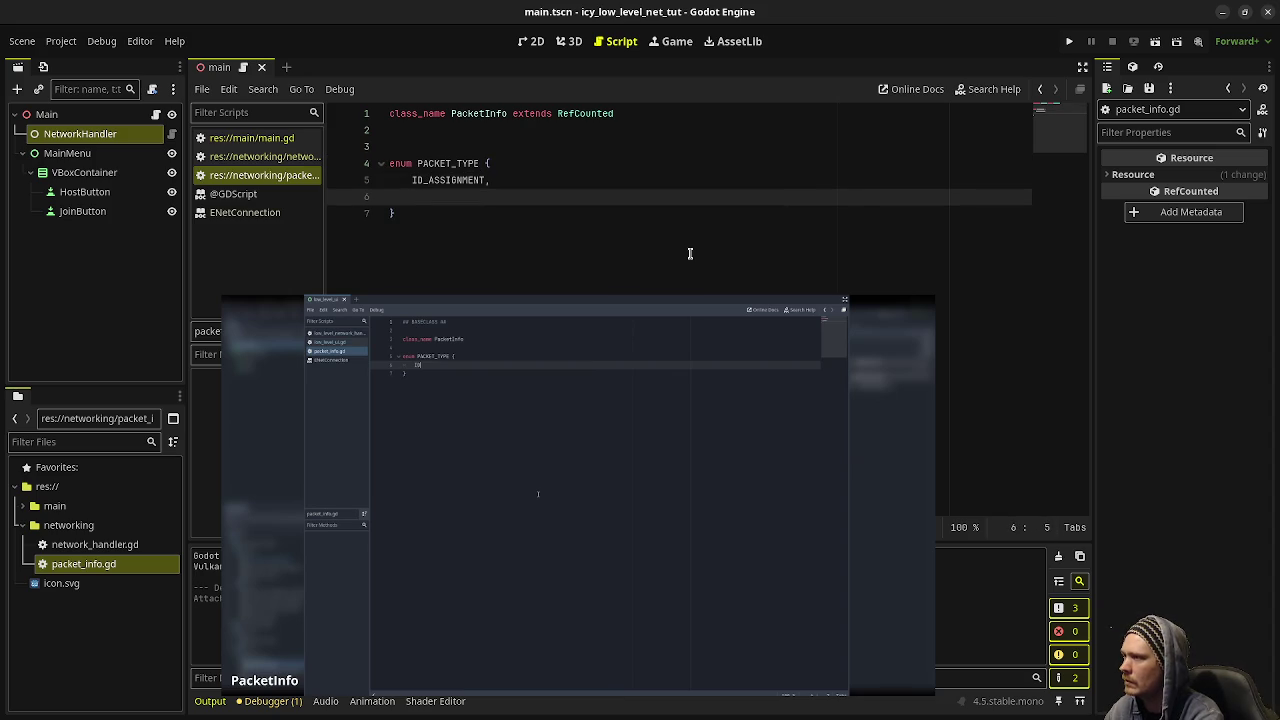
type("PL")
type("AYER_POSITION")
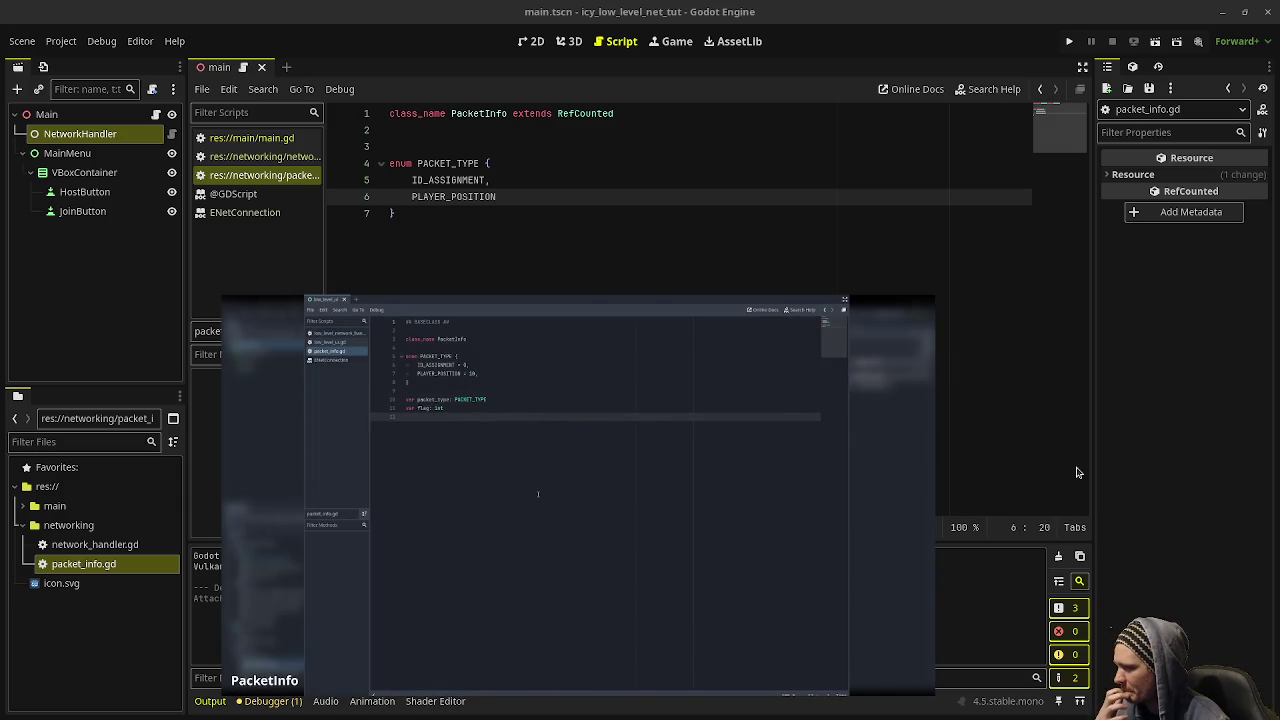
- Declare var packet_type: PACKET_TYPE and var flag: int below the enum
mouse_move(578, 648)
left_click(577, 678)
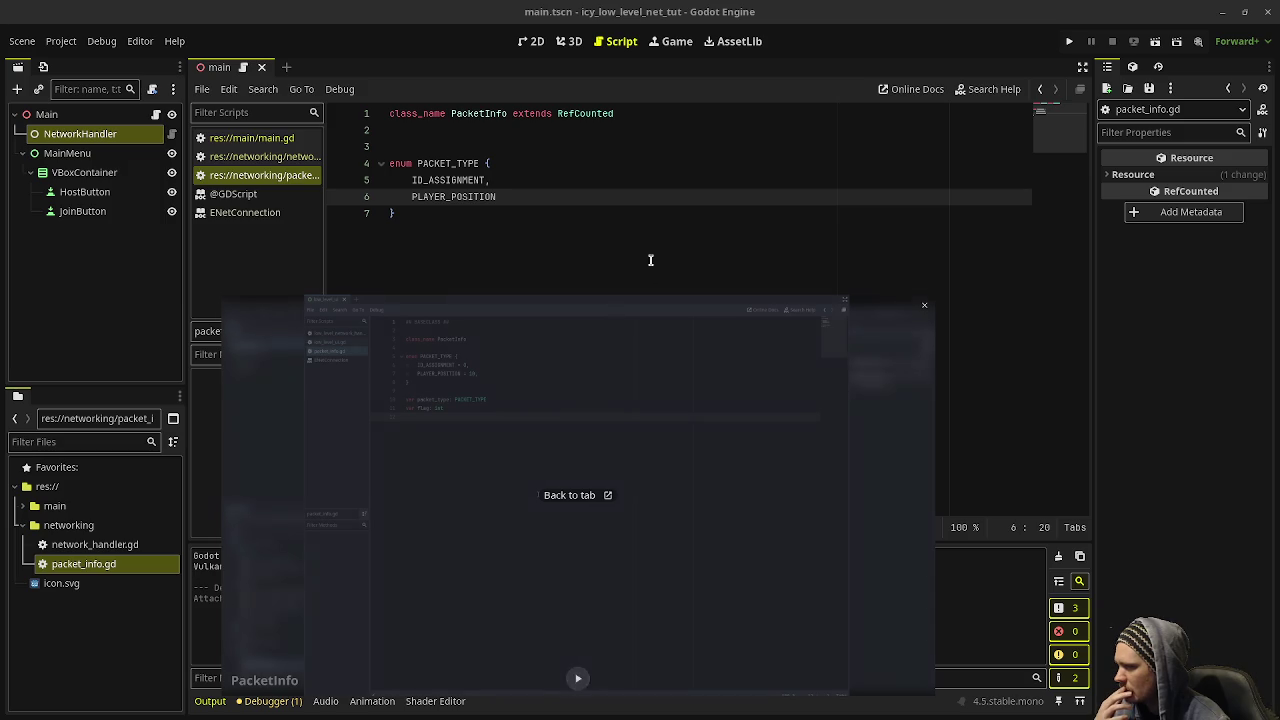
left_click(572, 263)
key("Return")
key("Return")
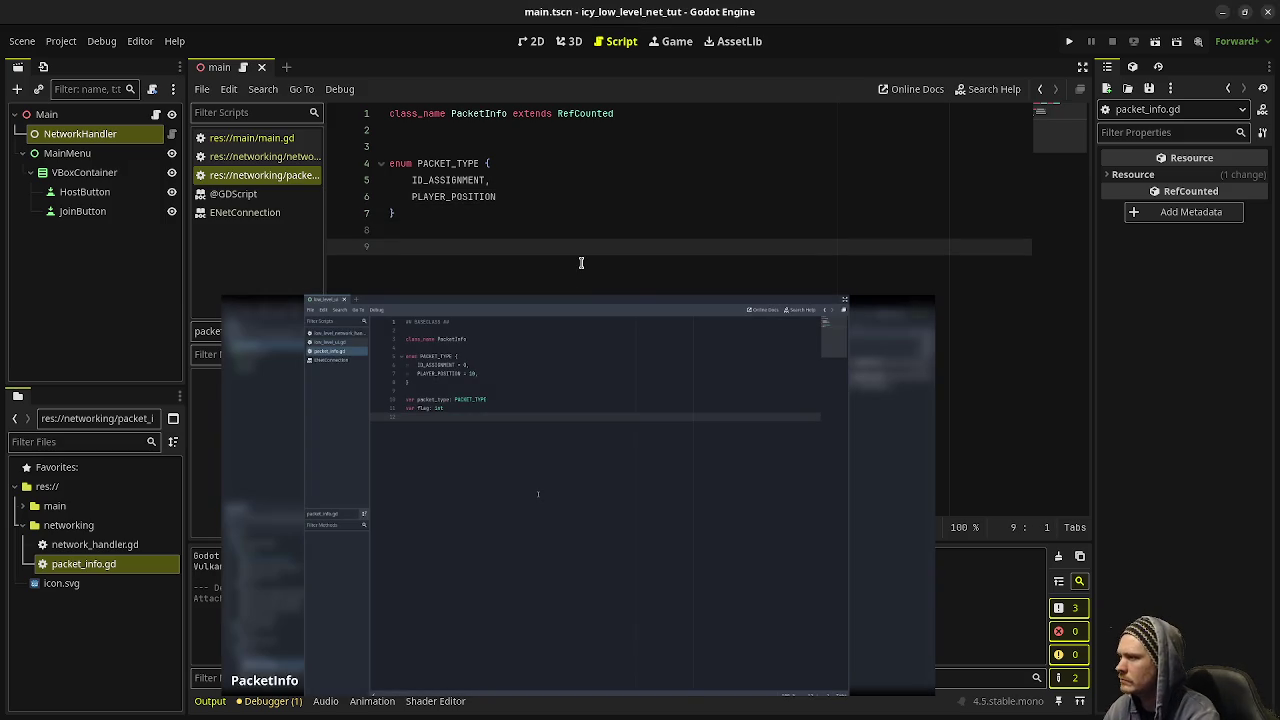
type("var packet")
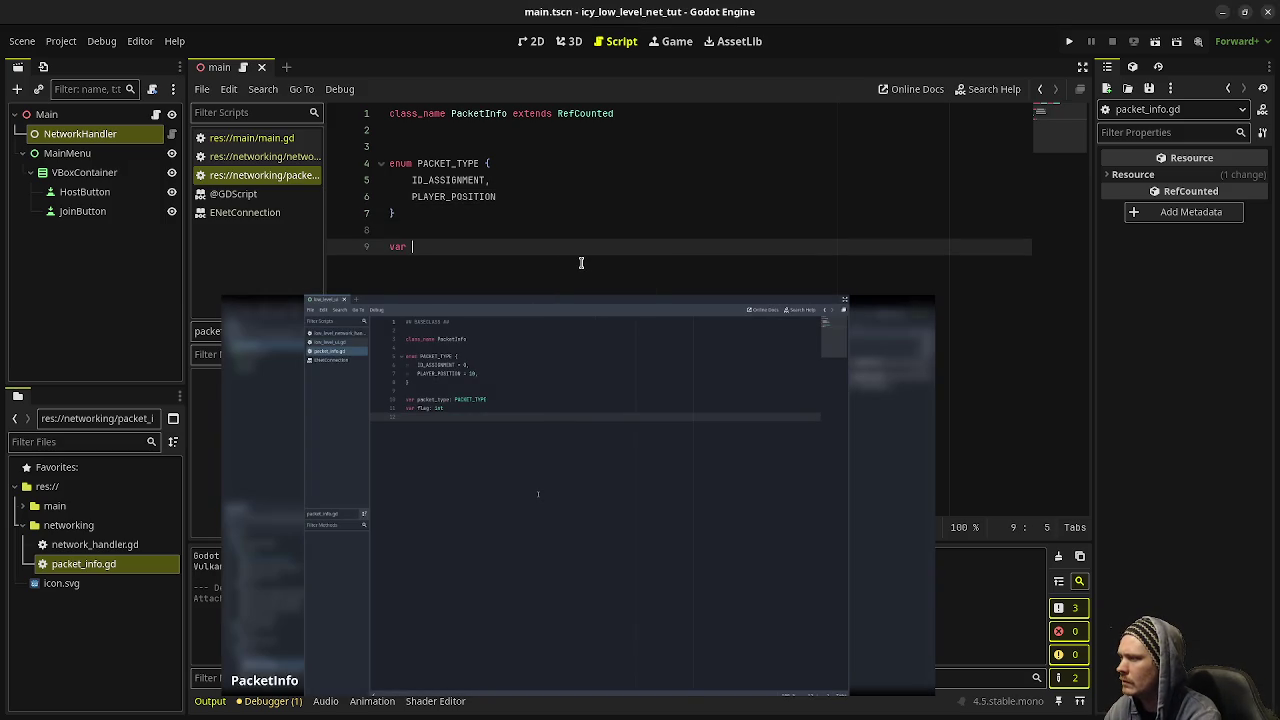
type("_type: Pac")
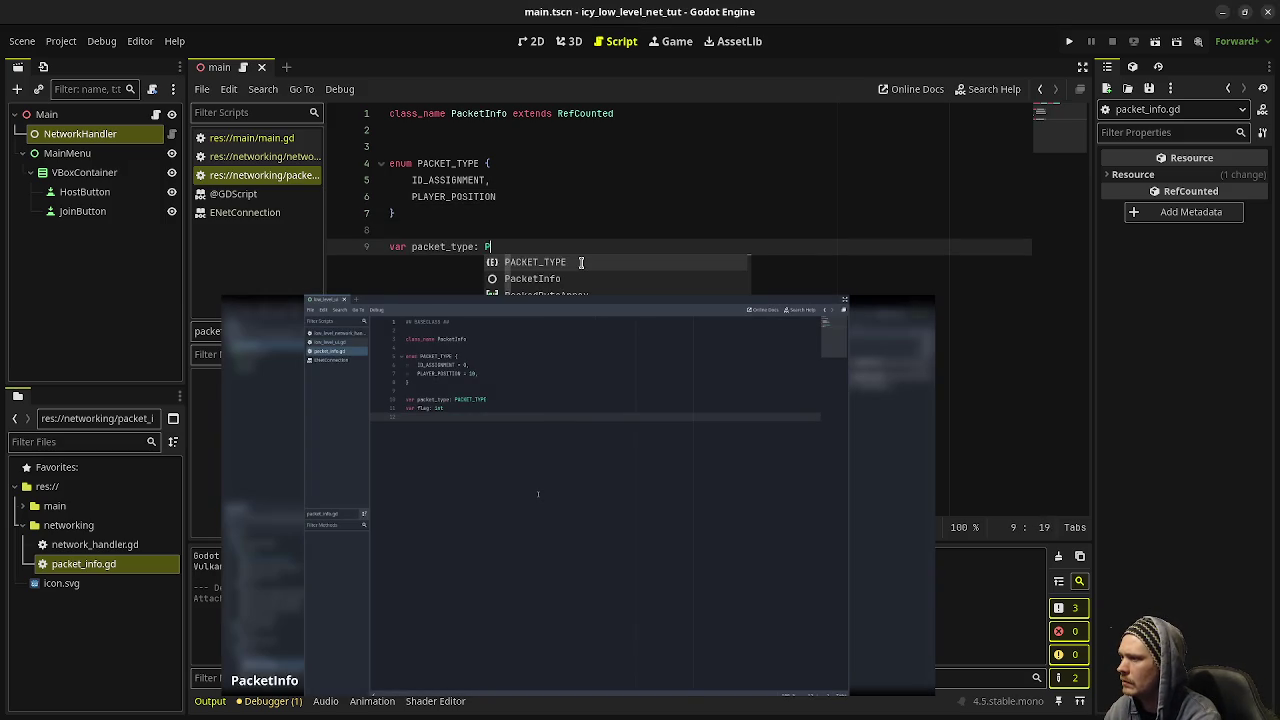
type("ket_")
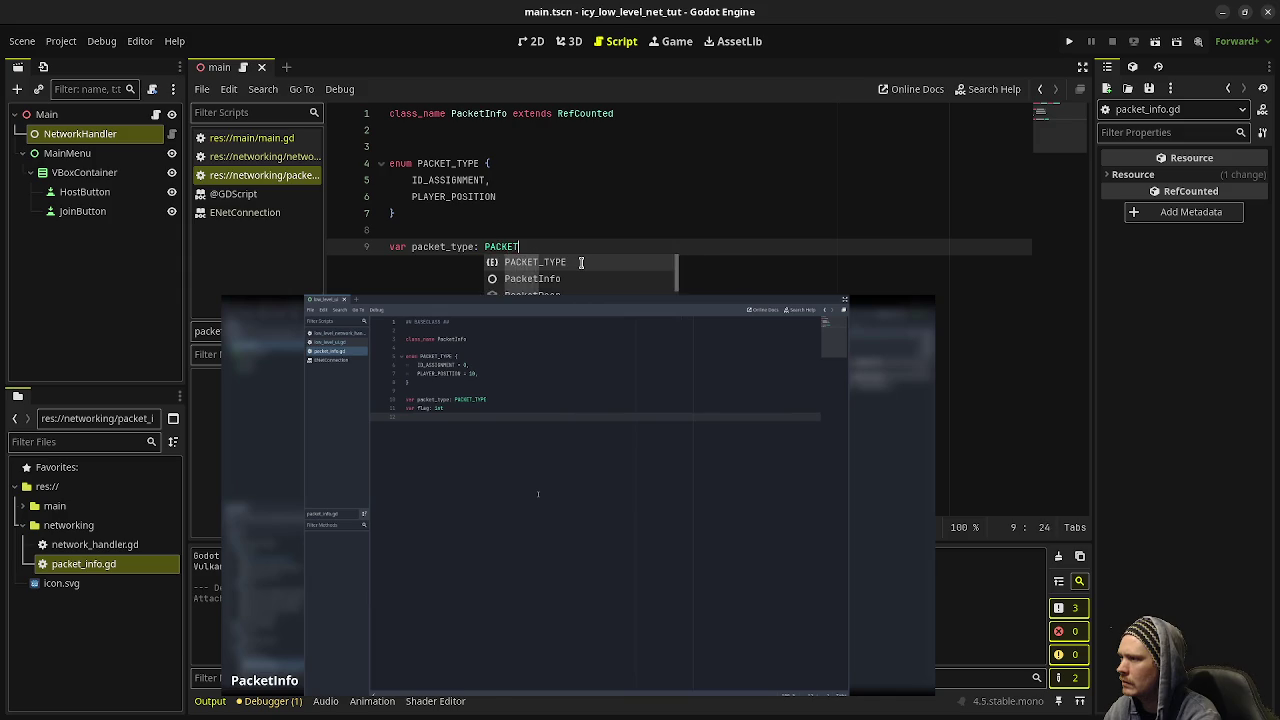
key("Return")
key("Return")
type("var flag: ")
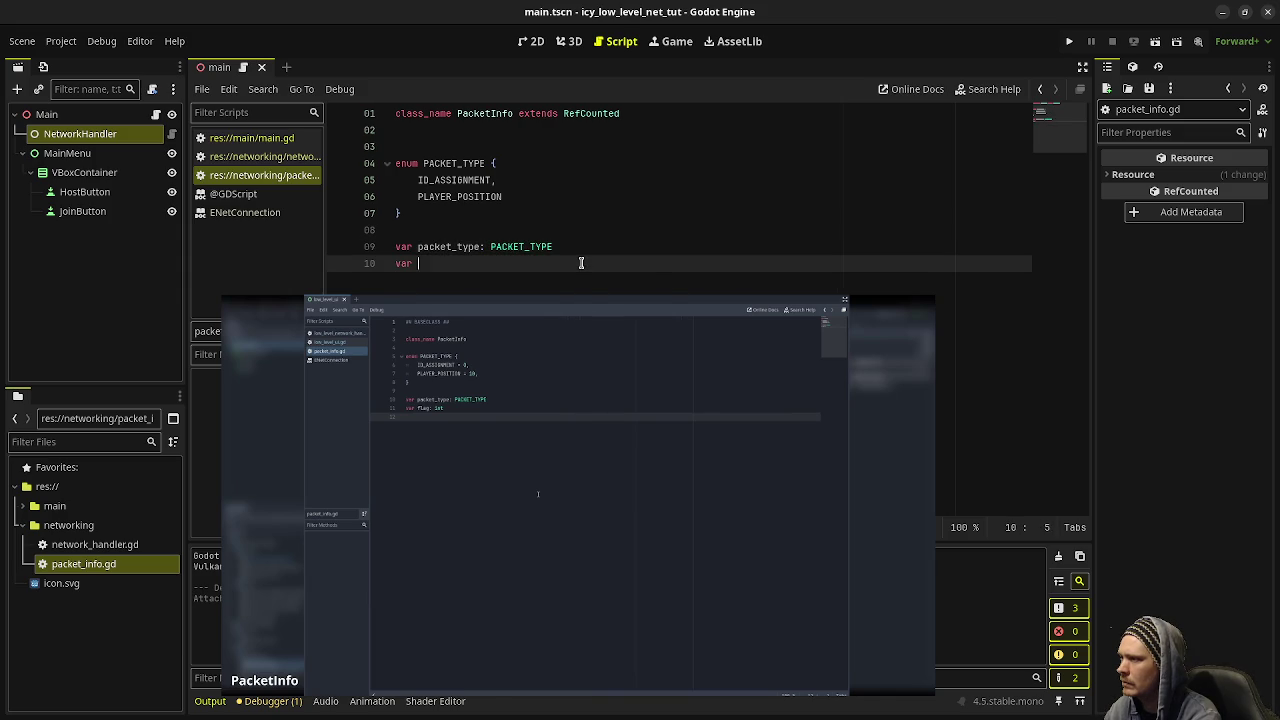
type("int")
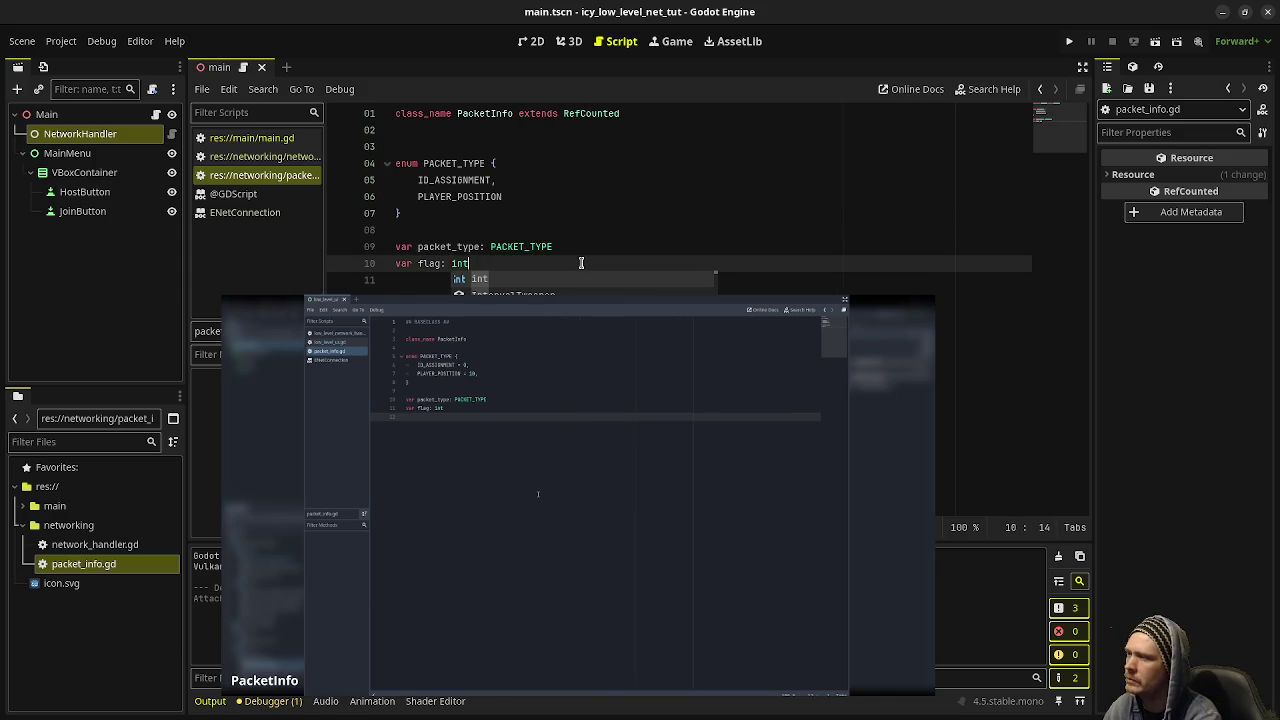
left_click(577, 678)
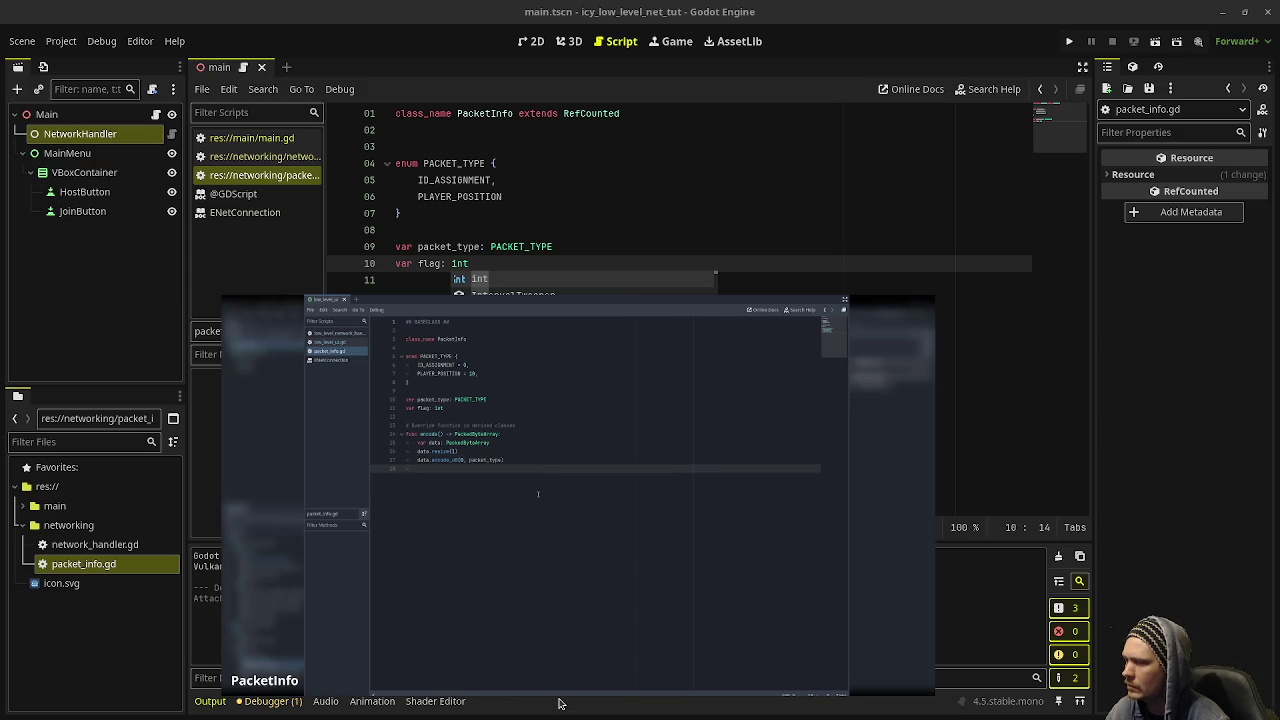
left_click(577, 678)
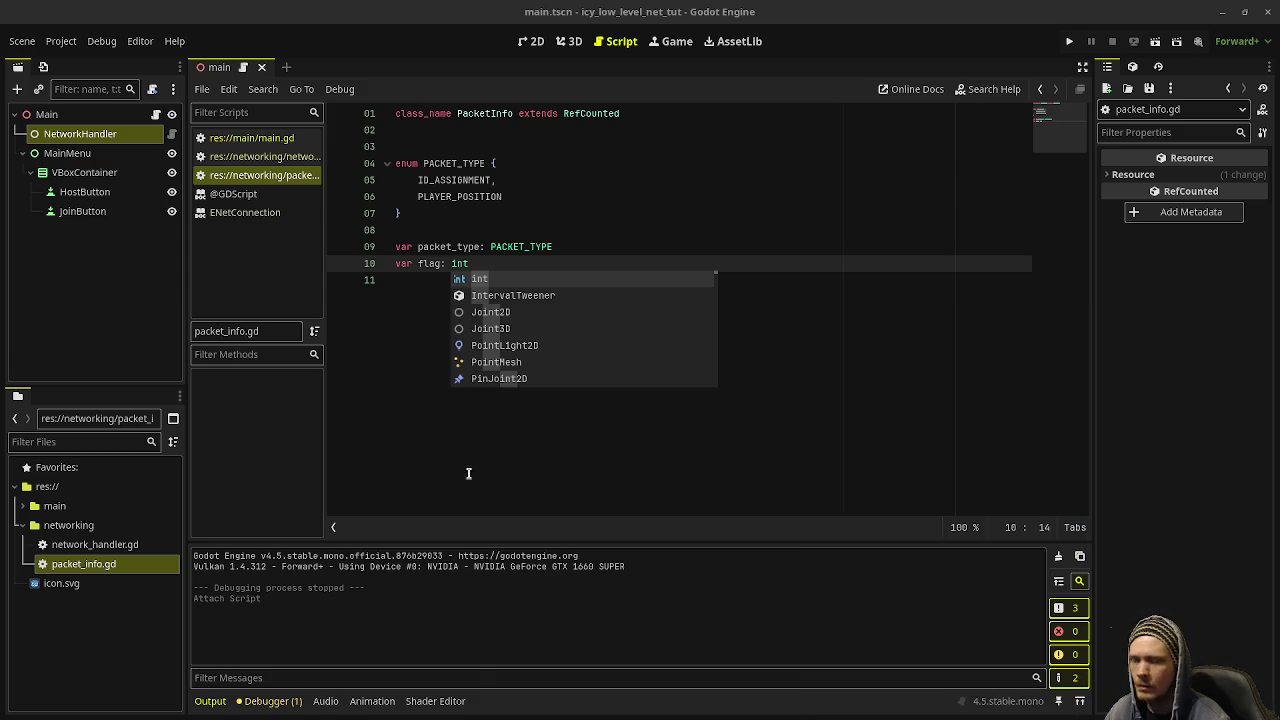
- Add an encode() function below the variables with a PackedByteArray return type
key("Escape")
key("Down")
key("Return")
key("Return")
type("func encode(")
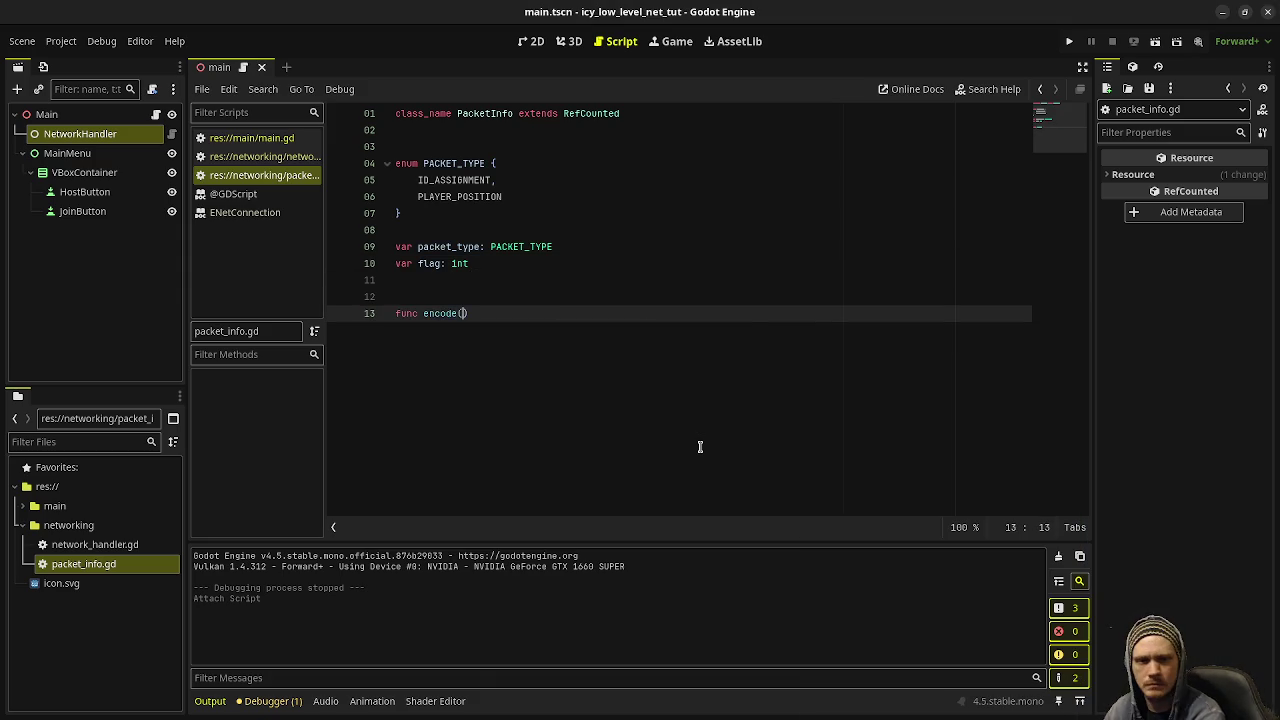
type(") -> void")
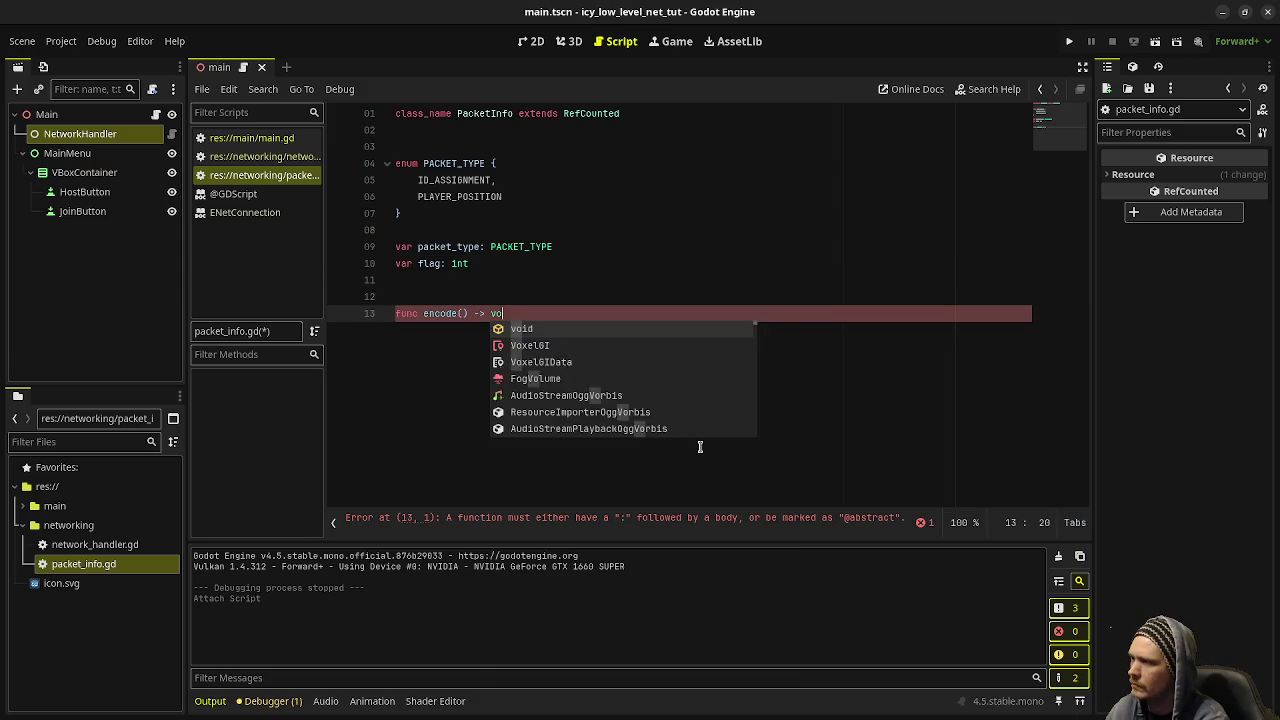
key("BackSpace")
key("BackSpace")
key("BackSpace")
type("Packed")
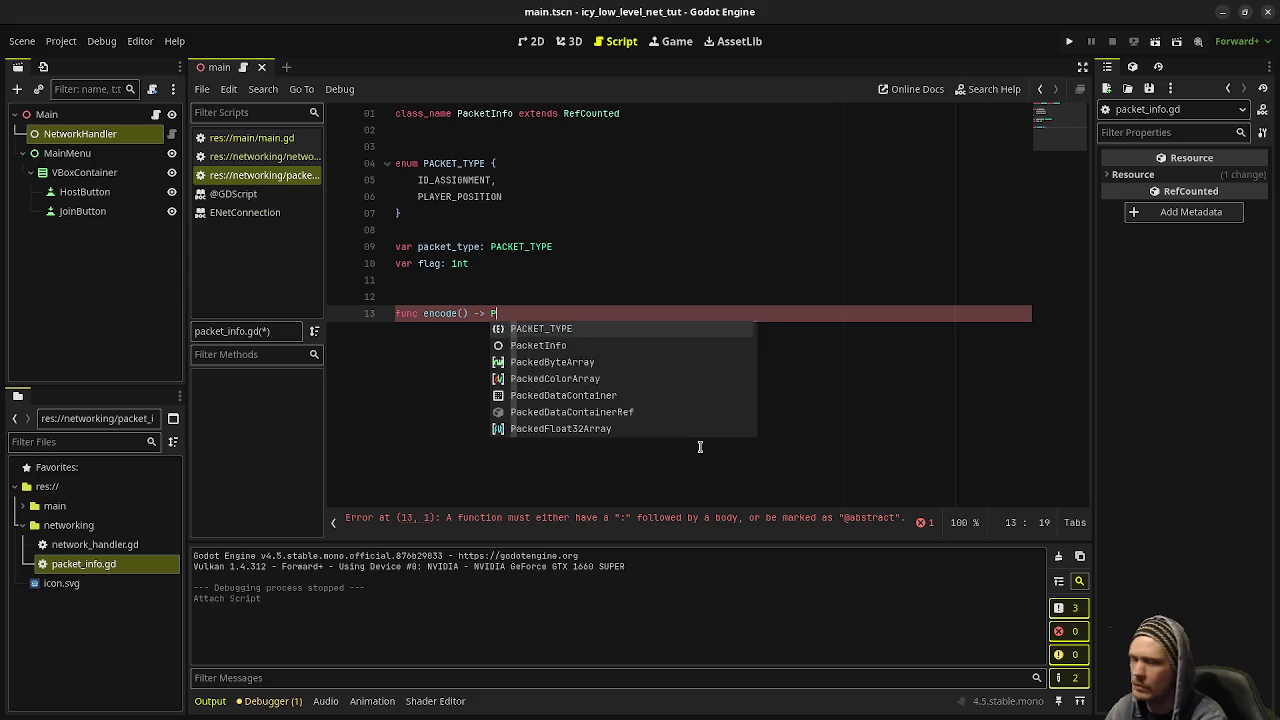
type("By")
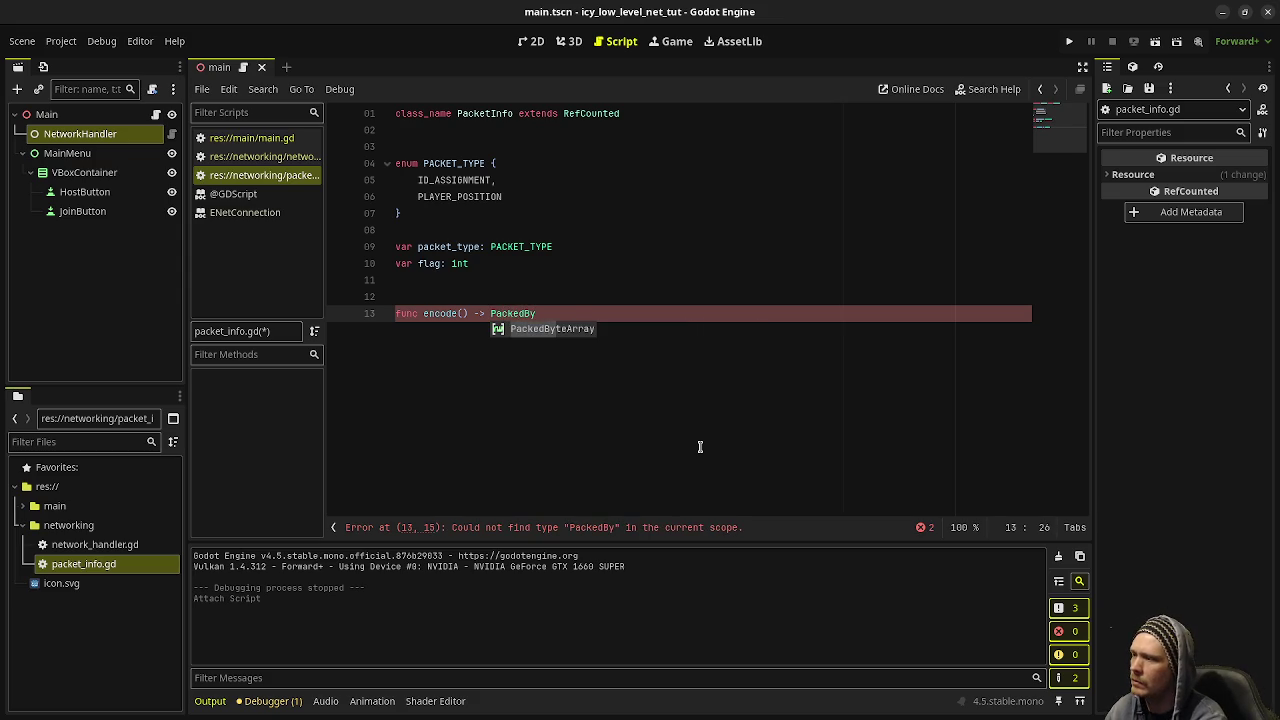
key("Return")
key("Return")
- In encode(), declare var data: PackedByteArray and resize it to 1
type("var data: PackedBy")
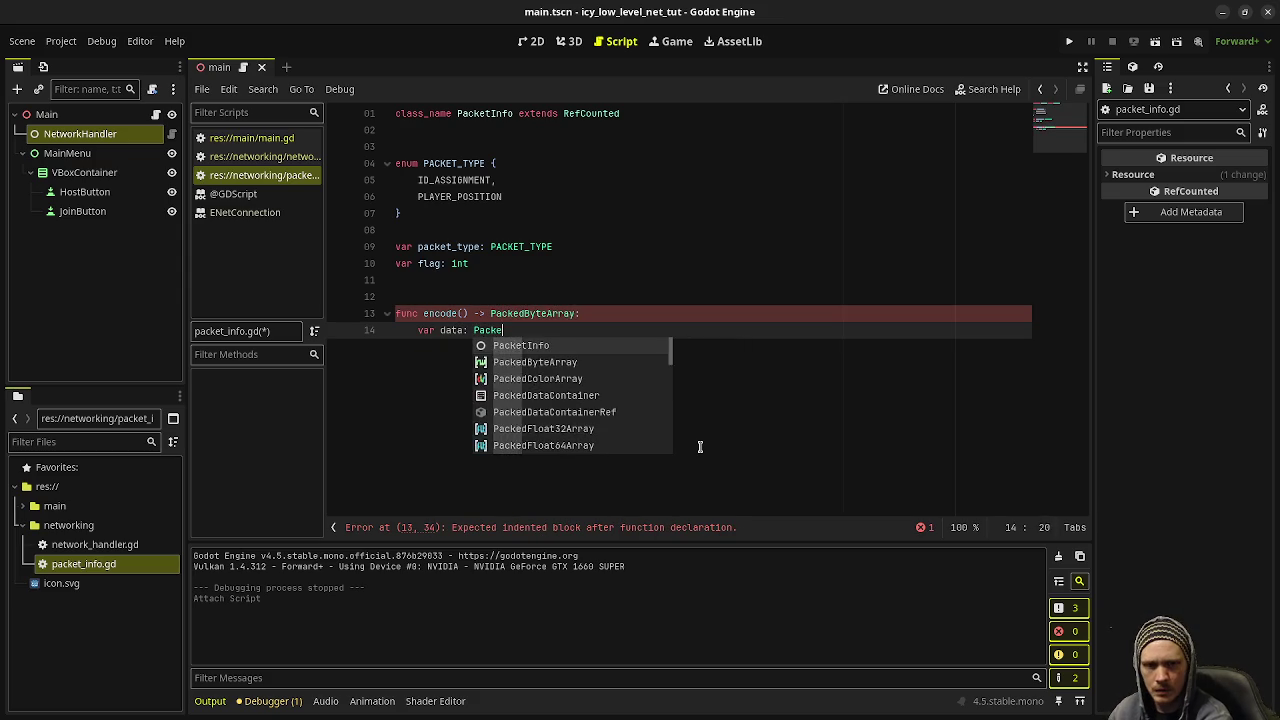
key("Return")
key("Return")
type("ata.resu")
key("BackSpace")
type("iz")
key("Return")
type("1)")
key("Return")
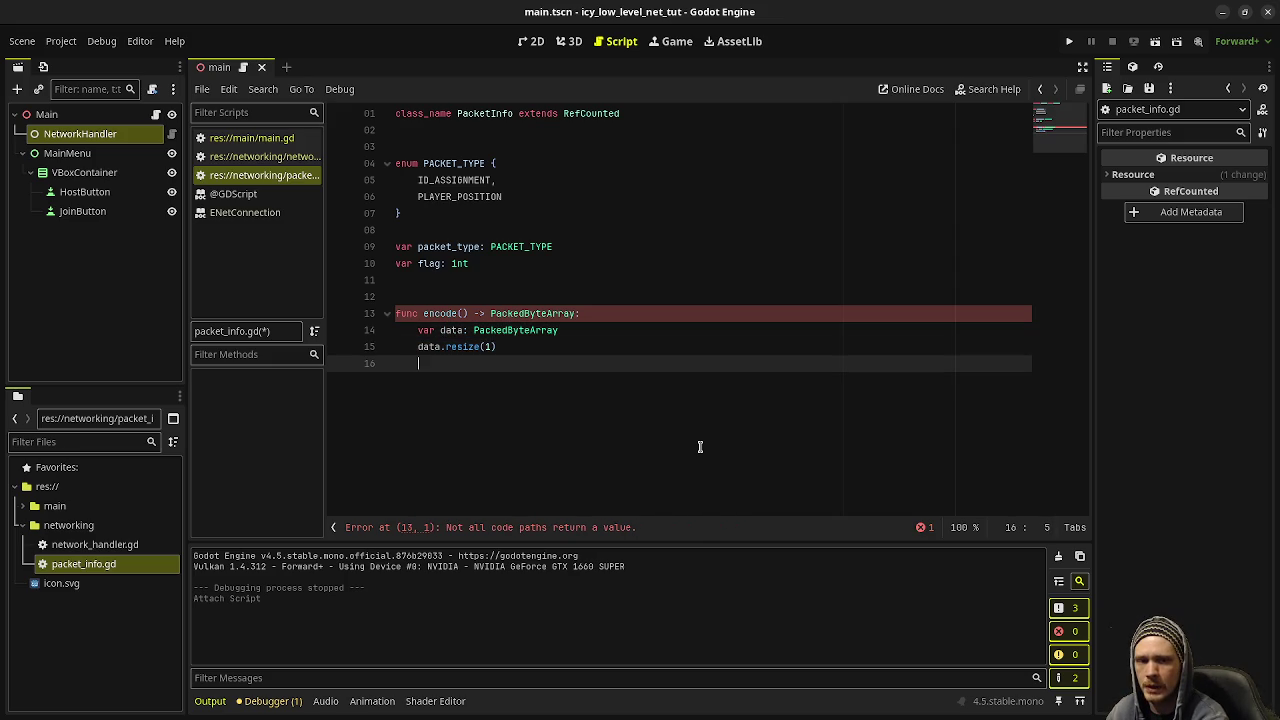
- Write packet_type with data.encode_u8(0, packet_type) and return data
type("data.enco")
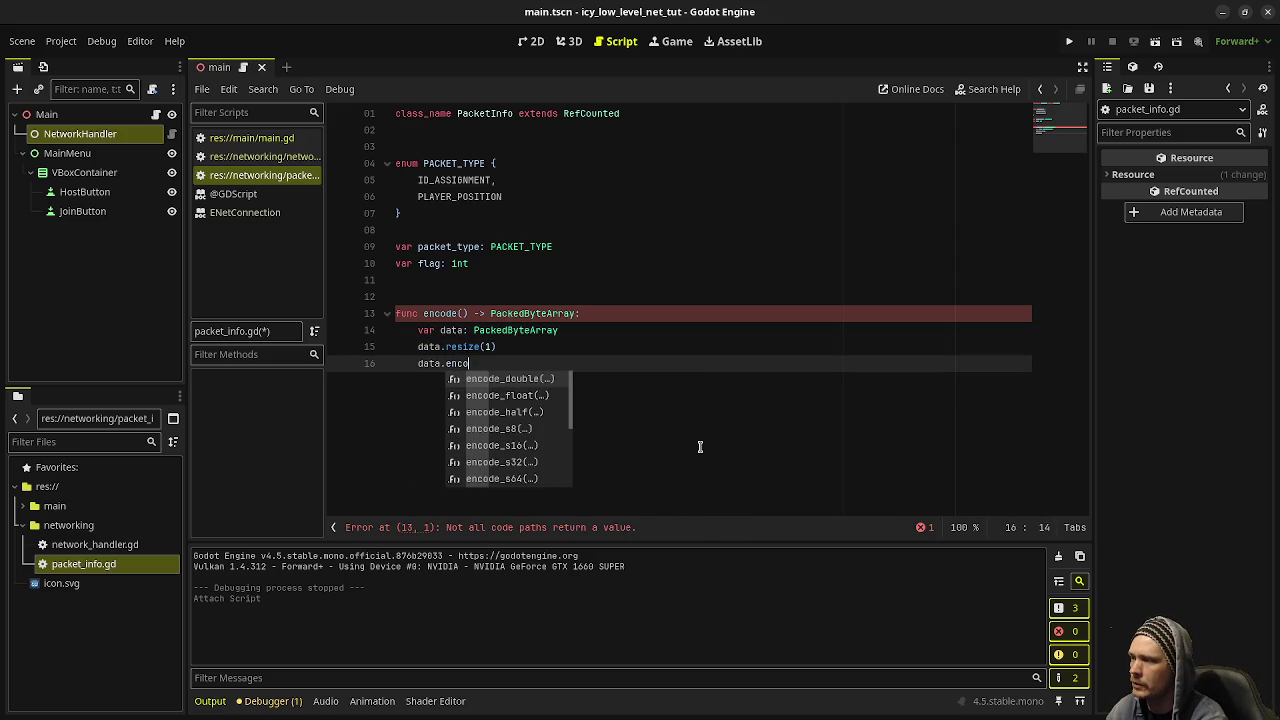
key("Down")
key("Down")
key("Down")
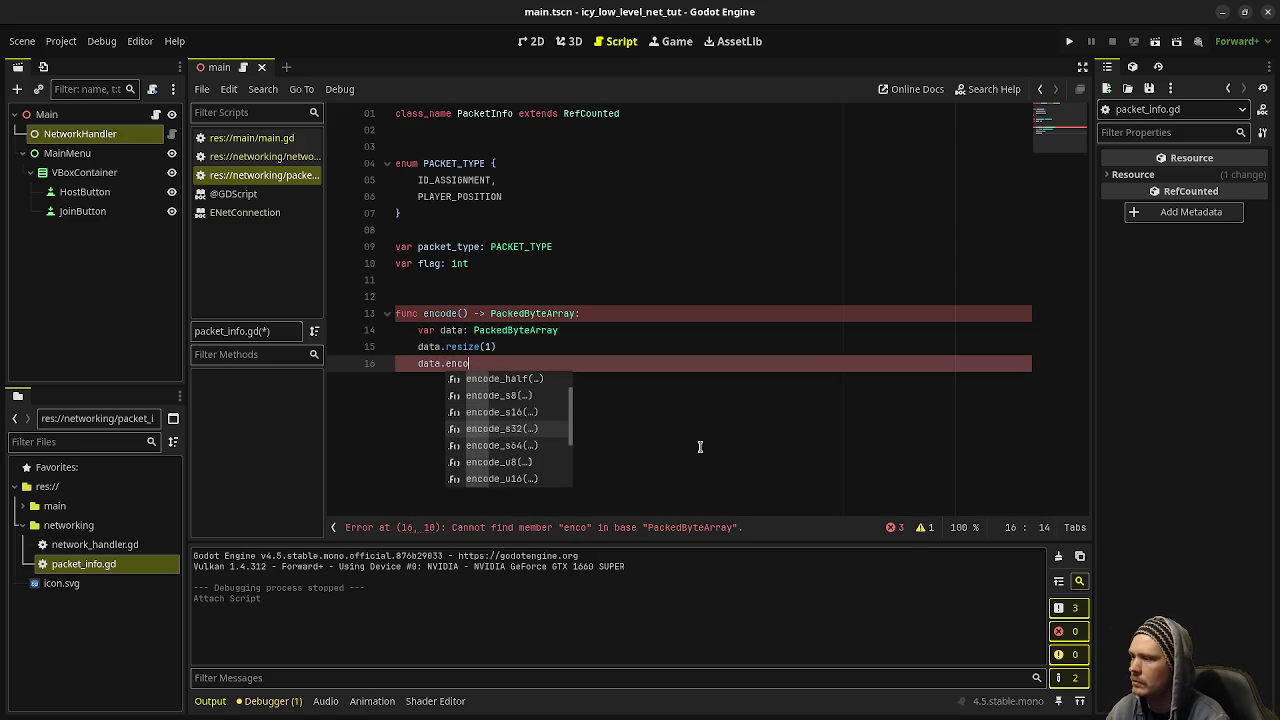
key("Return")
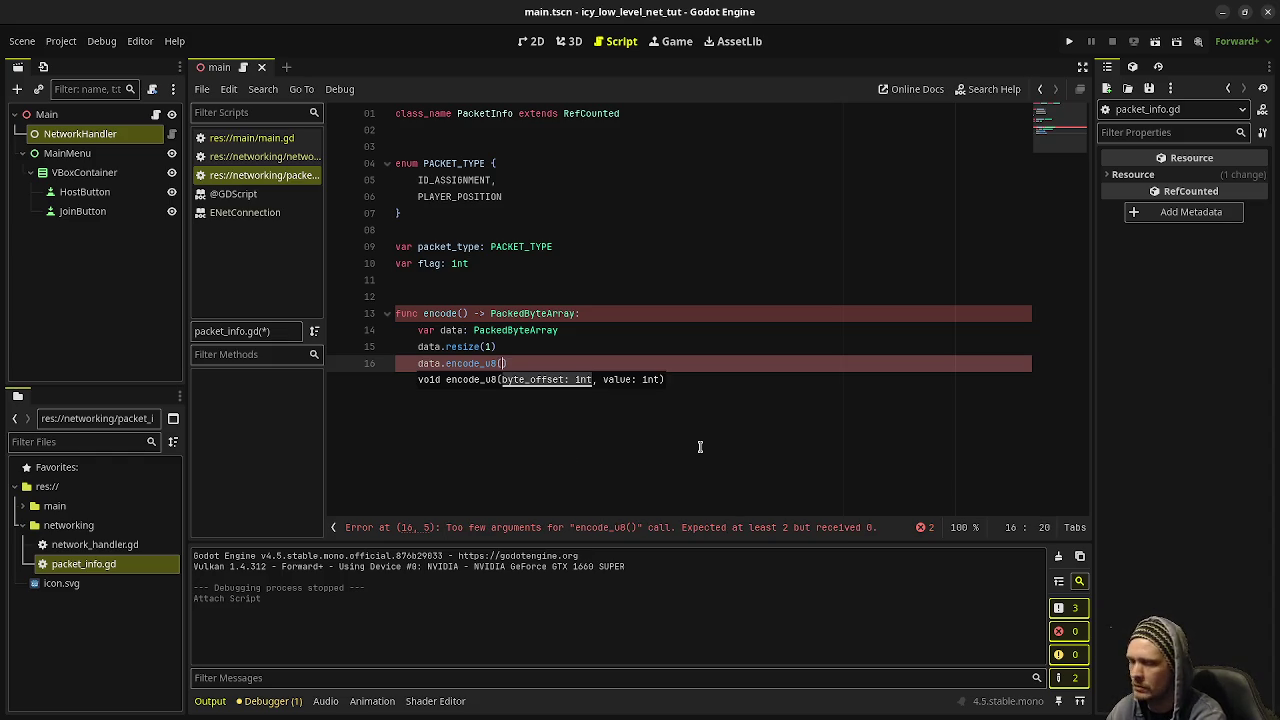
type("0")
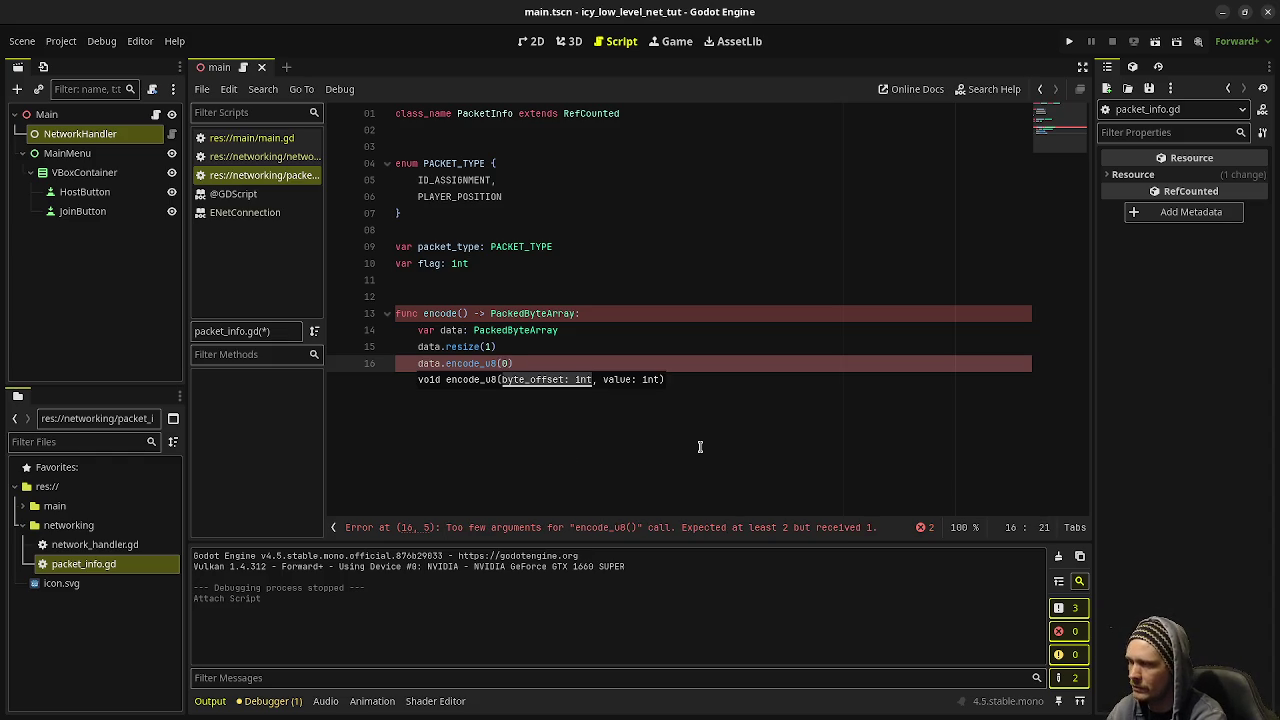
type(", ")
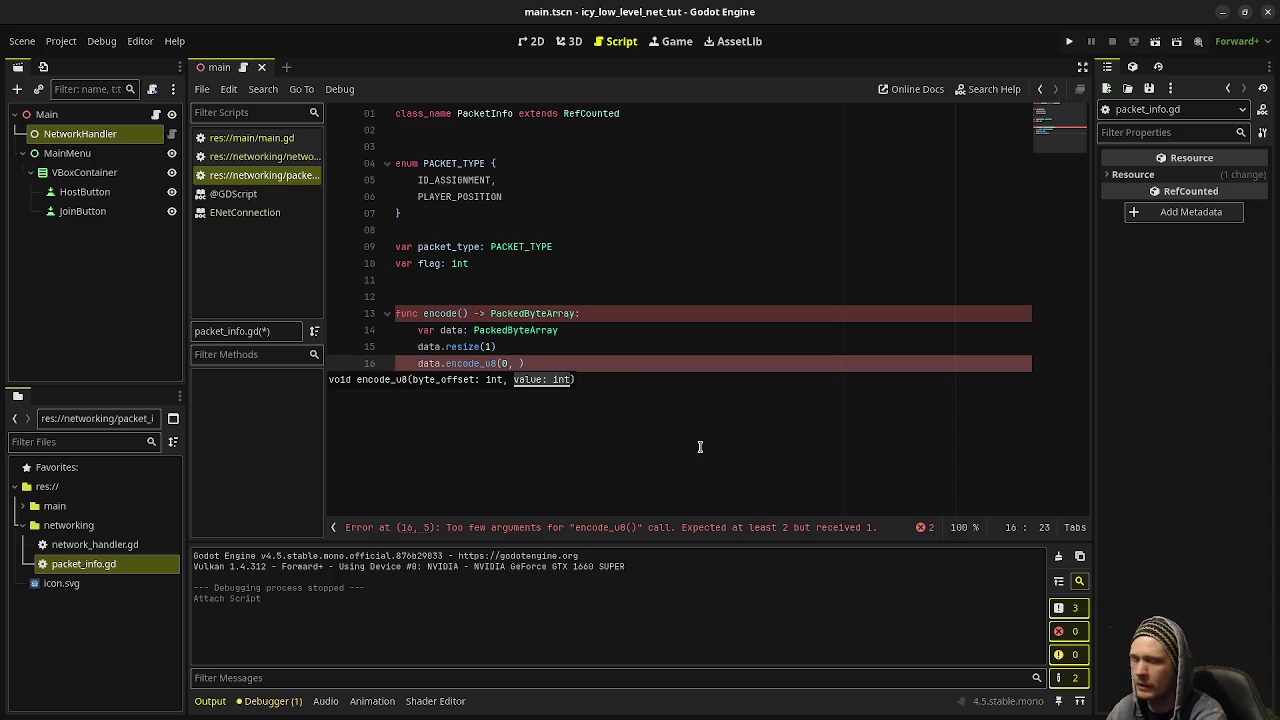
type("packet_type")
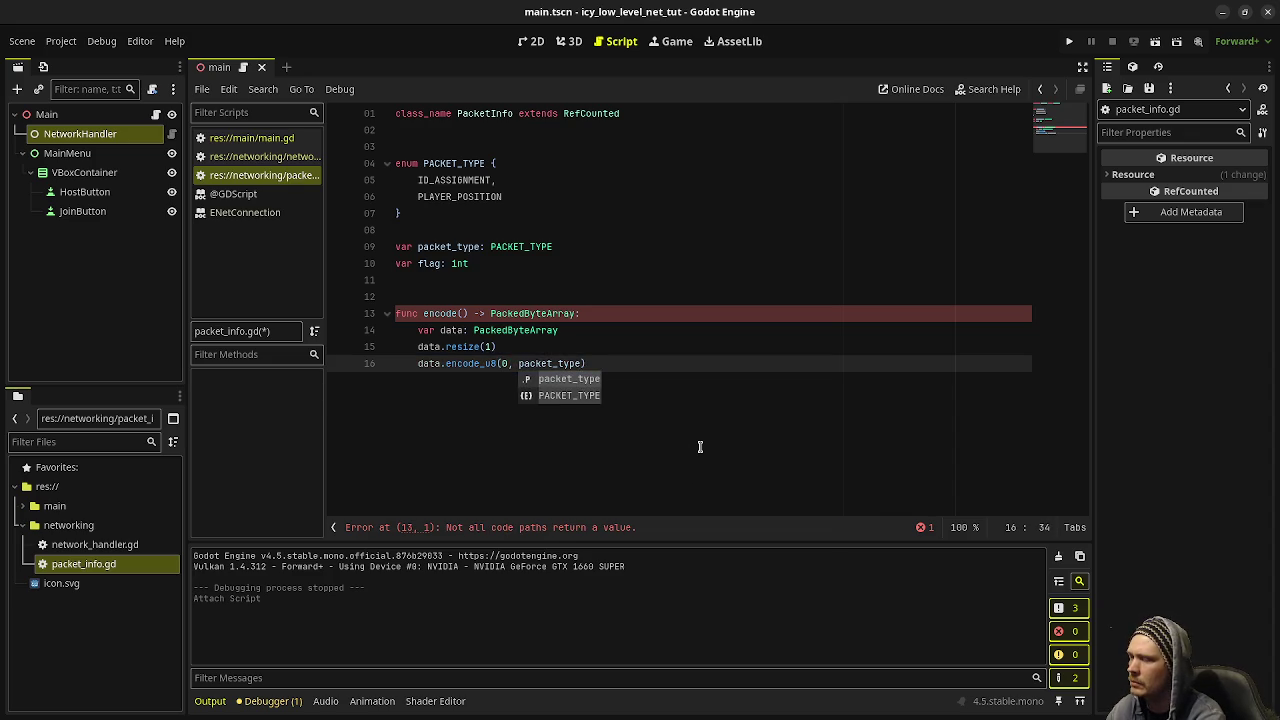
key("Right")
key("Return")
type("return data")
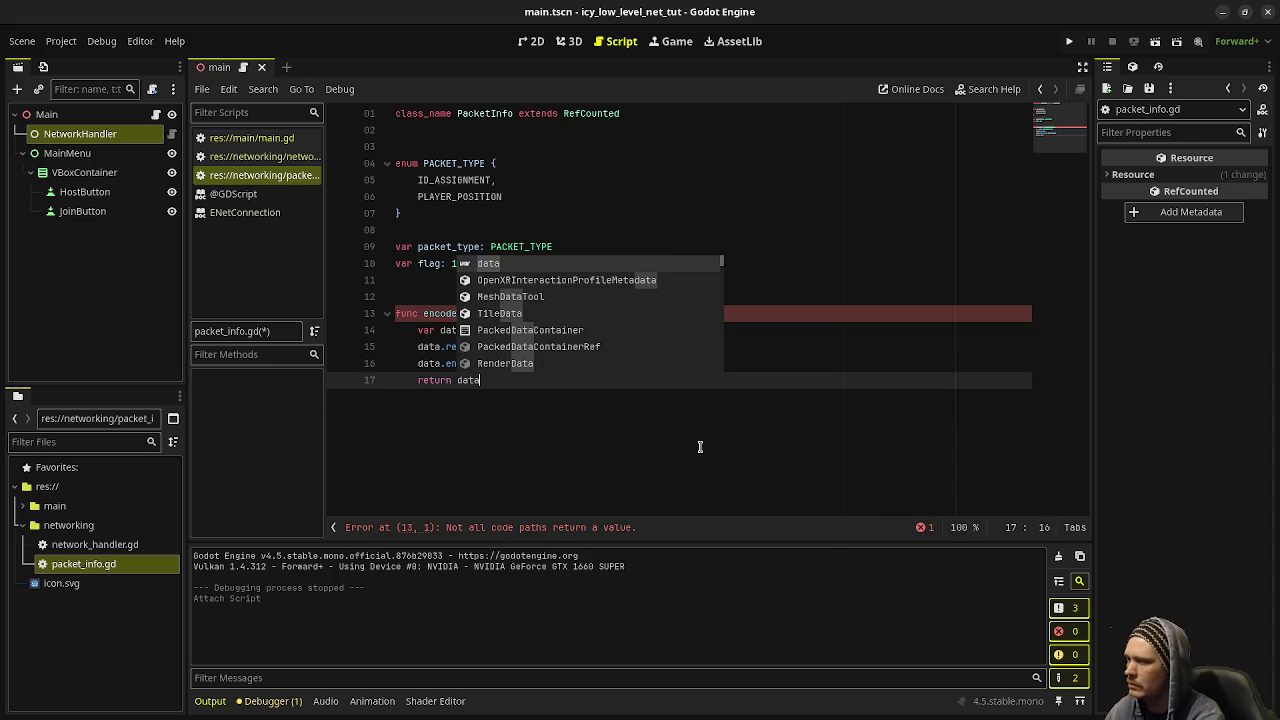
key("Escape")
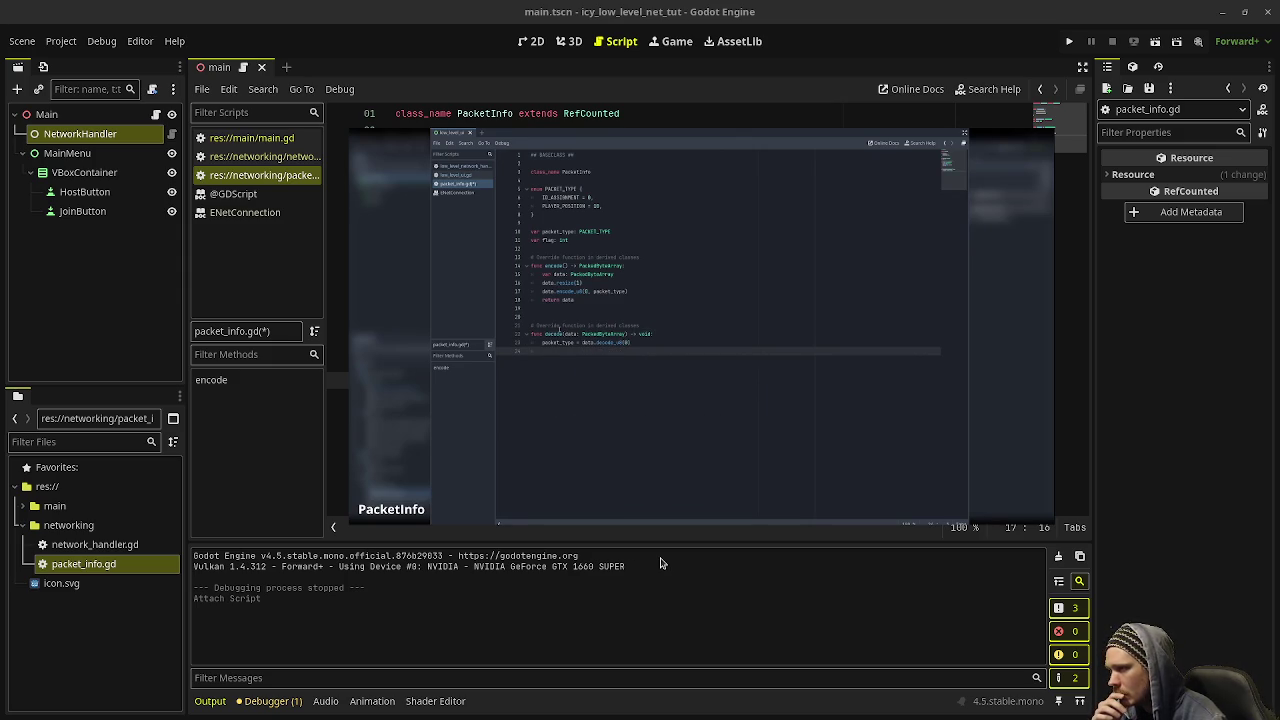
left_click(700, 508)
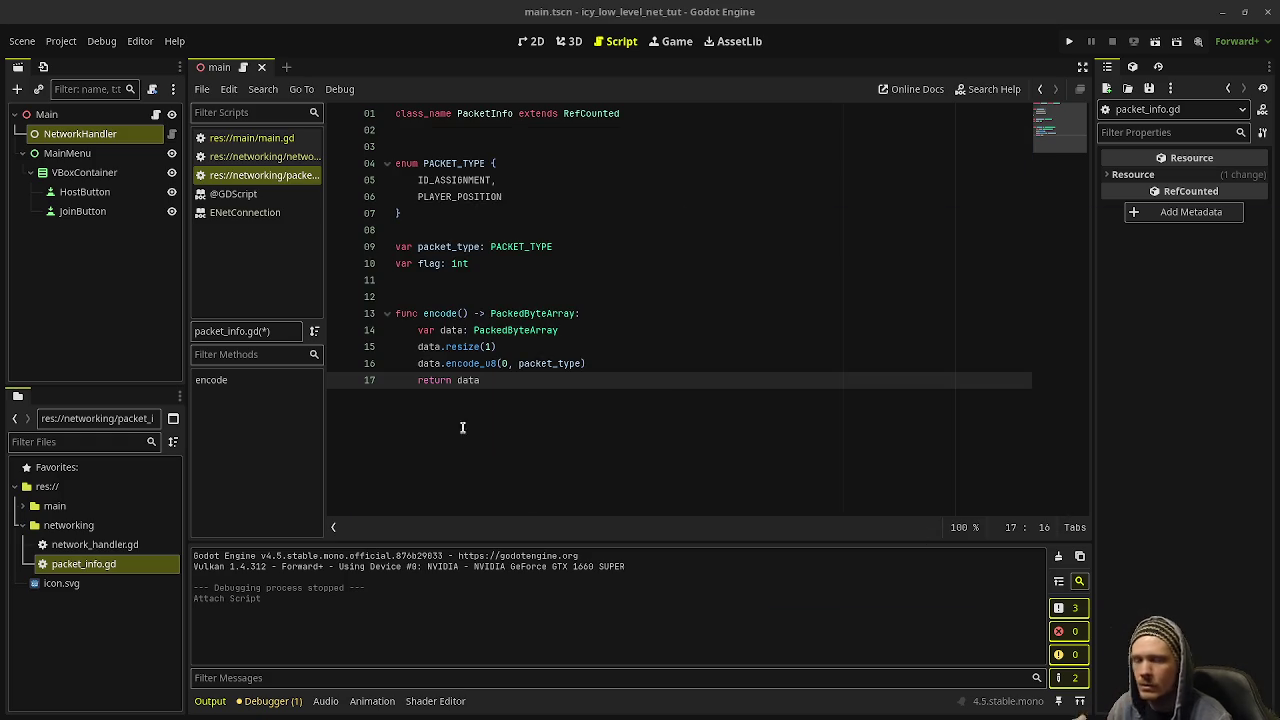
- Add decode(data: PackedByteArray) -> void setting packet_type = data.decode_u8(0)
key("Return")
key("Return")
key("BackSpace")
type("func d")
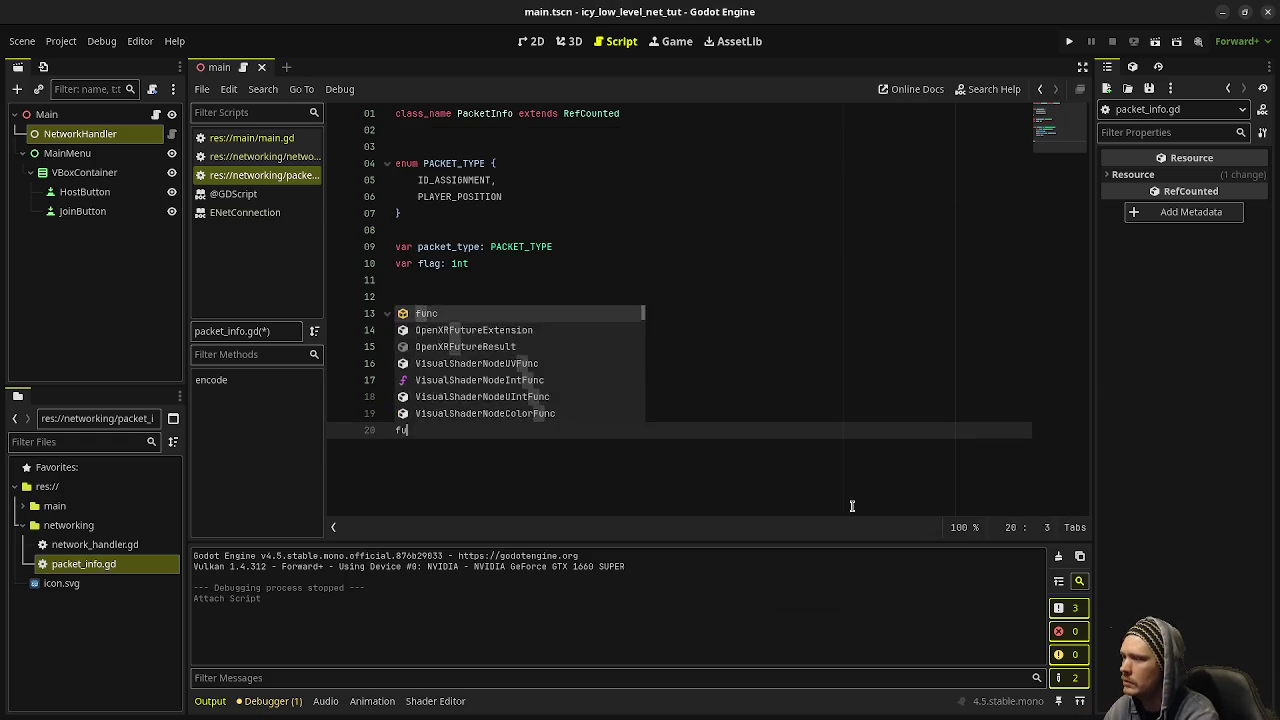
type("ecode() ->")
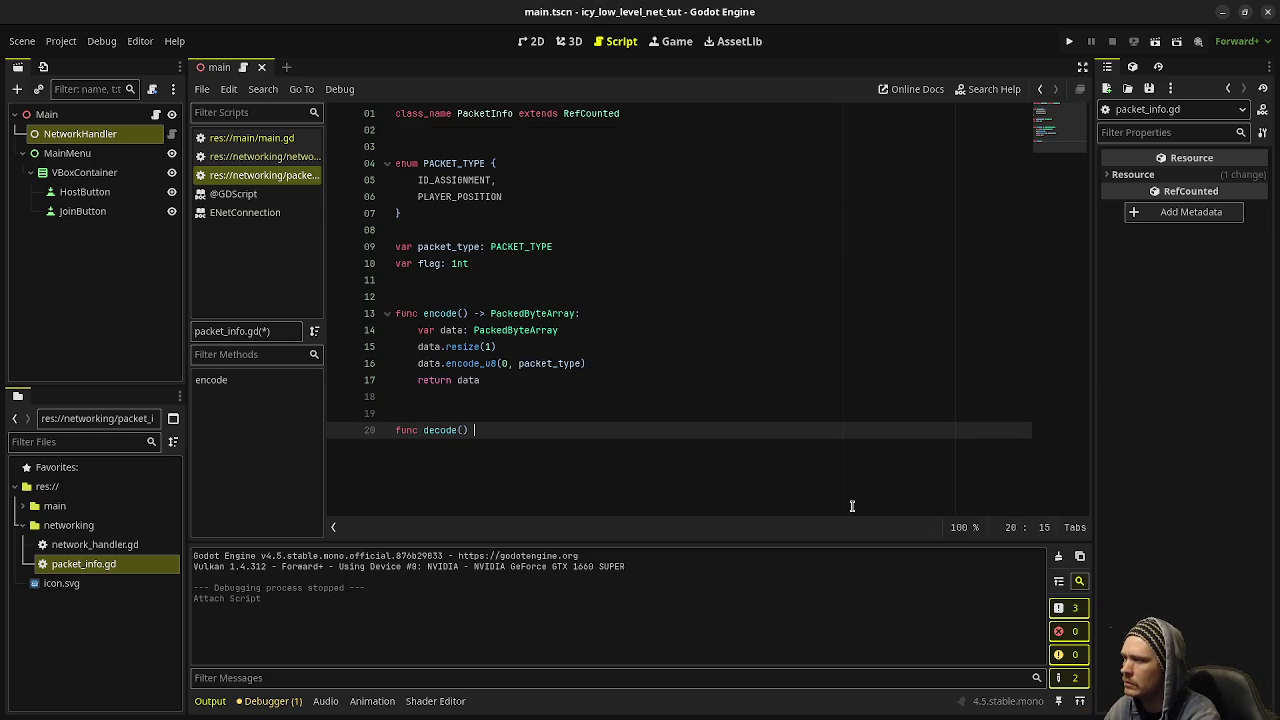
key("BackSpace")
key("BackSpace")
key("BackSpace")
type("data: P")
type("ack")
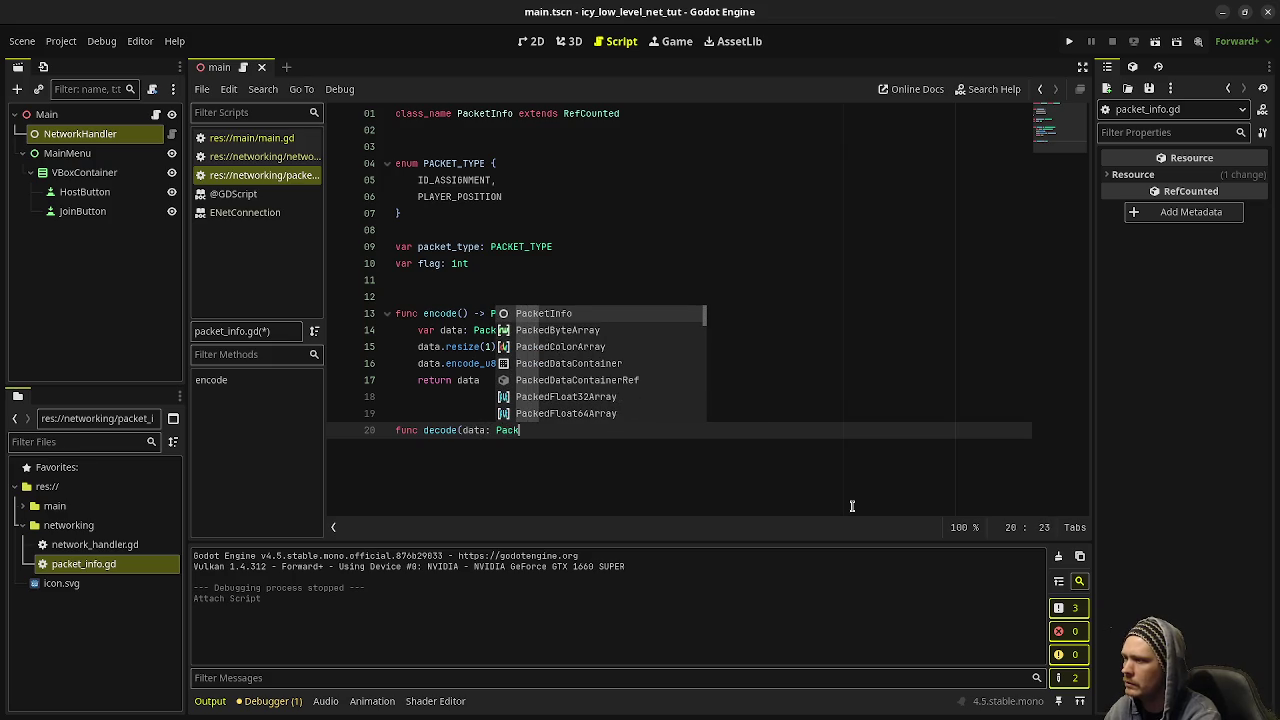
type("edByteAr")
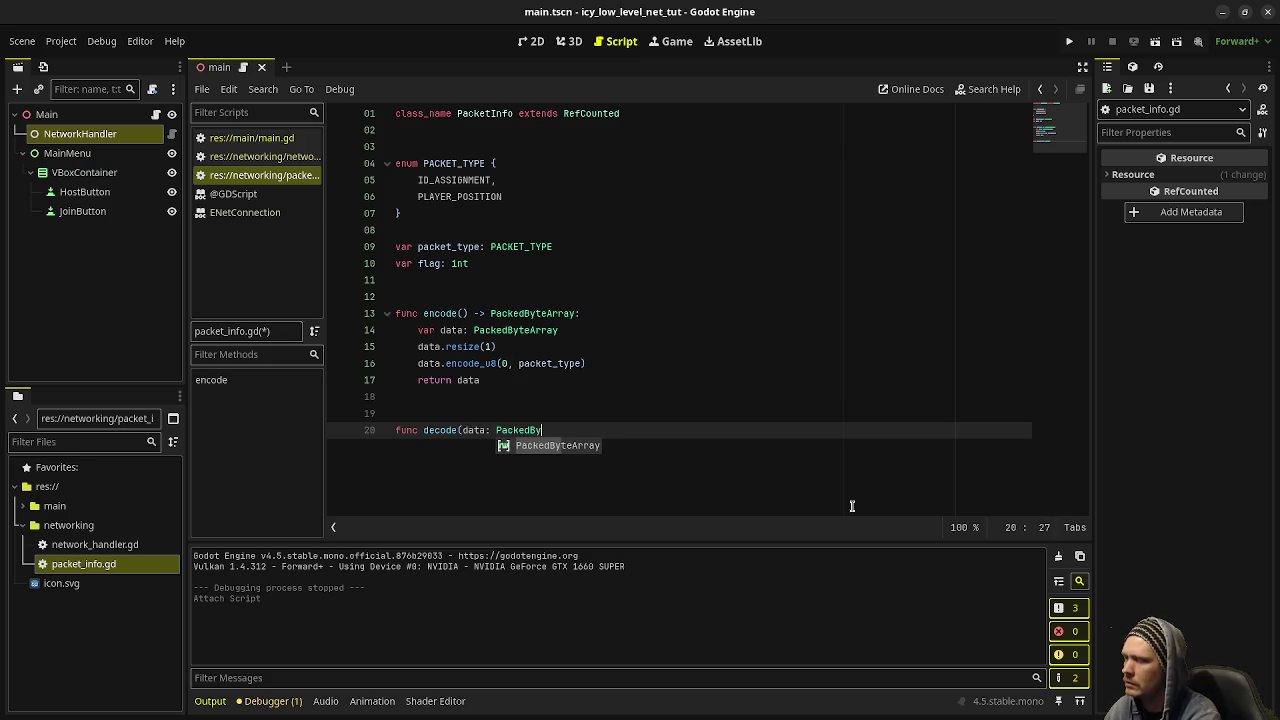
type("ray) -> void:")
key("Return")
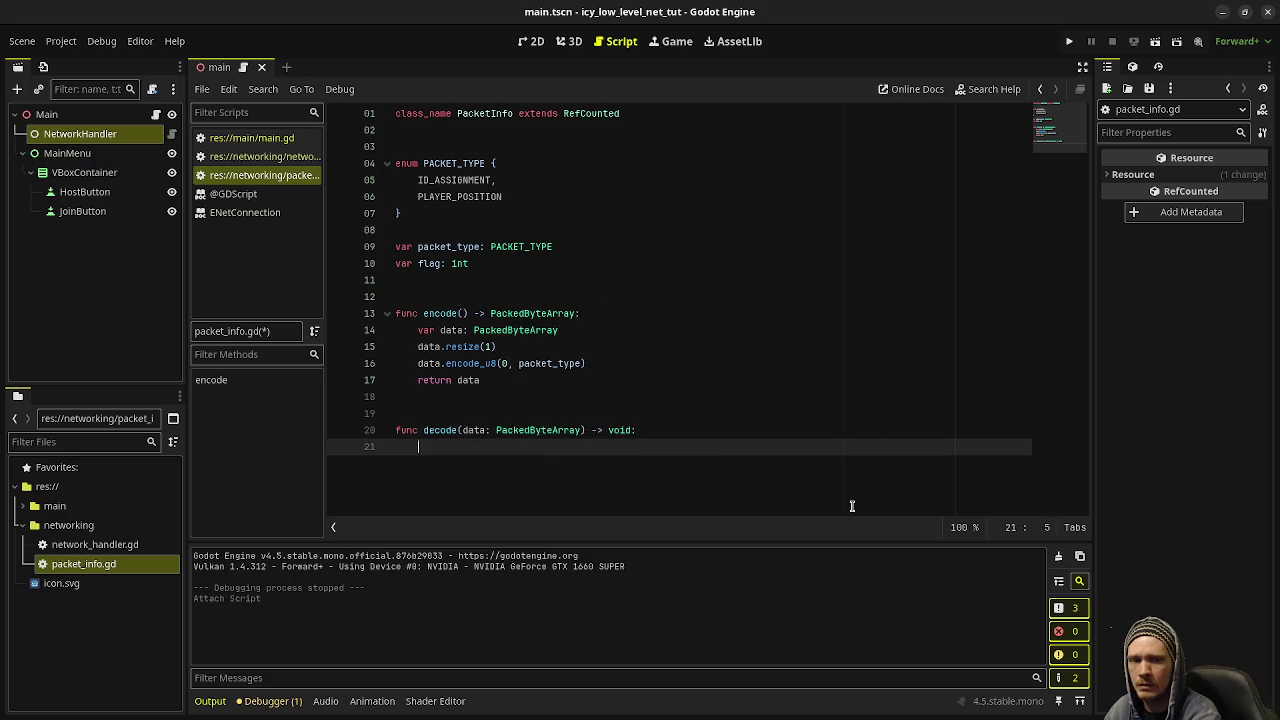
type("packet_type = data.decode_u8")
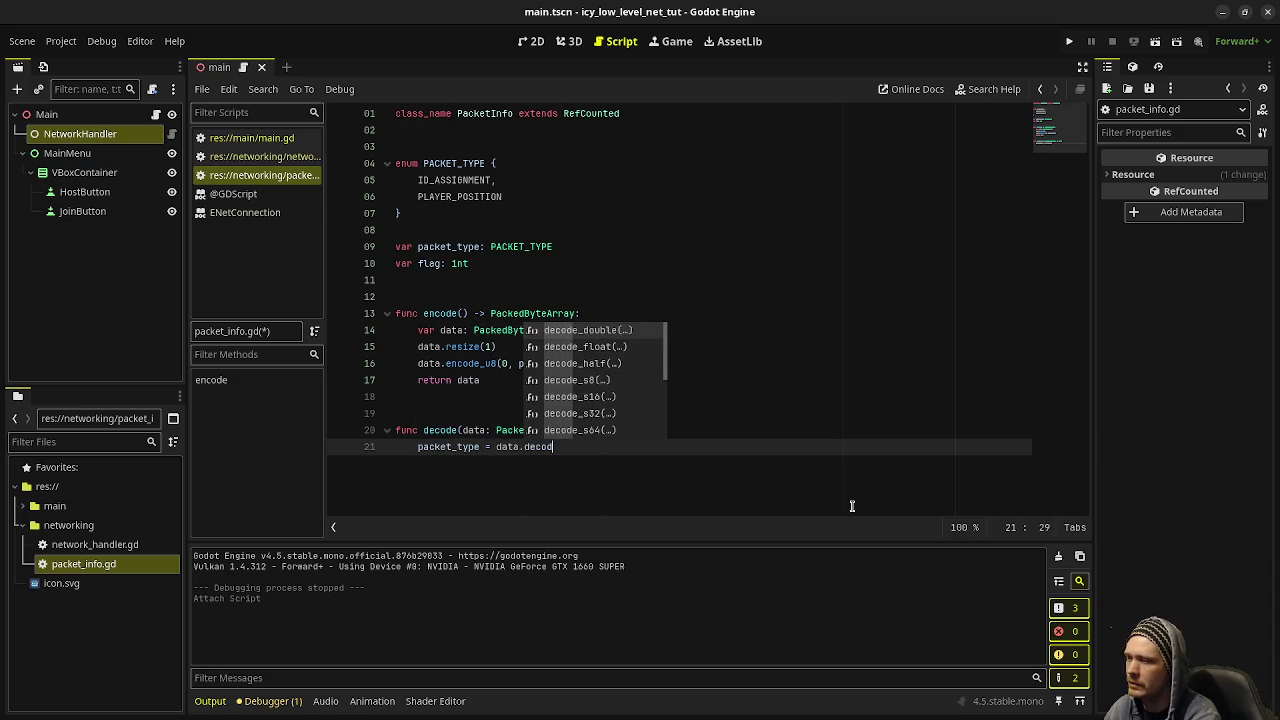
type("(")
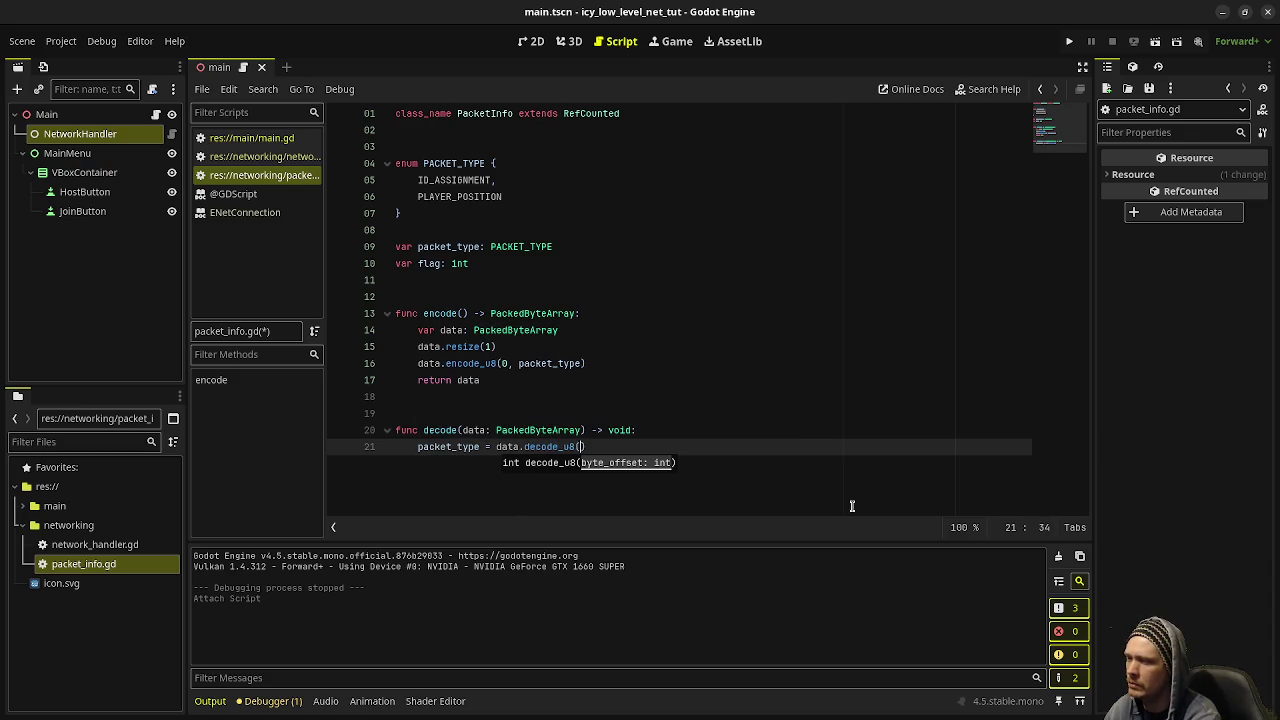
type("0)")
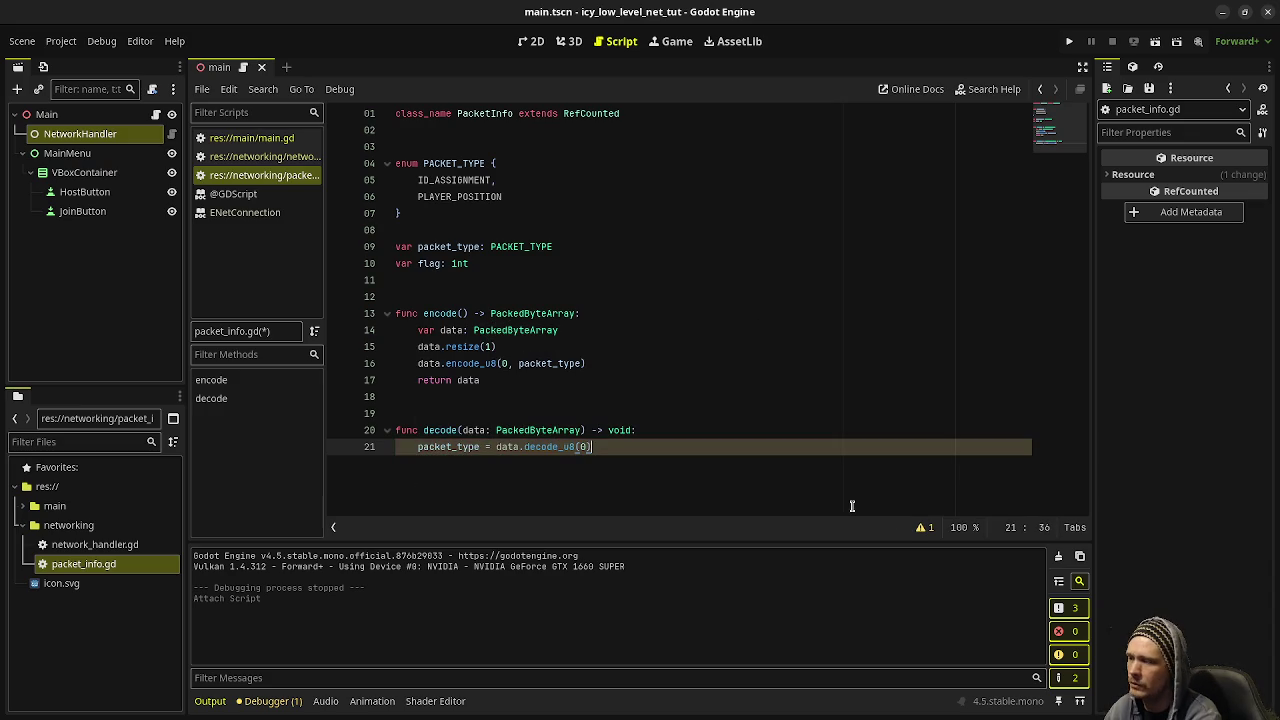
- Add an empty send() -> void function containing pass
key("Return")
key("Return")
key("Return")
type("func send() -> void:")
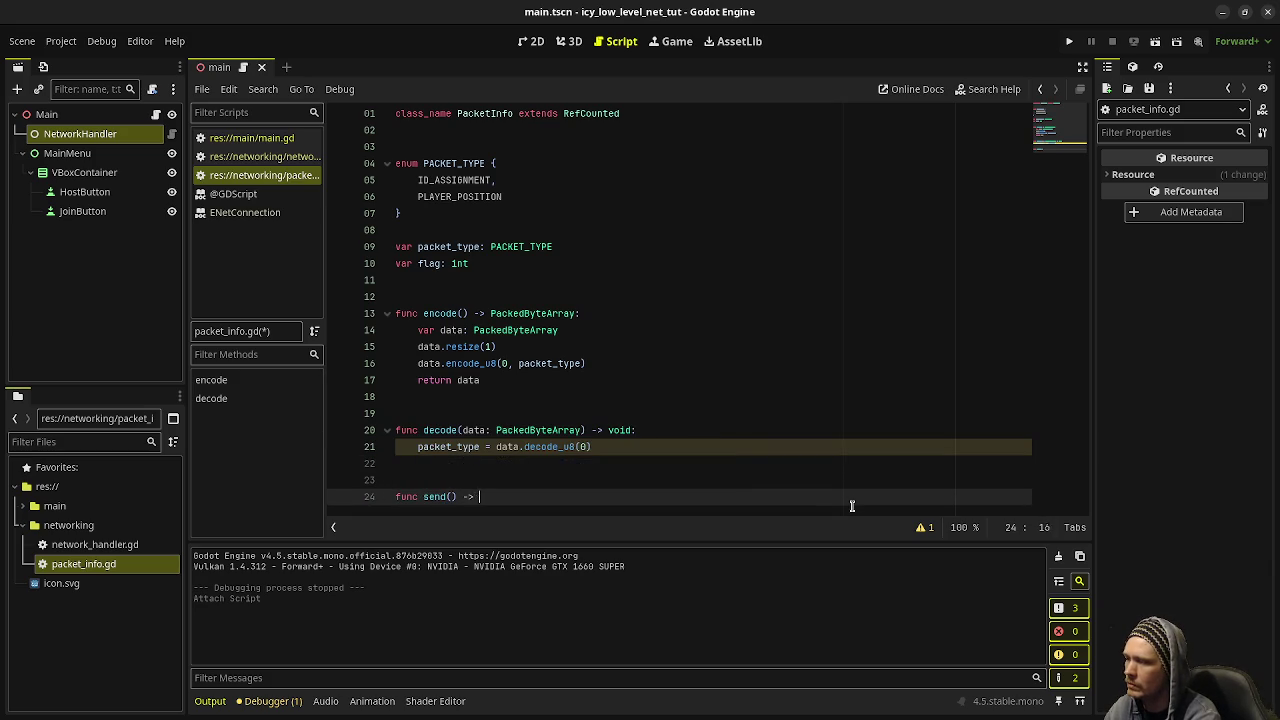
key("Return")
type("pass")
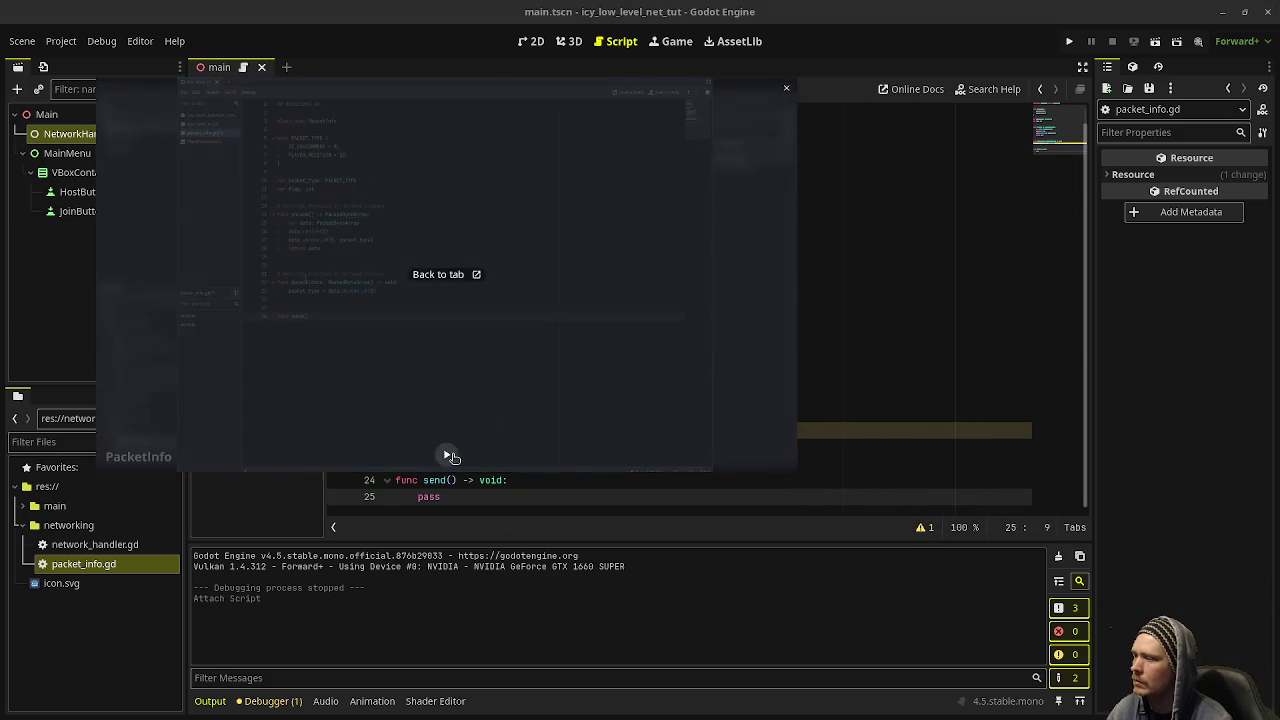
left_click_drag(451, 456, 586, 475)
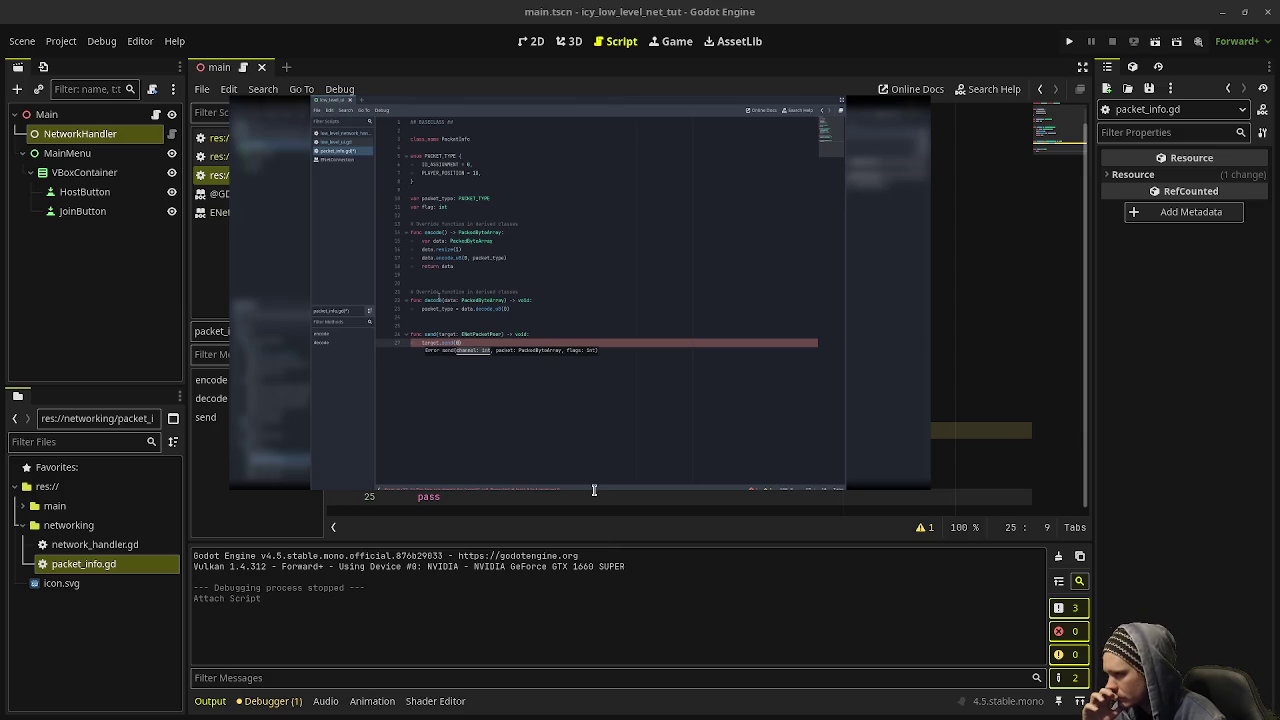
- Watch the reference tutorial video, then close it and return to the script
mouse_move(583, 476)
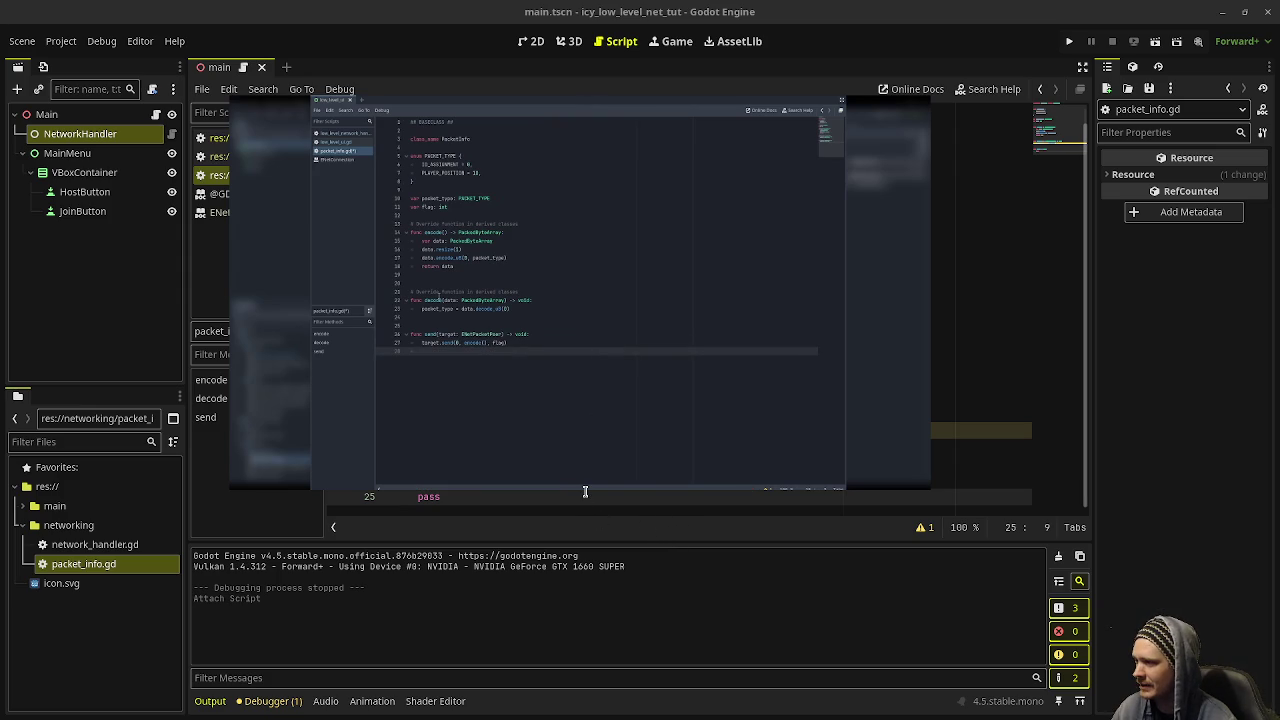
mouse_move(562, 484)
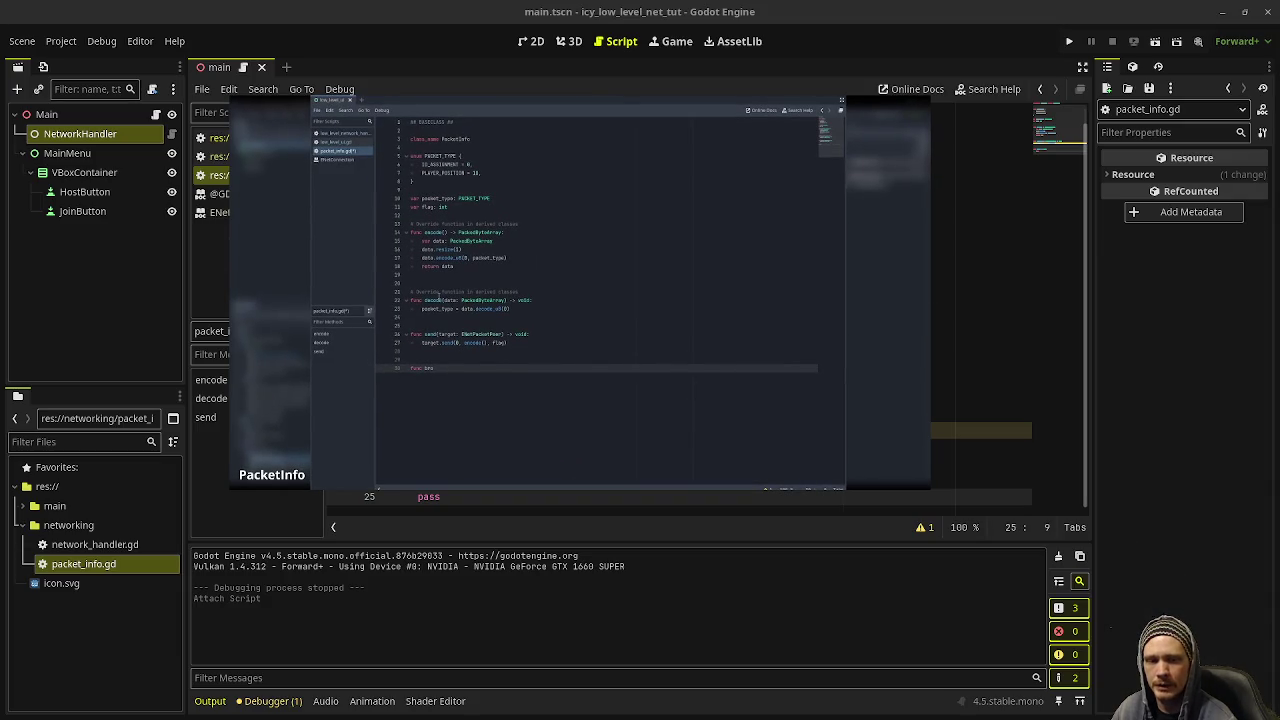
mouse_move(706, 374)
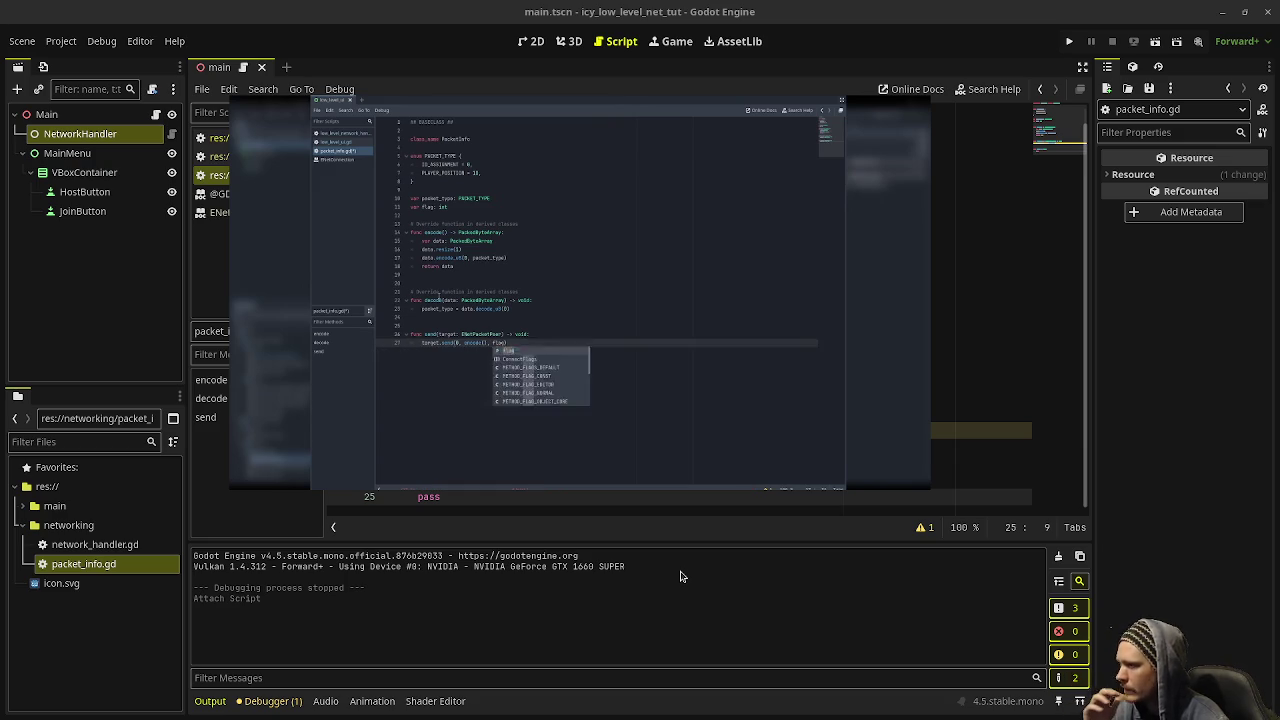
left_click(577, 474)
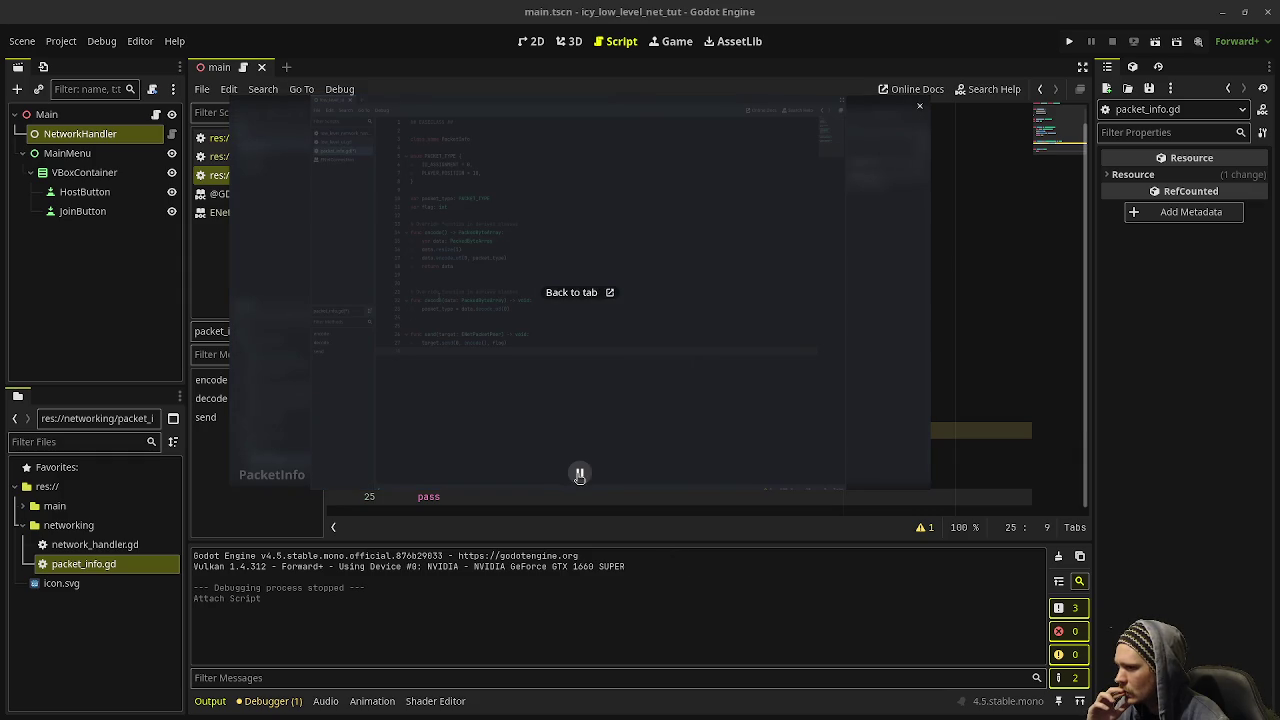
left_click(580, 474)
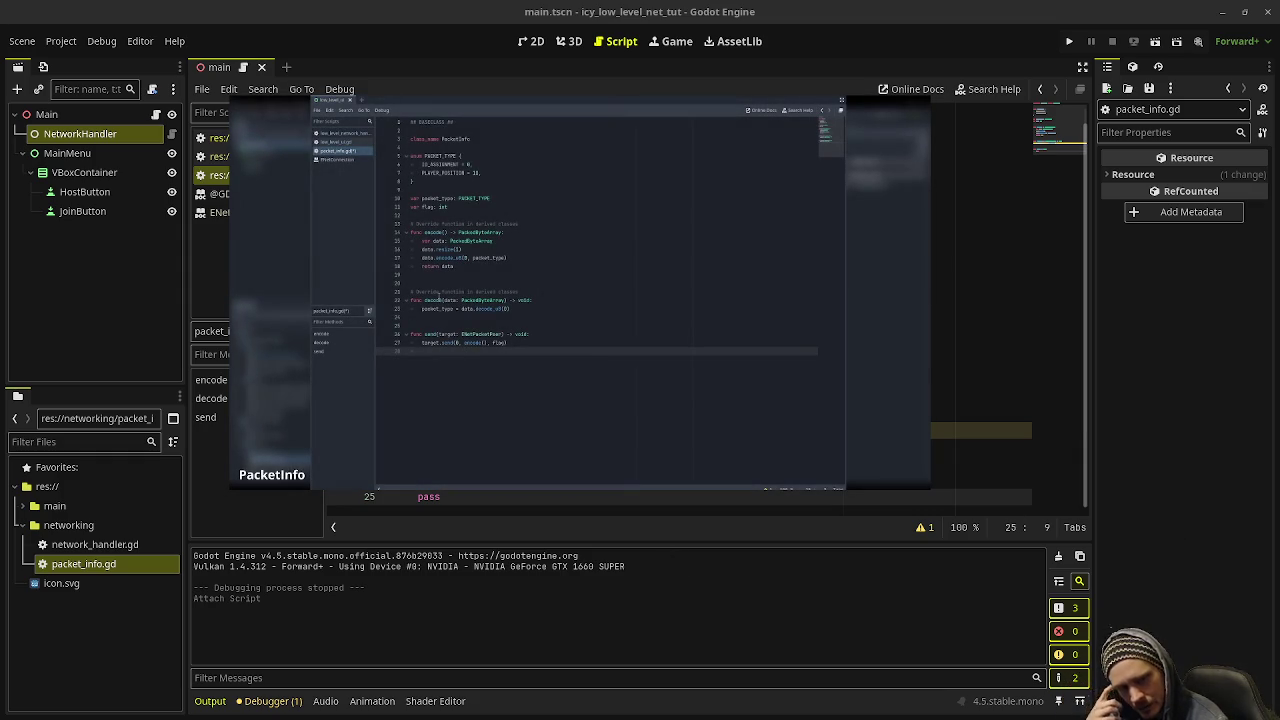
left_click(571, 291)
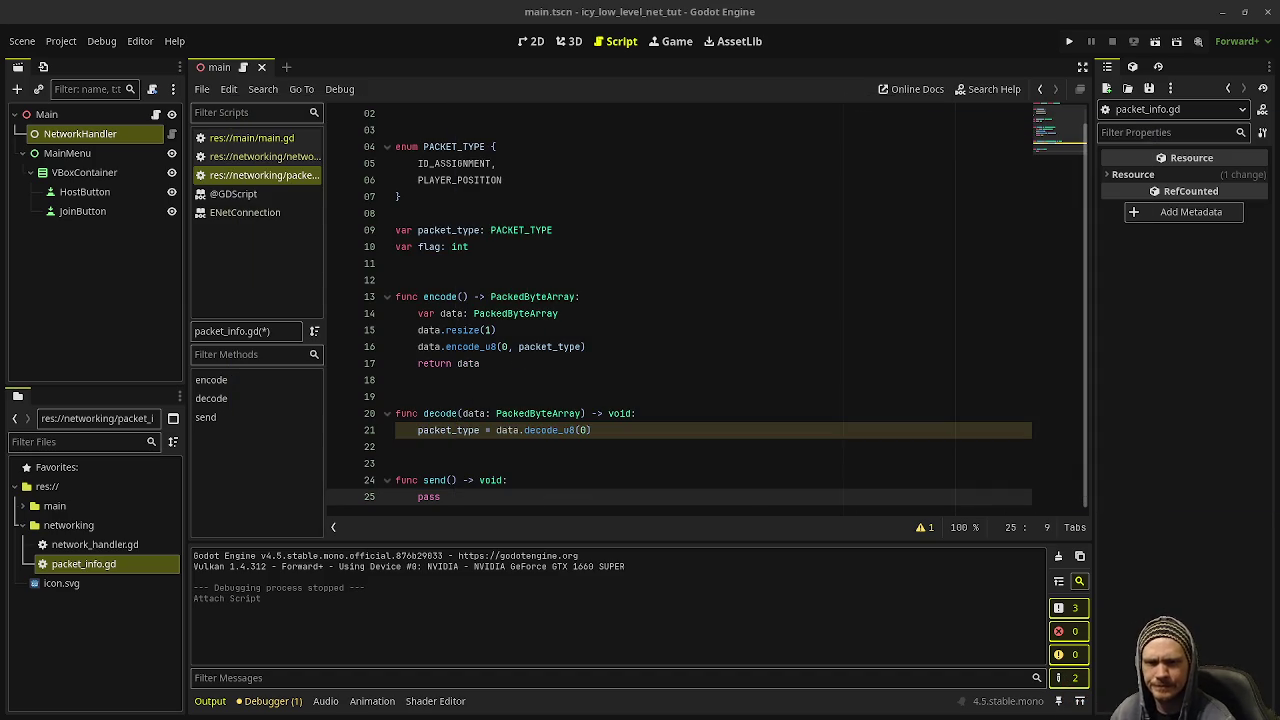
left_click(594, 431)
- Give send() a target: ENetPacketPeer parameter and replace pass with target.send(0, encode(), flag)
left_click(451, 480)
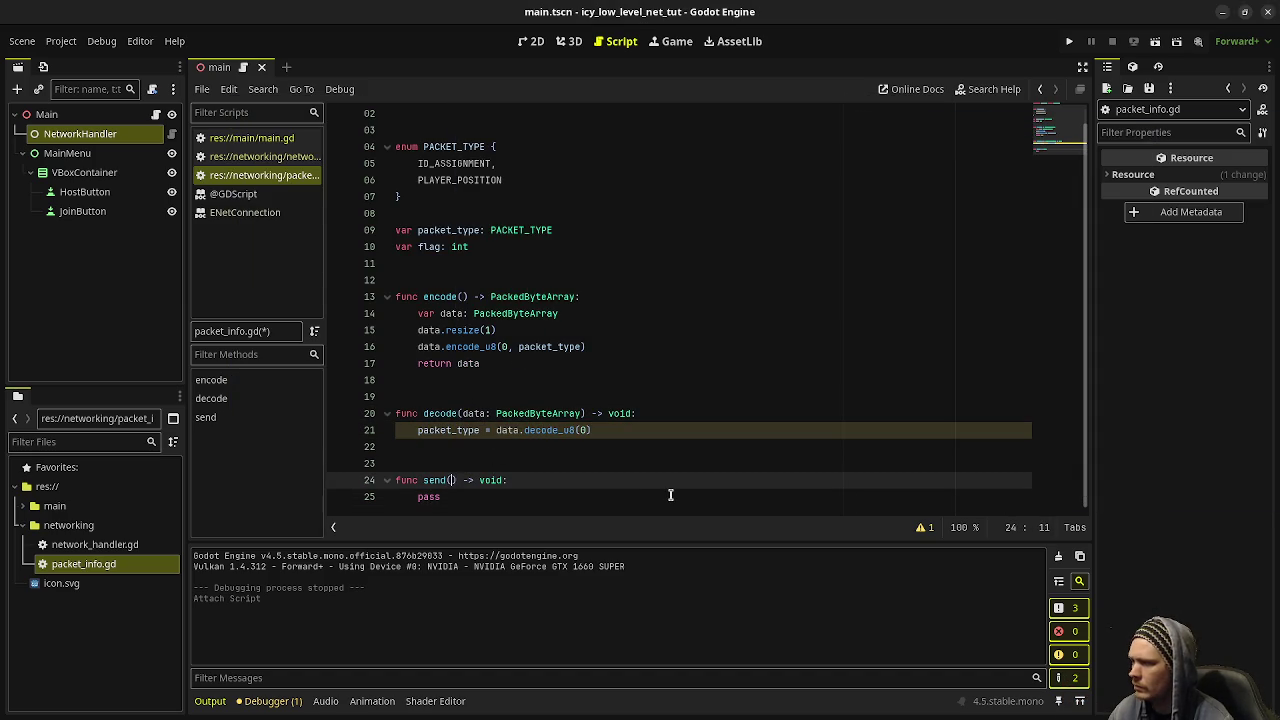
type("target: ")
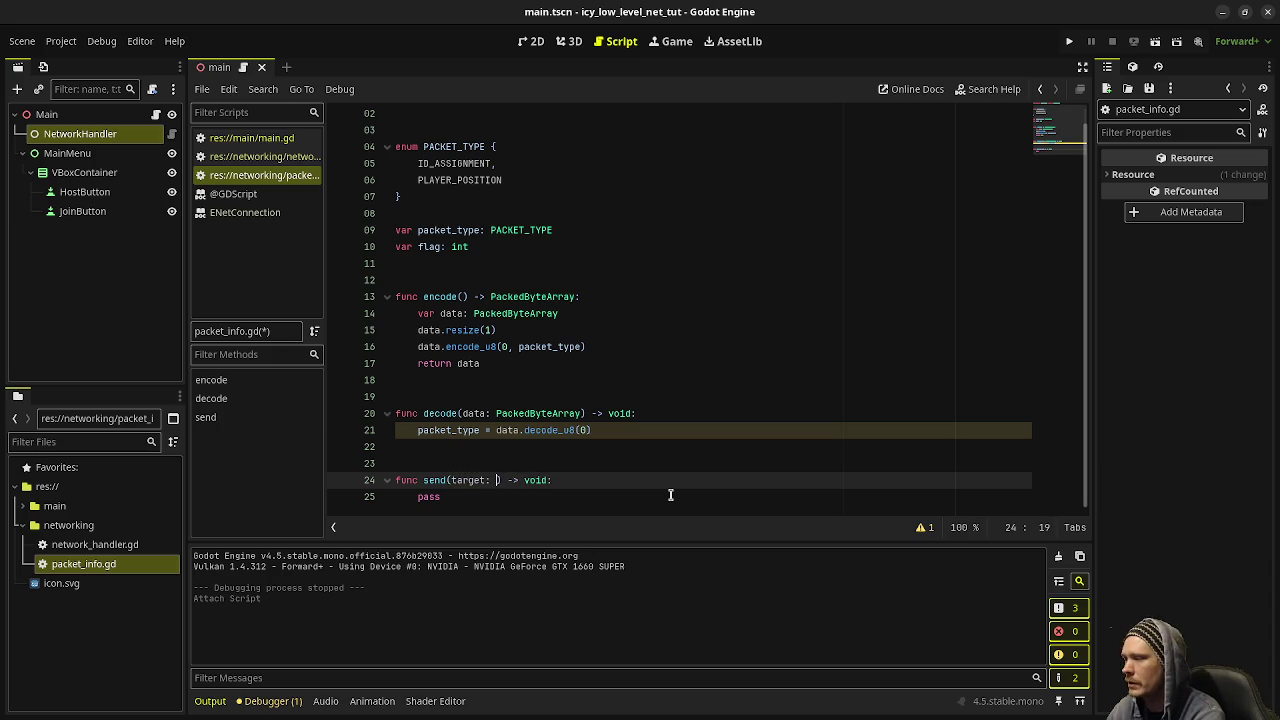
type("ENetPacket")
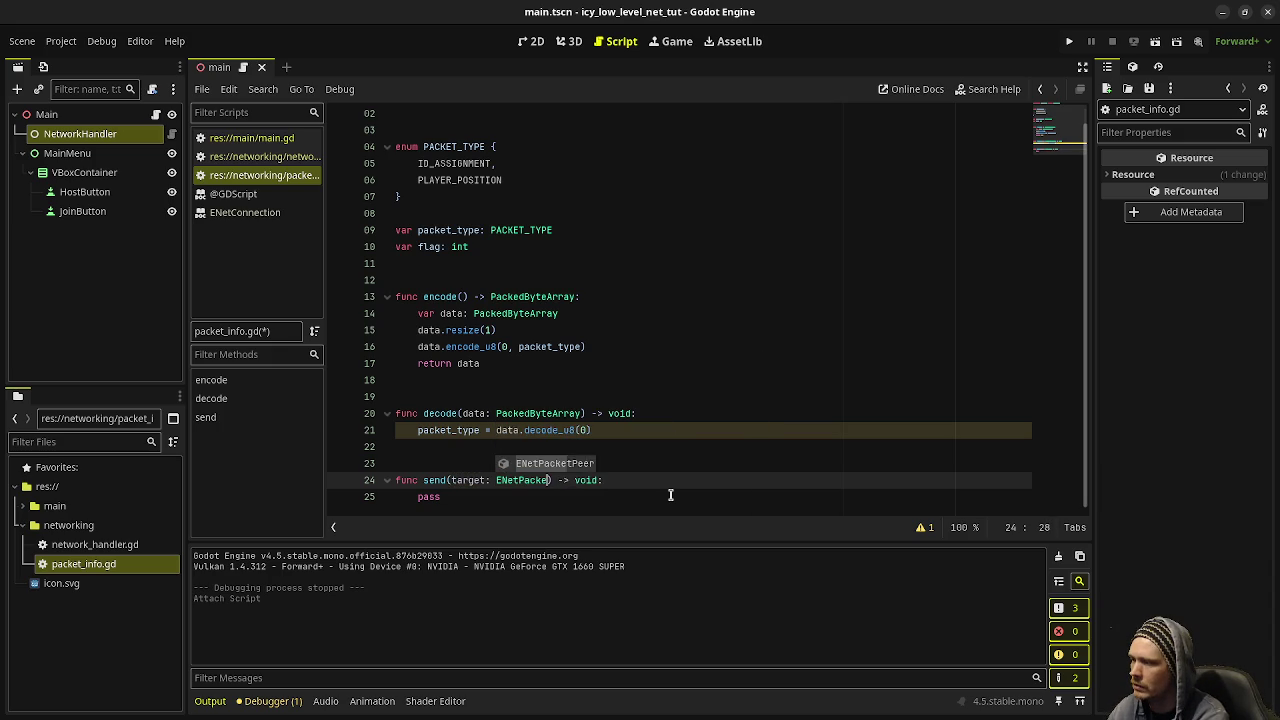
type("Peer)")
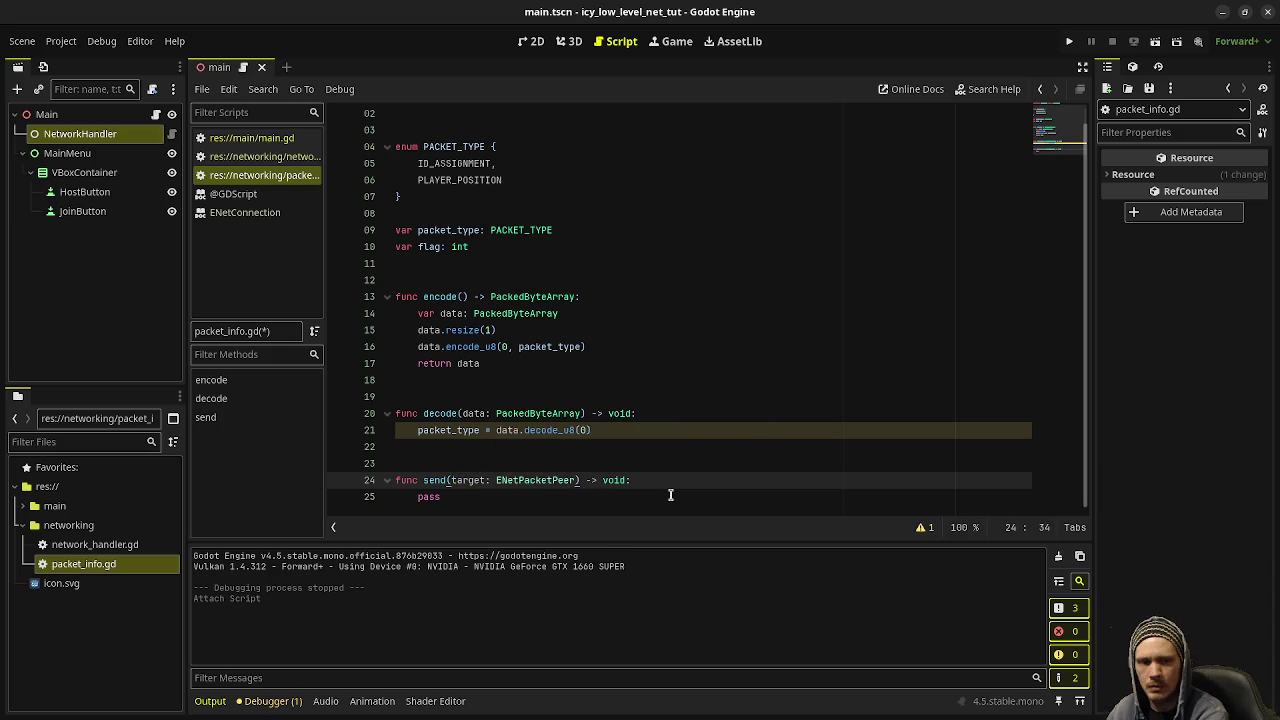
key("Down")
key("shift+Left")
key("shift+Left")
key("shift+Left")
type("target.")
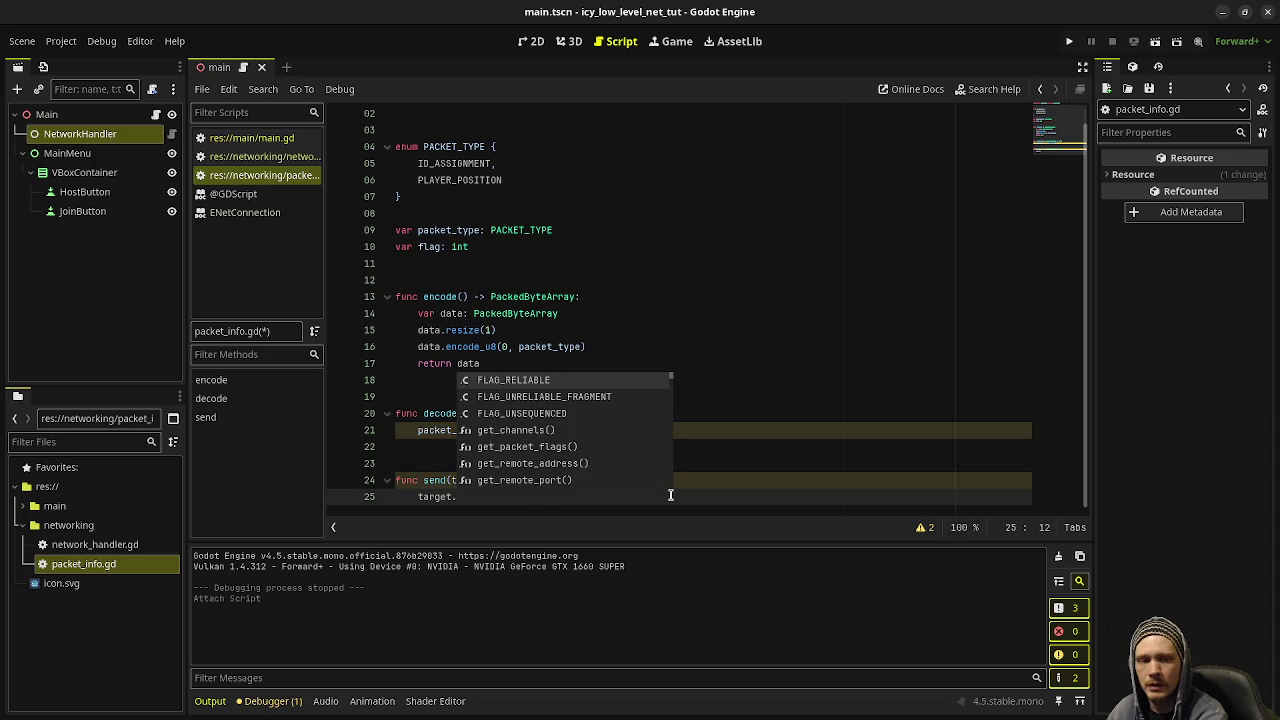
type("send")
key("Return")
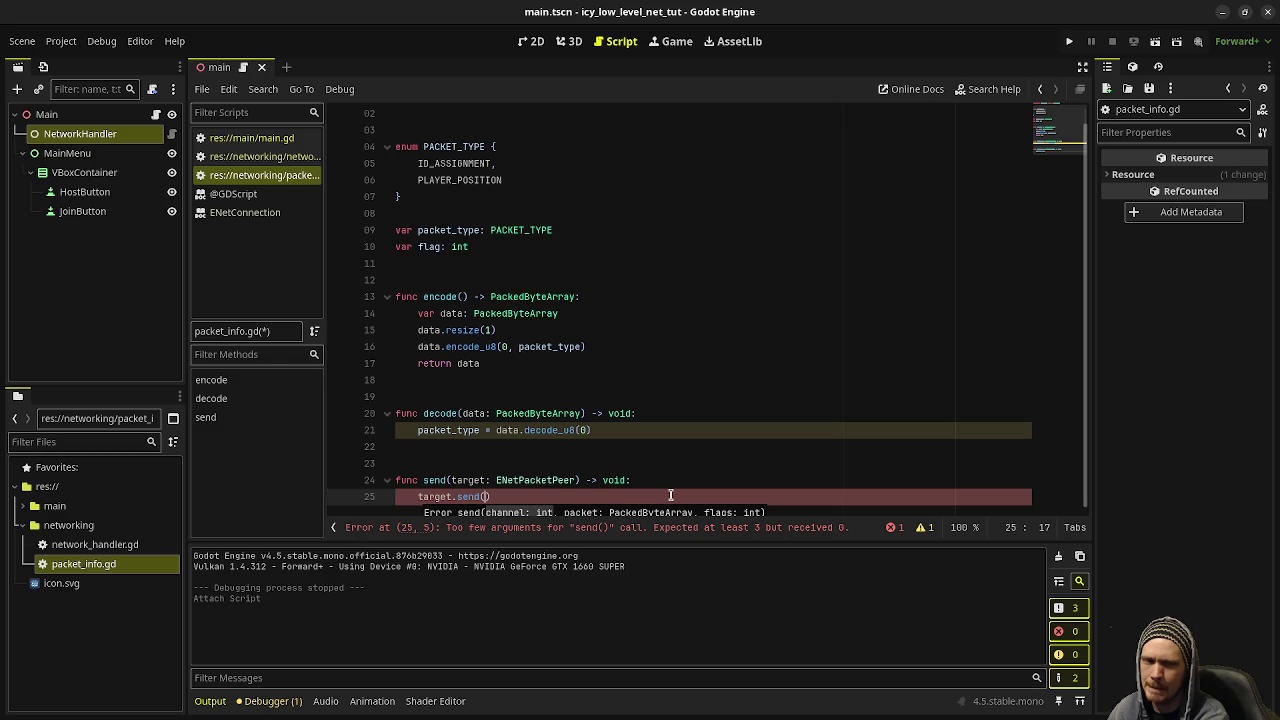
type("0,")
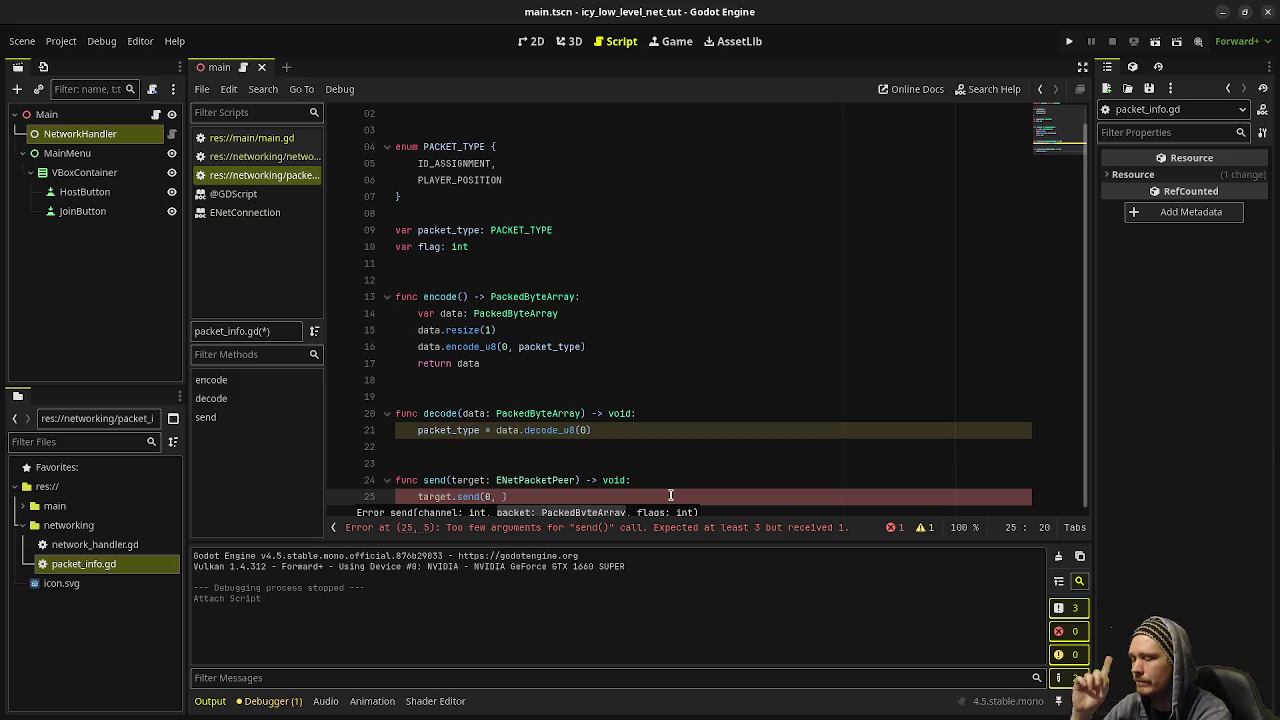
type("encode")
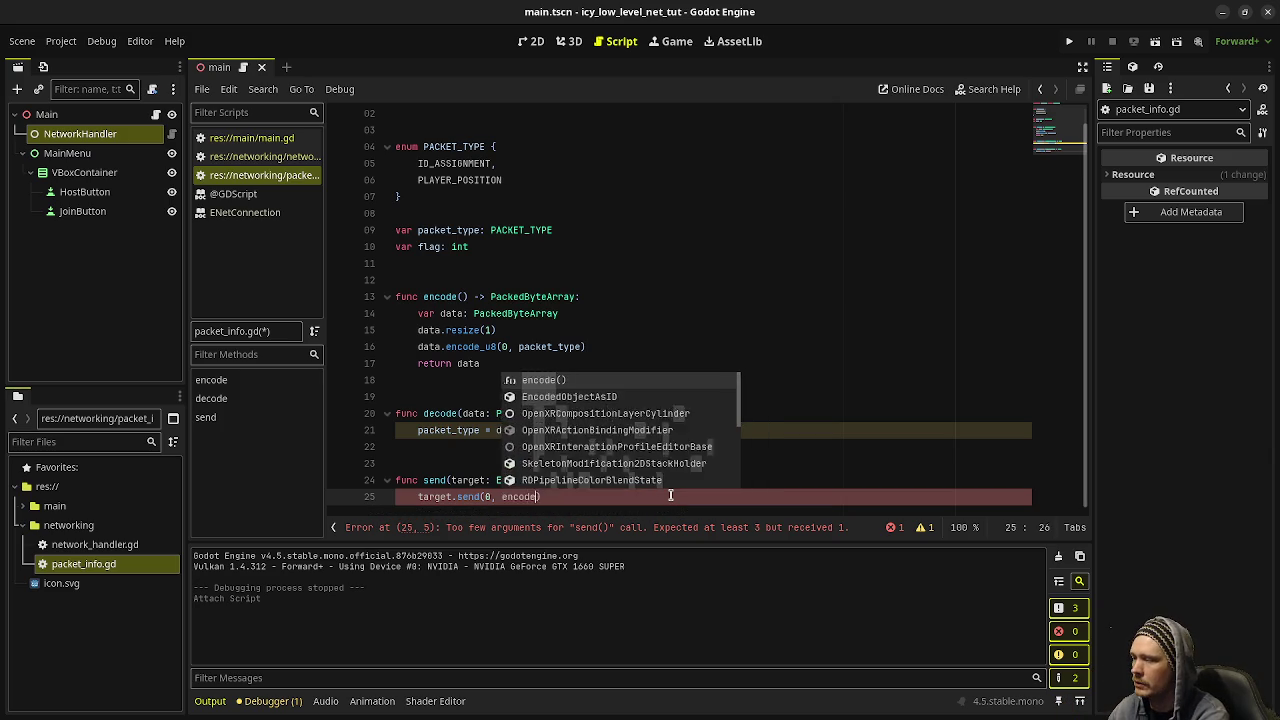
key("Return")
type(", flag)")
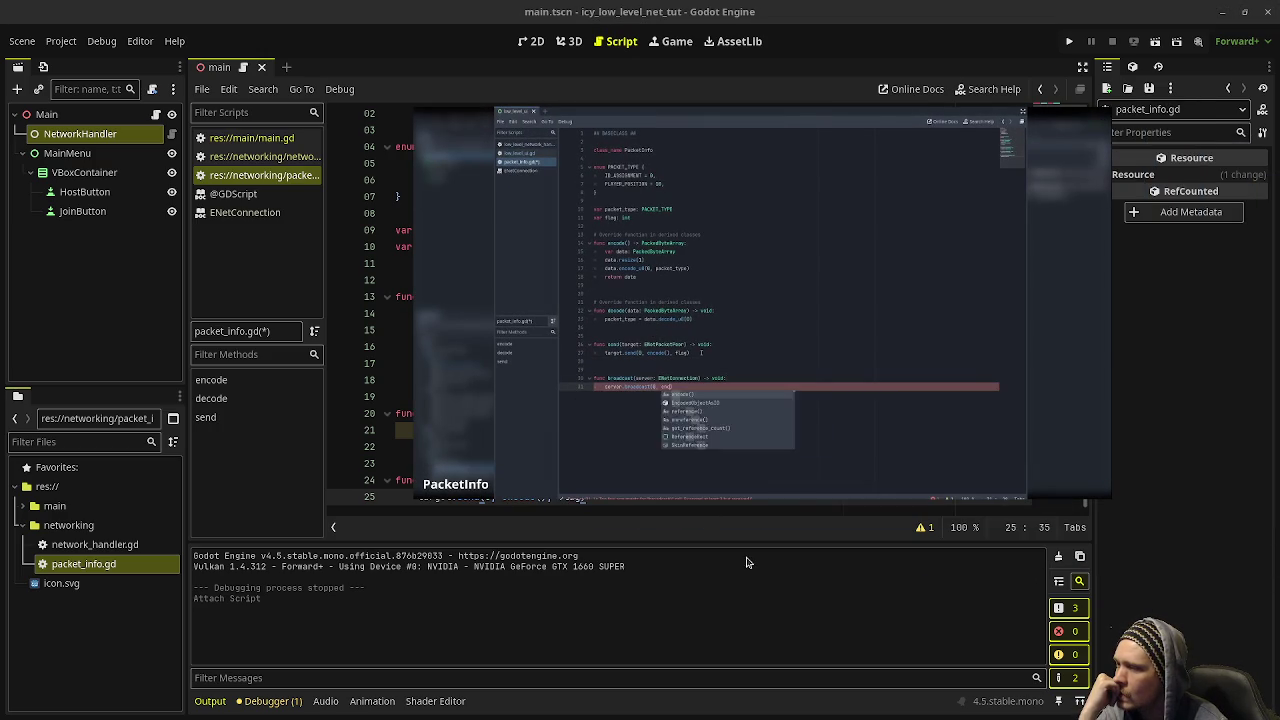
left_click(760, 484)
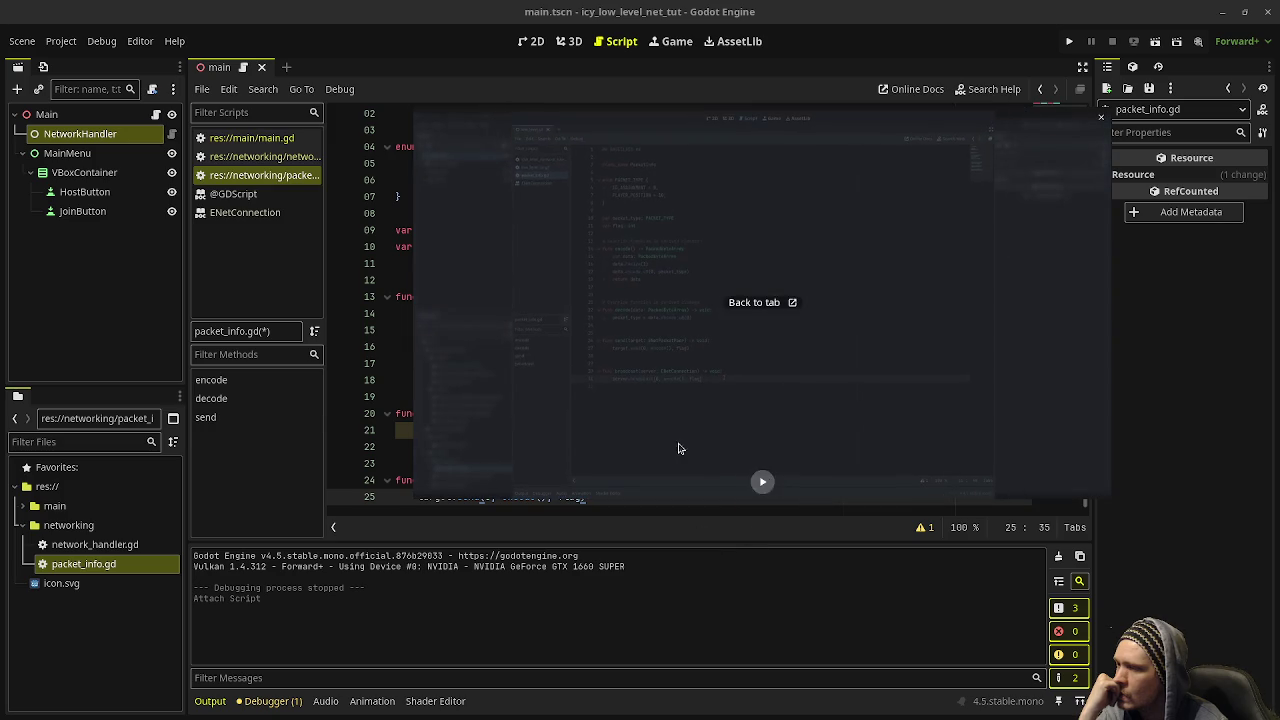
- Add a broadcast(server: ENetConnection) -> void function header below send
left_click(603, 482)
left_click(618, 496)
key("Return")
key("Return")
key("Return")
type("func broadcast(ta")
key("BackSpace")
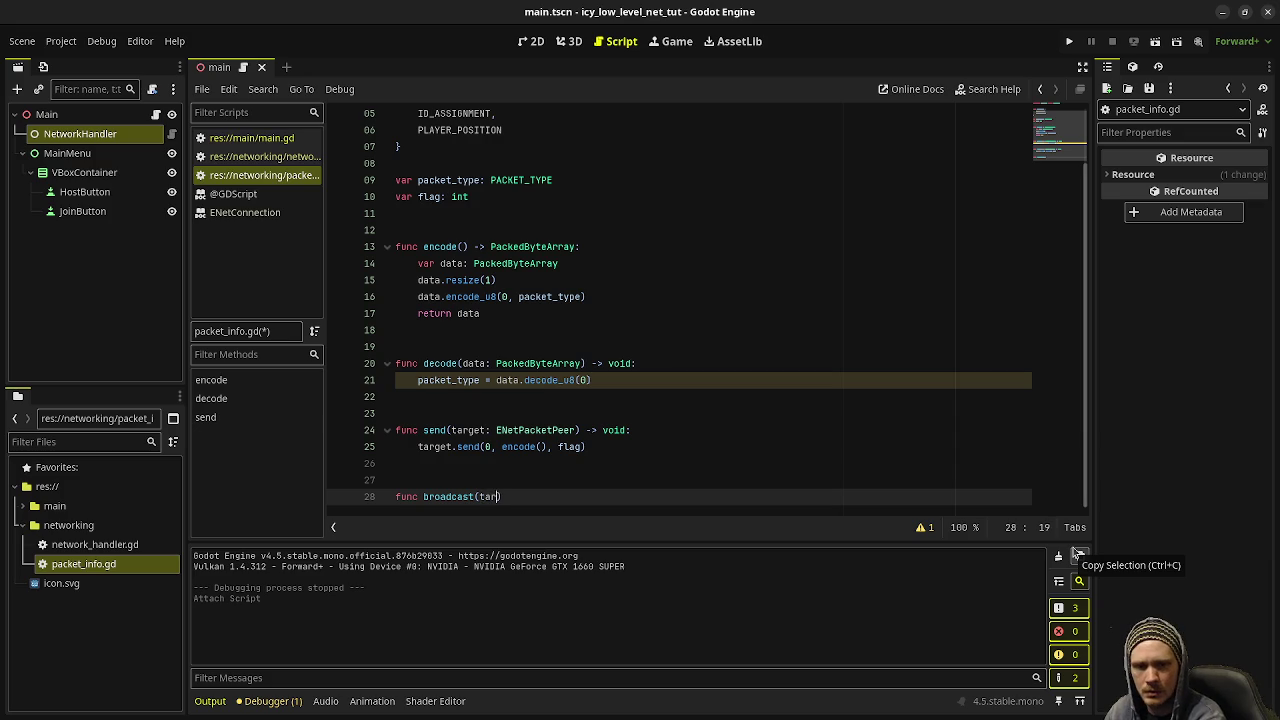
key("BackSpace")
type("server: ")
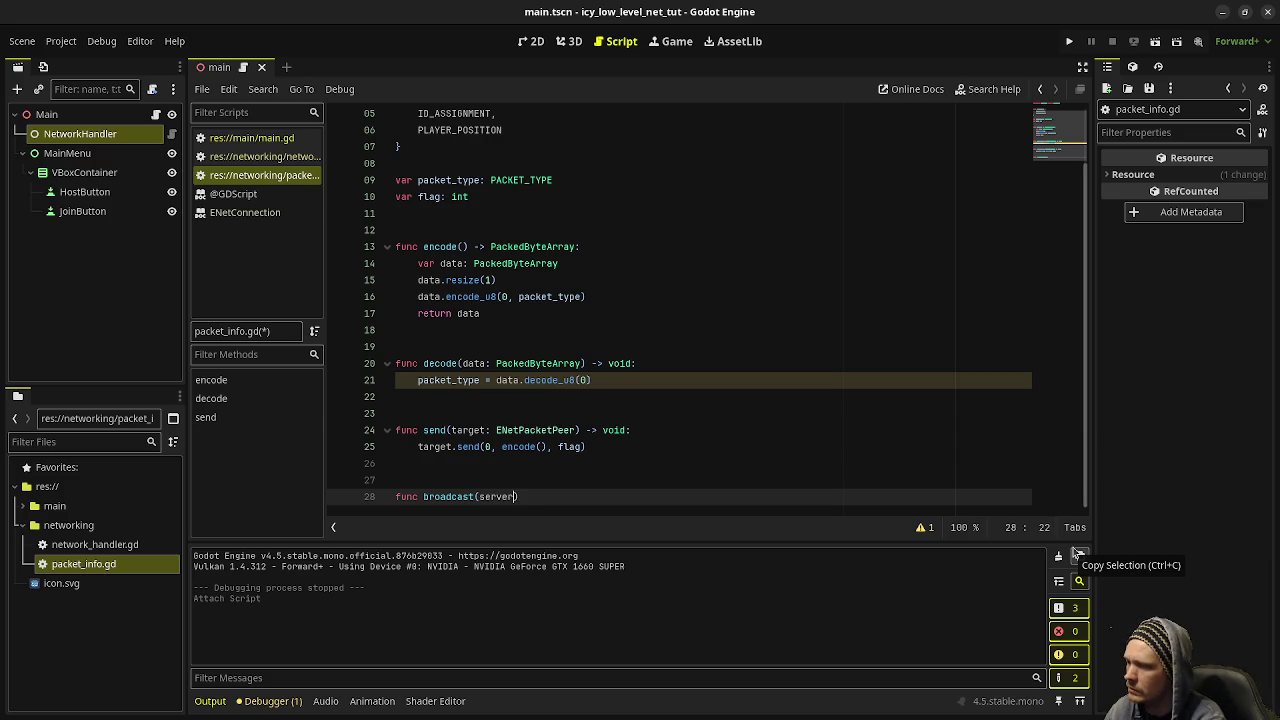
type("ENetConnecti")
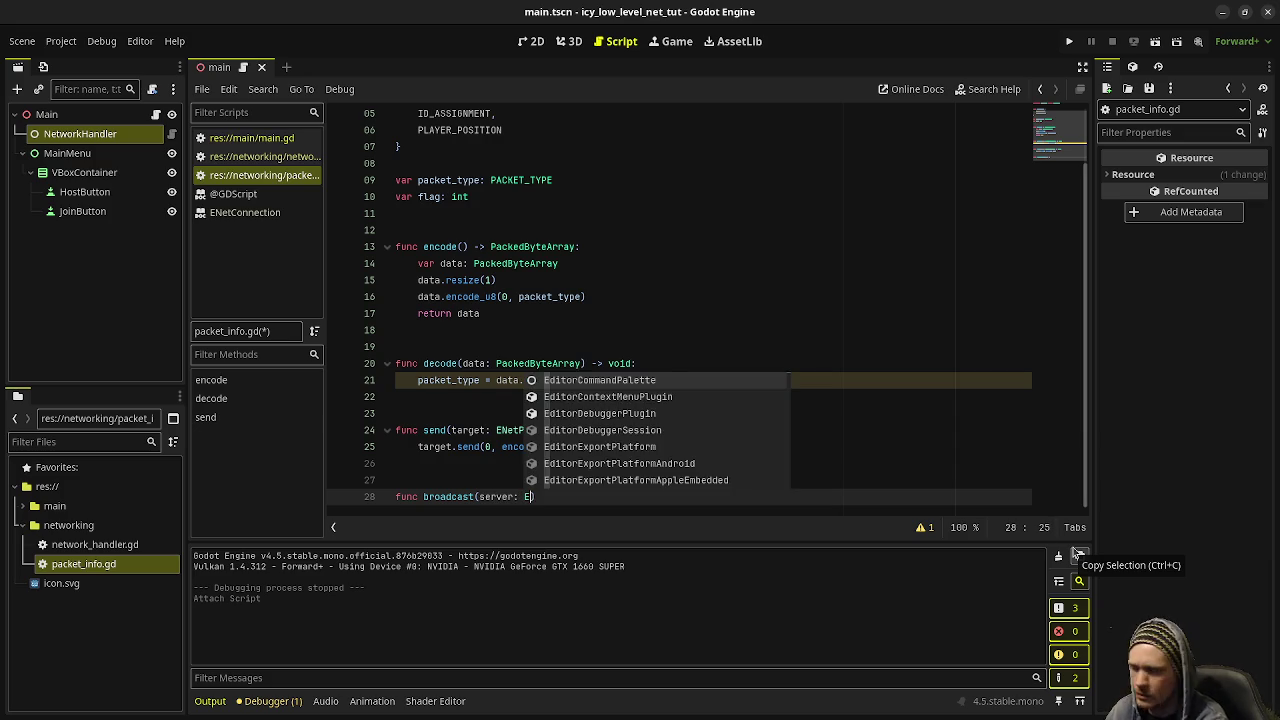
key("Return")
type(") -> void:")
- Make broadcast's body call server.broadcast(0, encode(), flag)
key("Return")
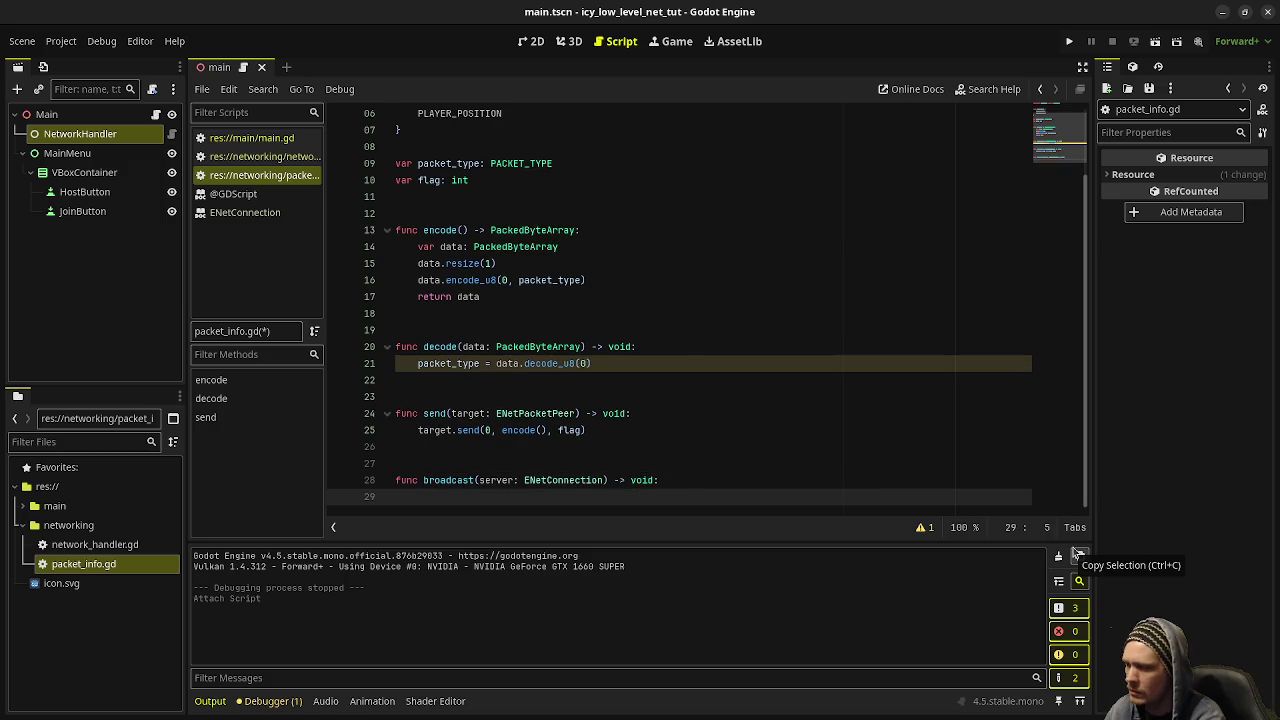
type("server.broa")
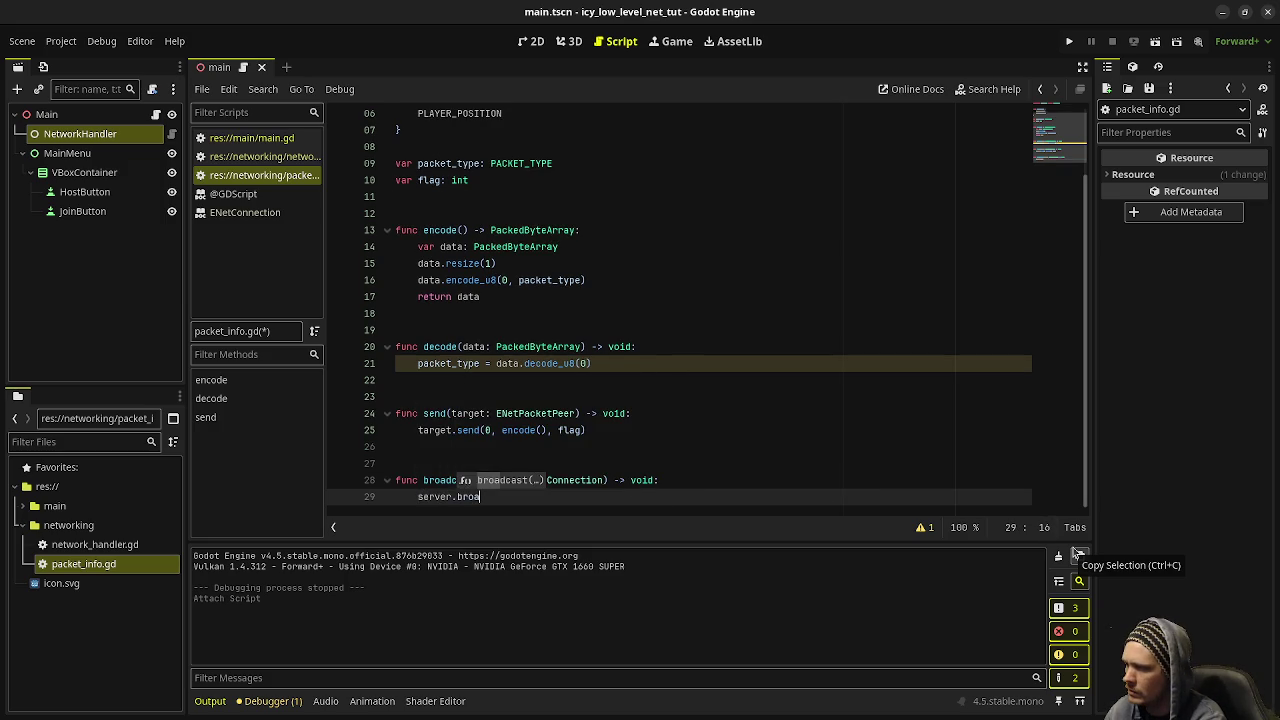
key("Return")
type("0, encode)")
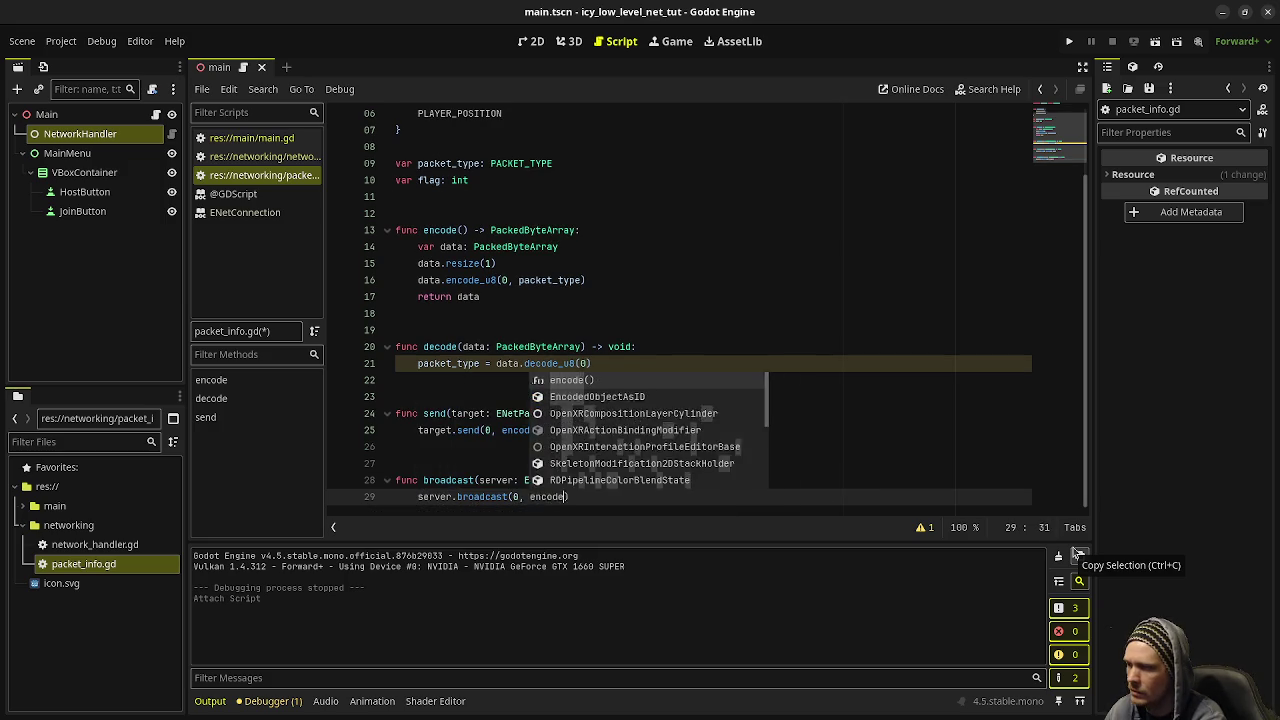
key("Return")
type(", flag)")
key("Return")
key("End")
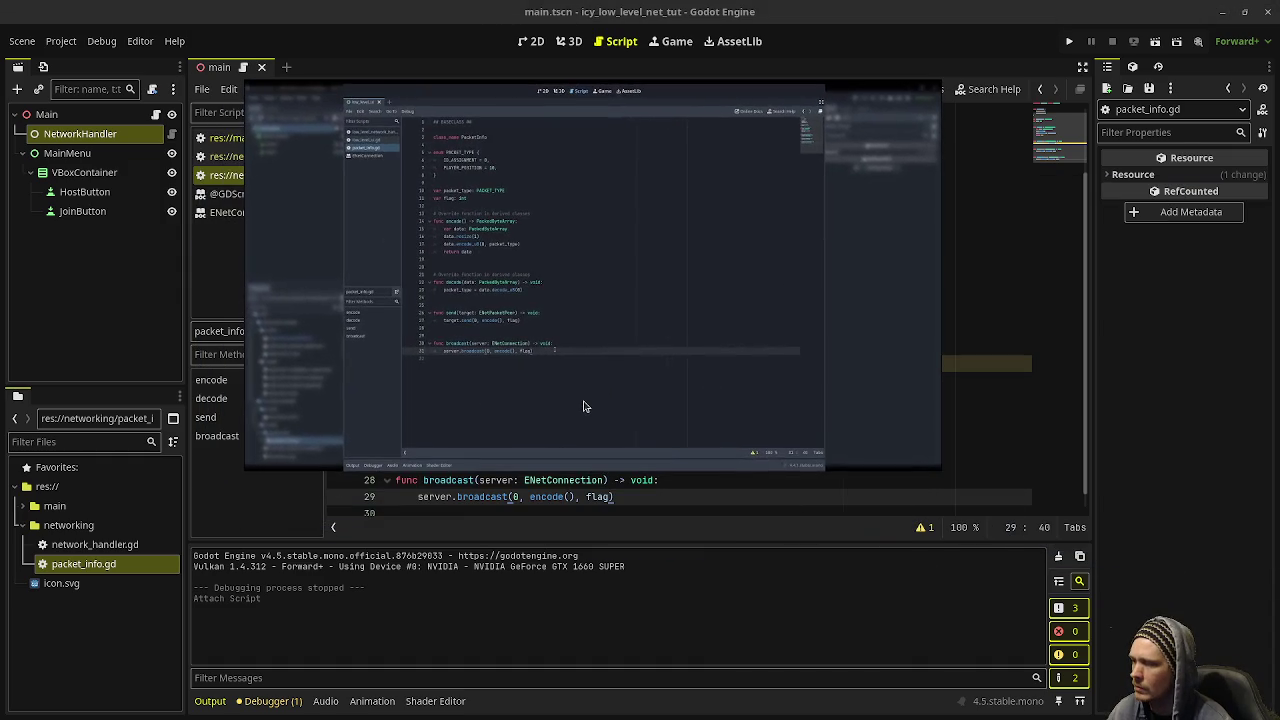
- Select the word broadcast, then bring up the networking folder's context menu in FileSystem
double_click(483, 497)
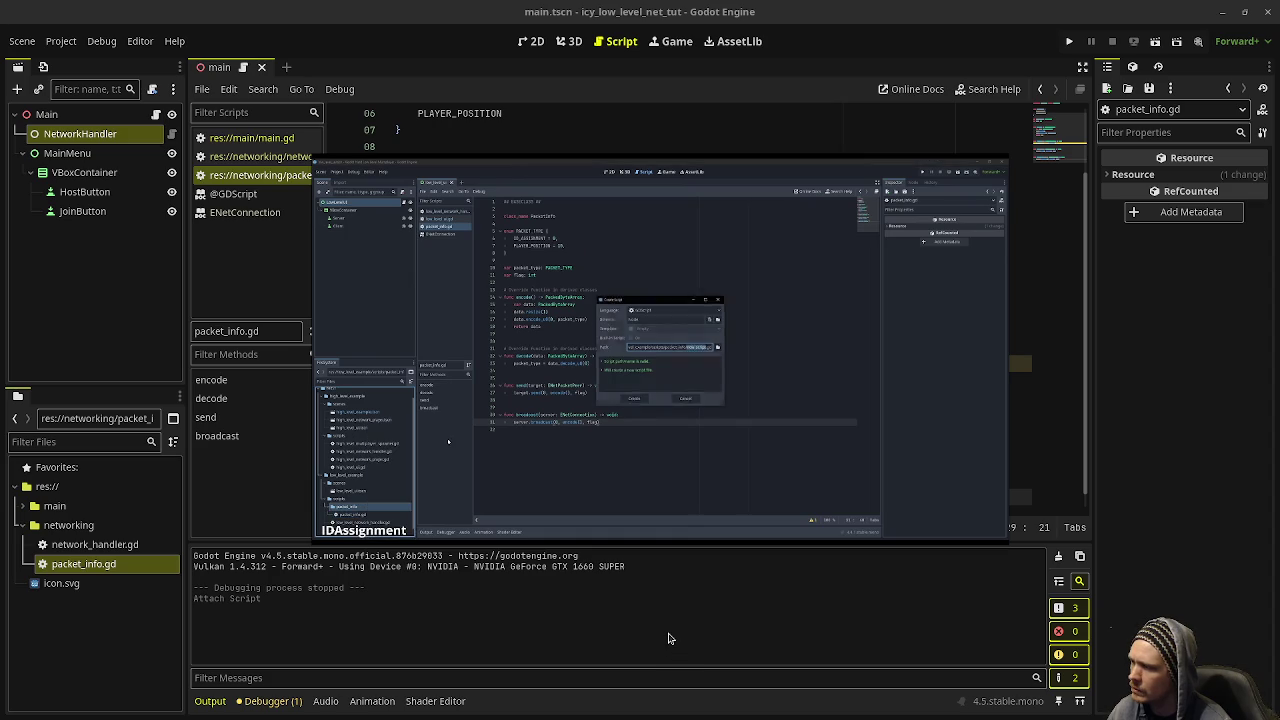
mouse_move(670, 531)
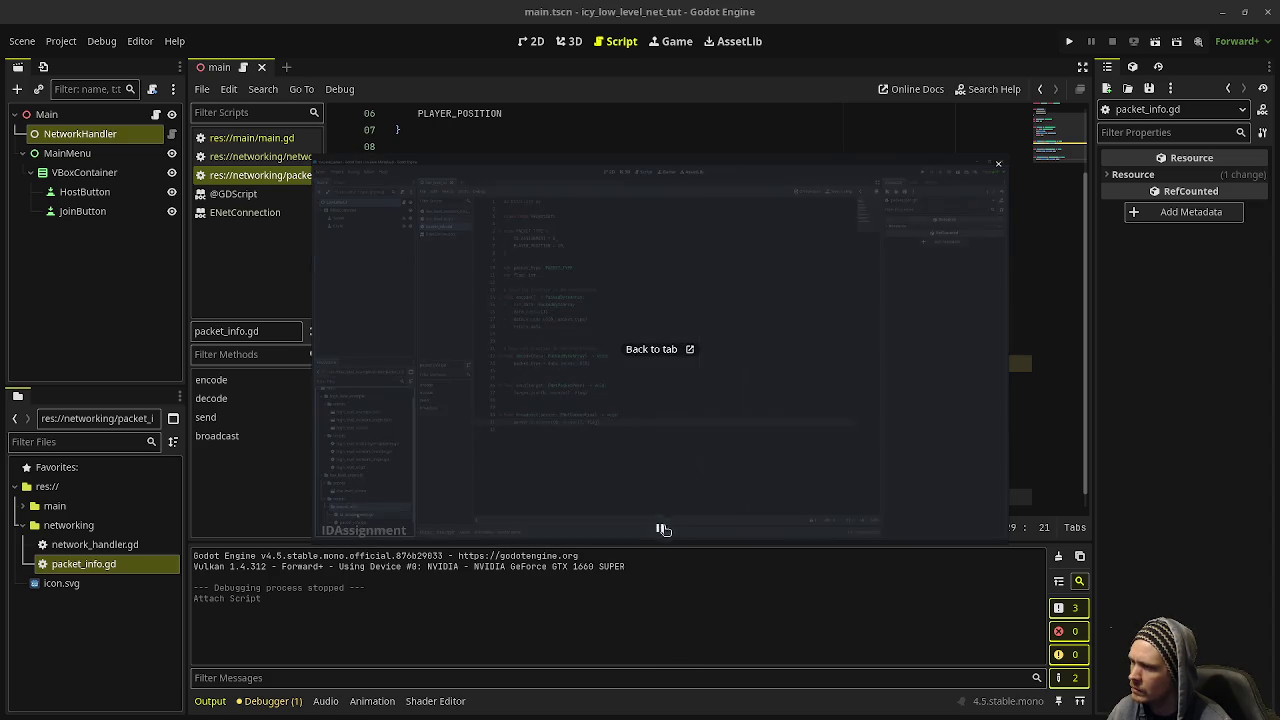
right_click(68, 525)
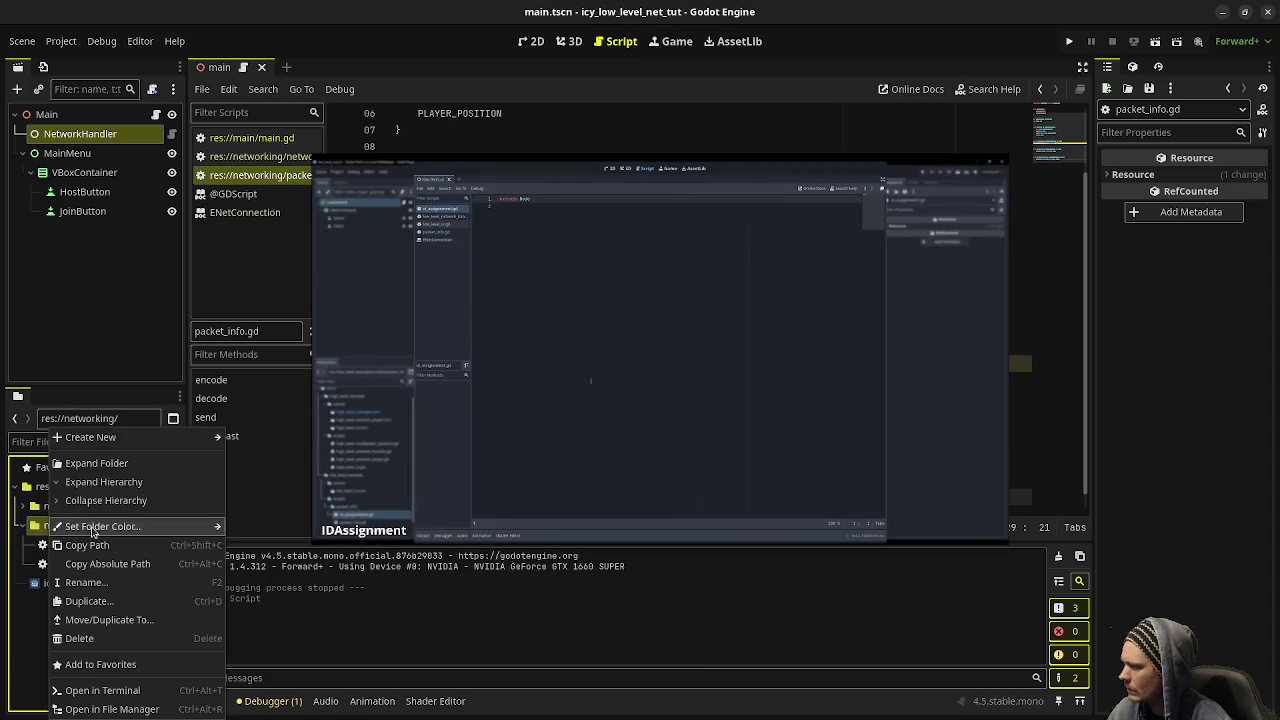
- Create packet_id_assignment.gd in networking, open it, and select its Node base class
mouse_move(150, 437)
left_click(256, 476)
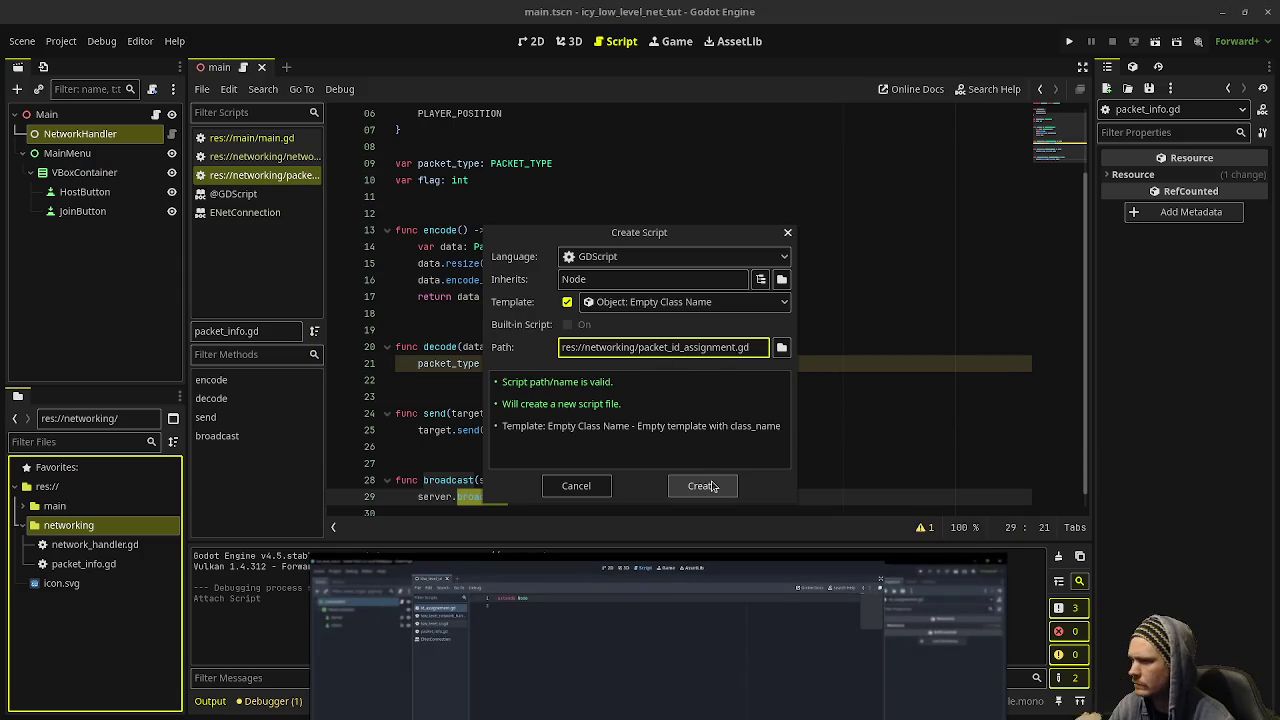
left_click(702, 486)
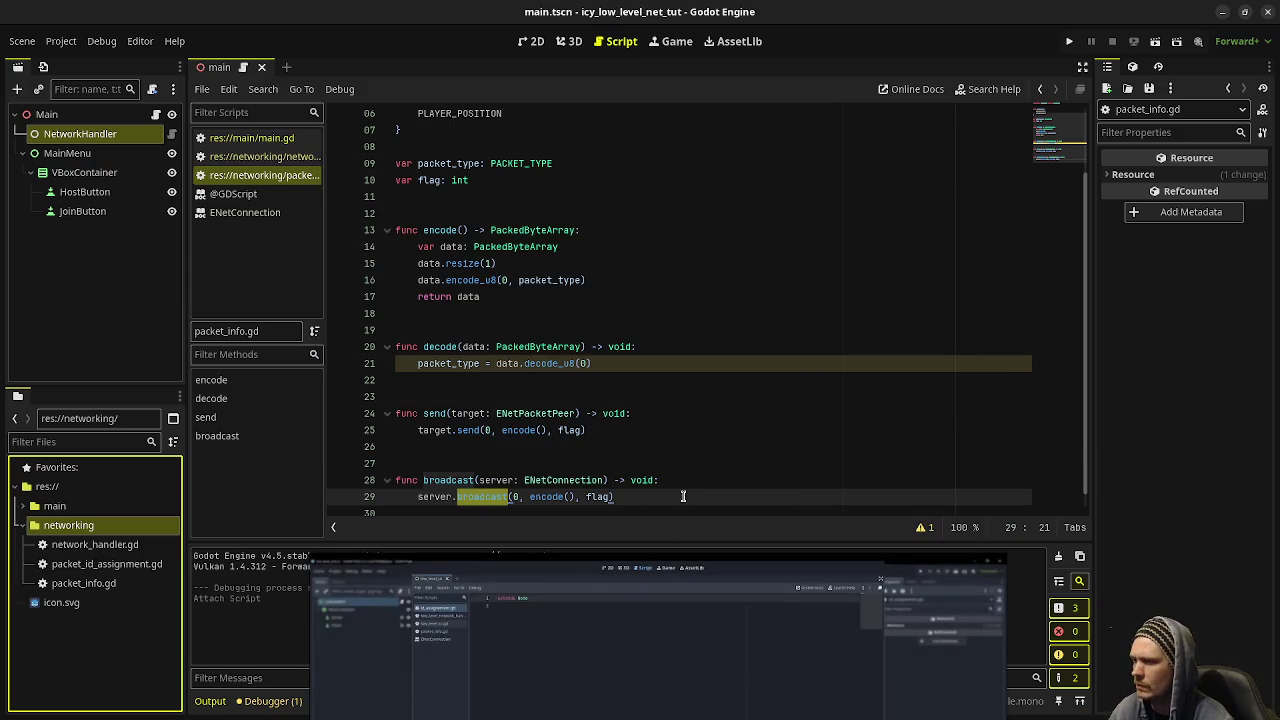
left_click(98, 566)
double_click(98, 566)
double_click(605, 115)
- Change the base class to PacketInfo, then review and close the reference video
type("packeti")
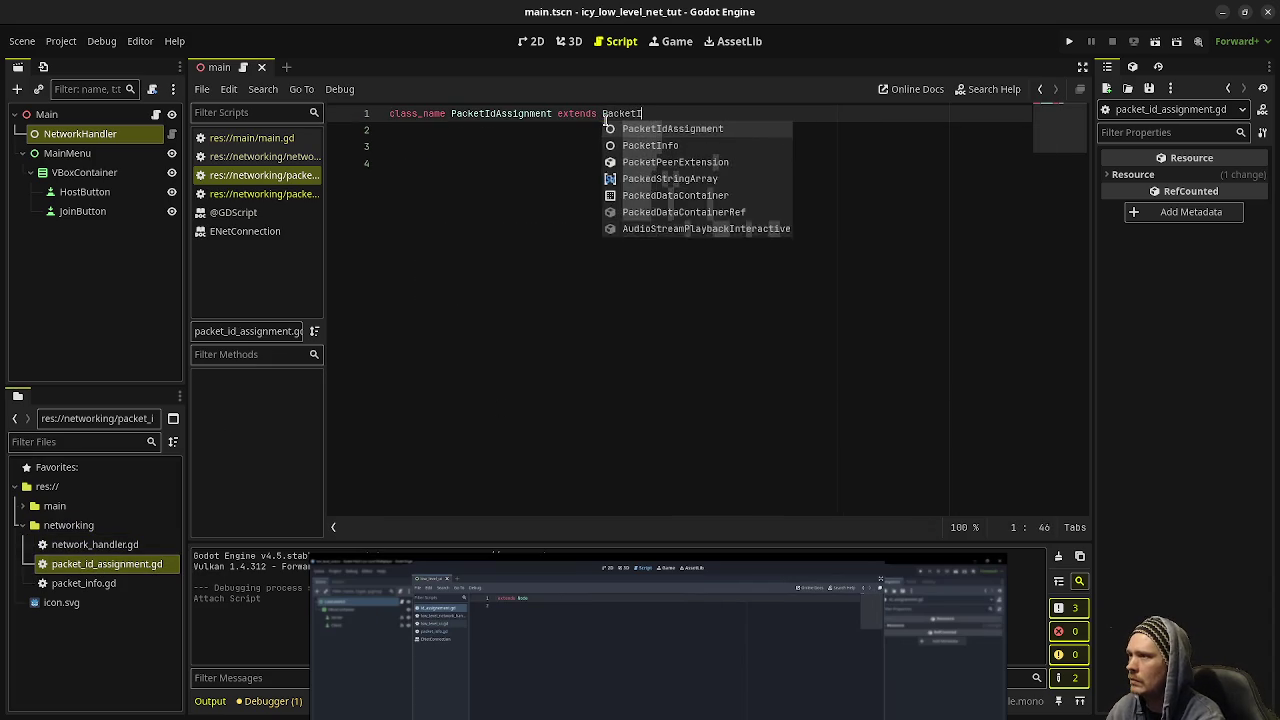
key("Return")
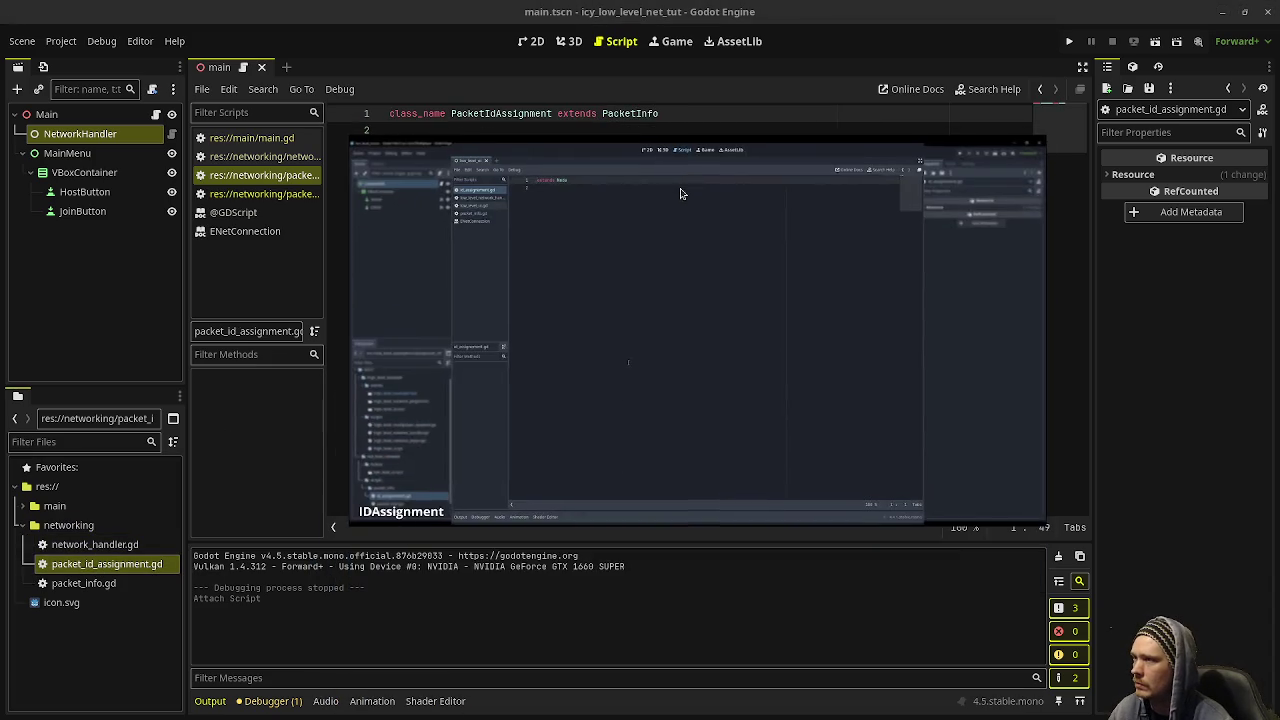
left_click(621, 581)
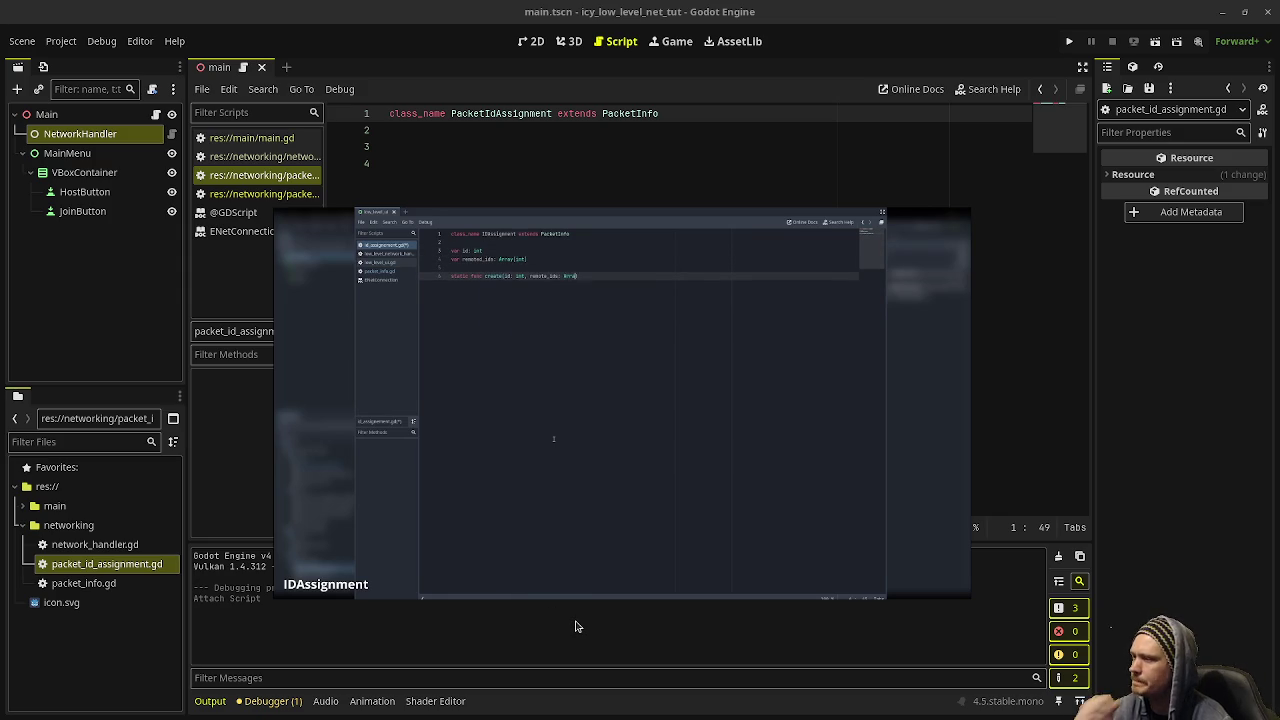
mouse_move(517, 216)
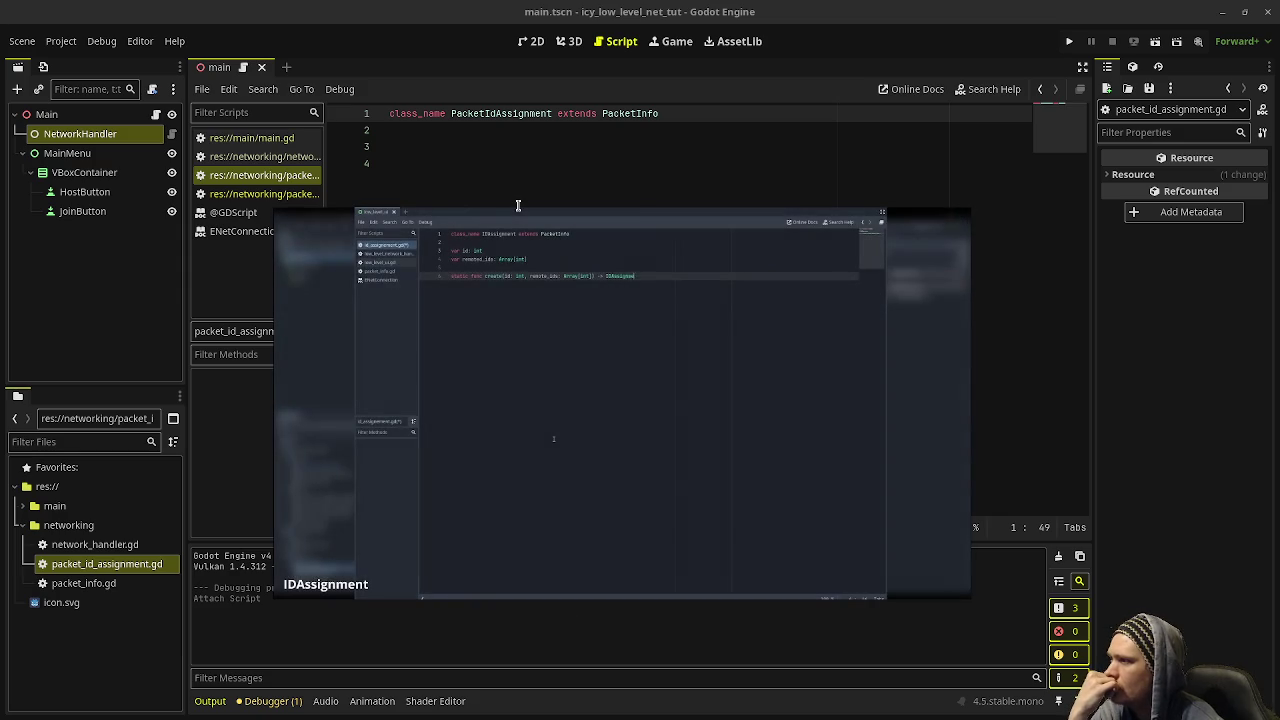
scroll(520, 209, "up", 3)
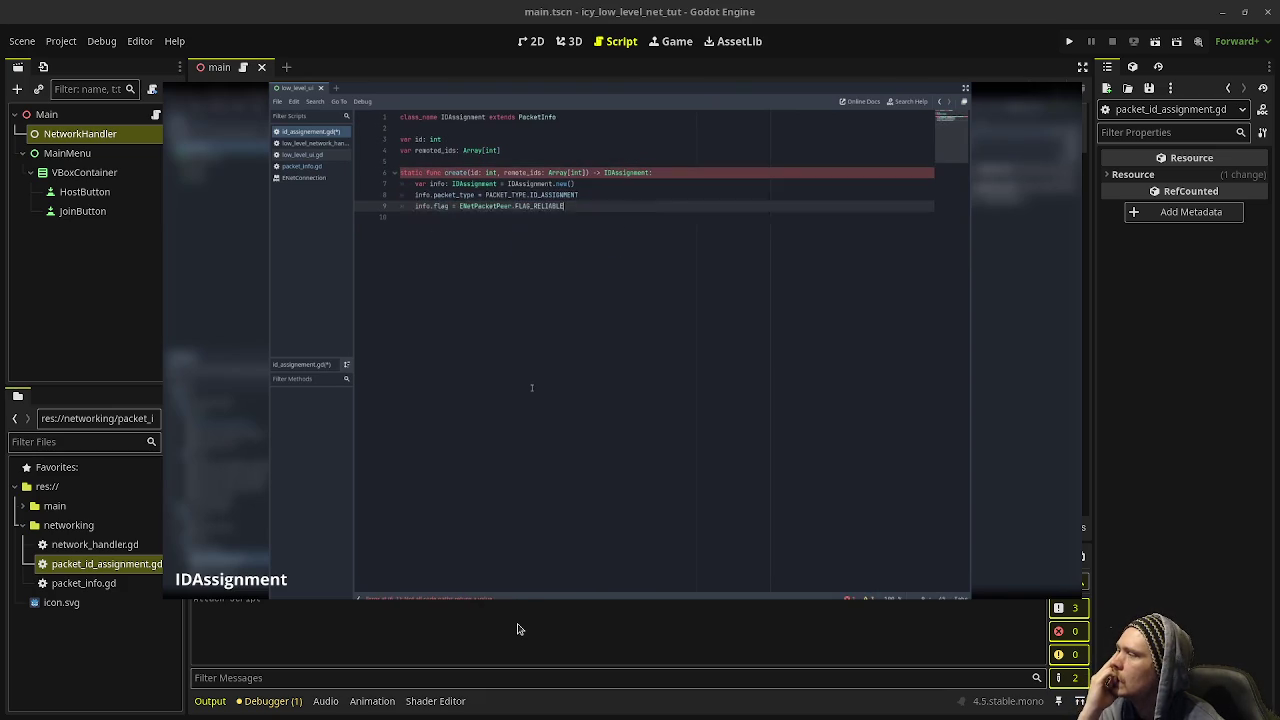
type("info.id = id")
mouse_move(630, 432)
left_click(621, 582)
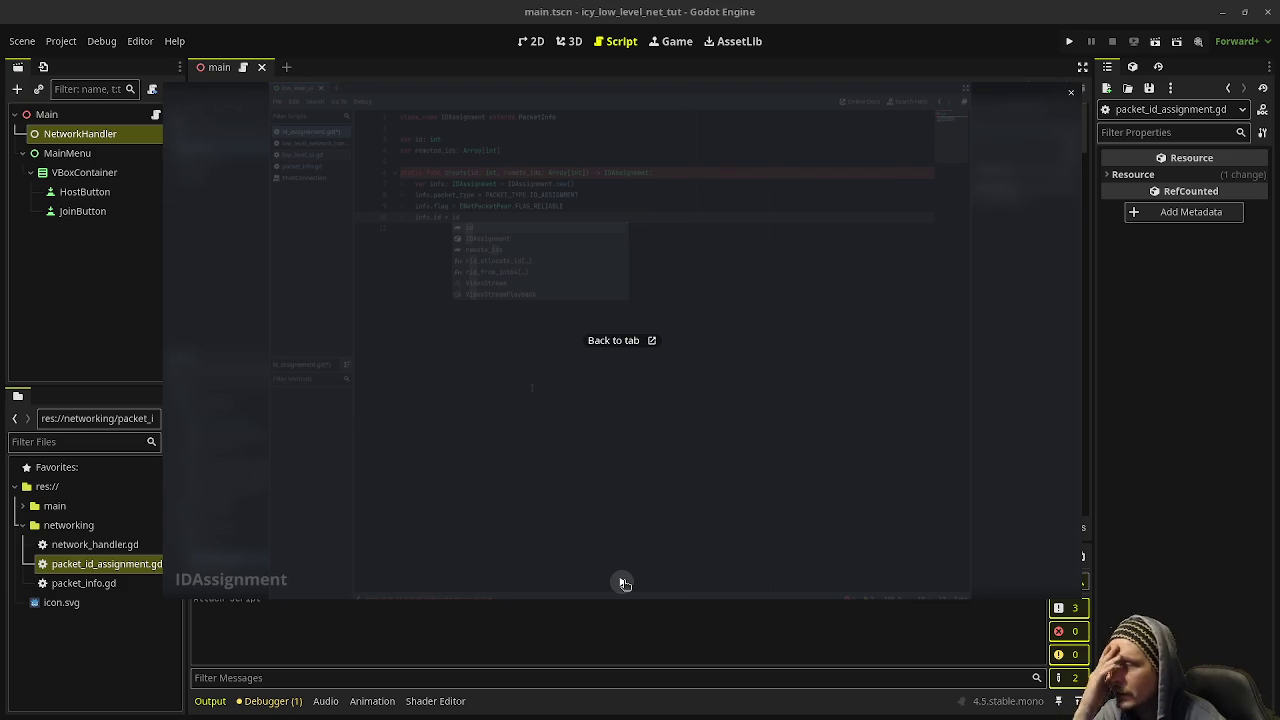
left_click(622, 582)
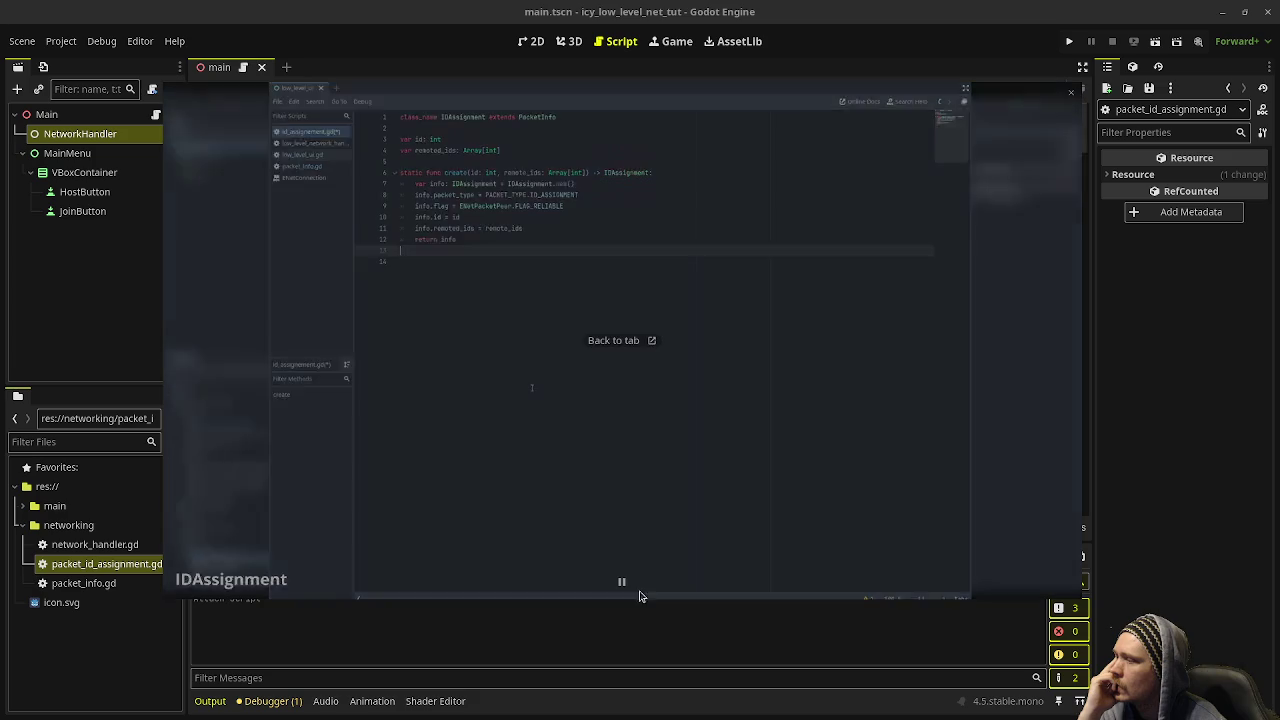
left_click(620, 583)
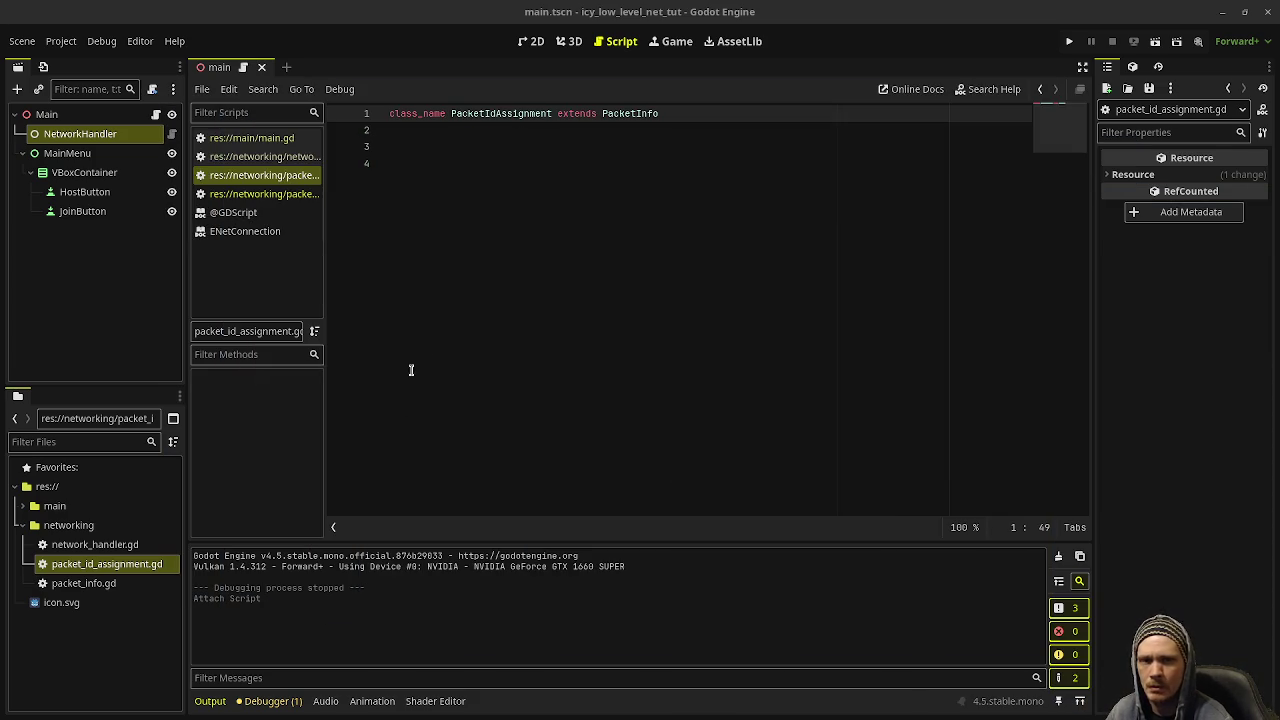
- Declare var id: int and var remote_ids: Array[int]
left_click(527, 293)
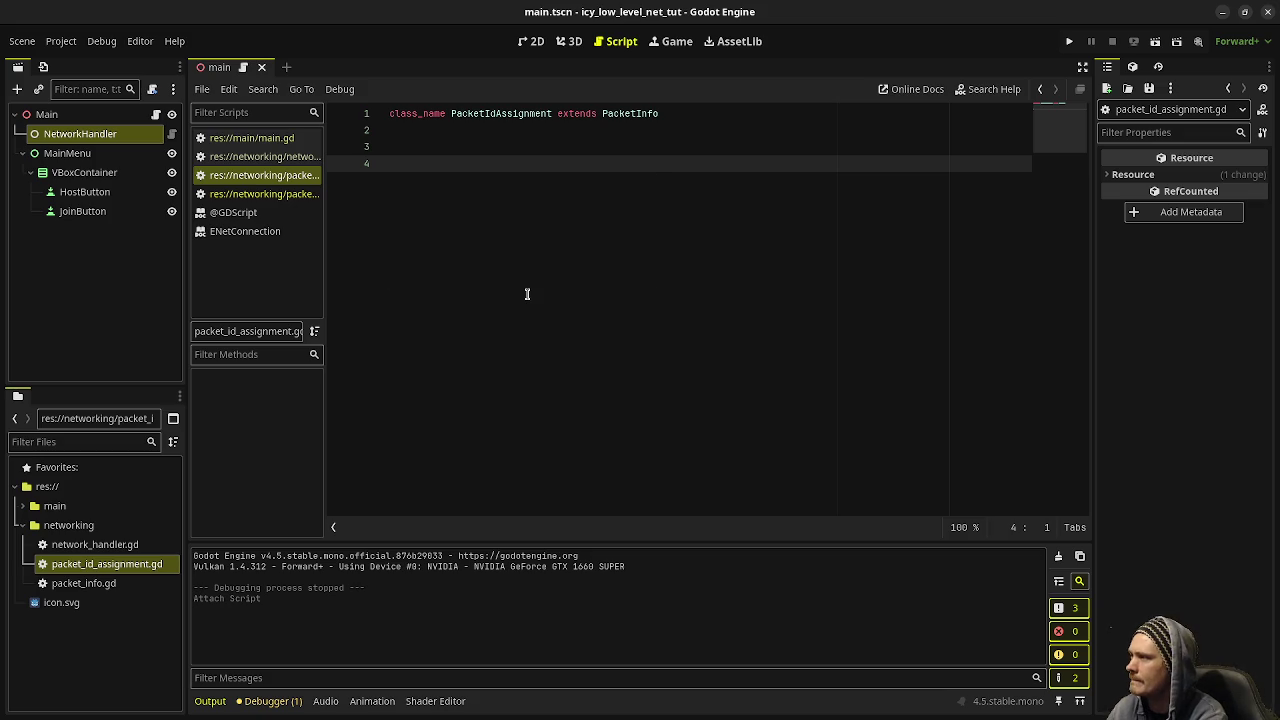
type("var id: int")
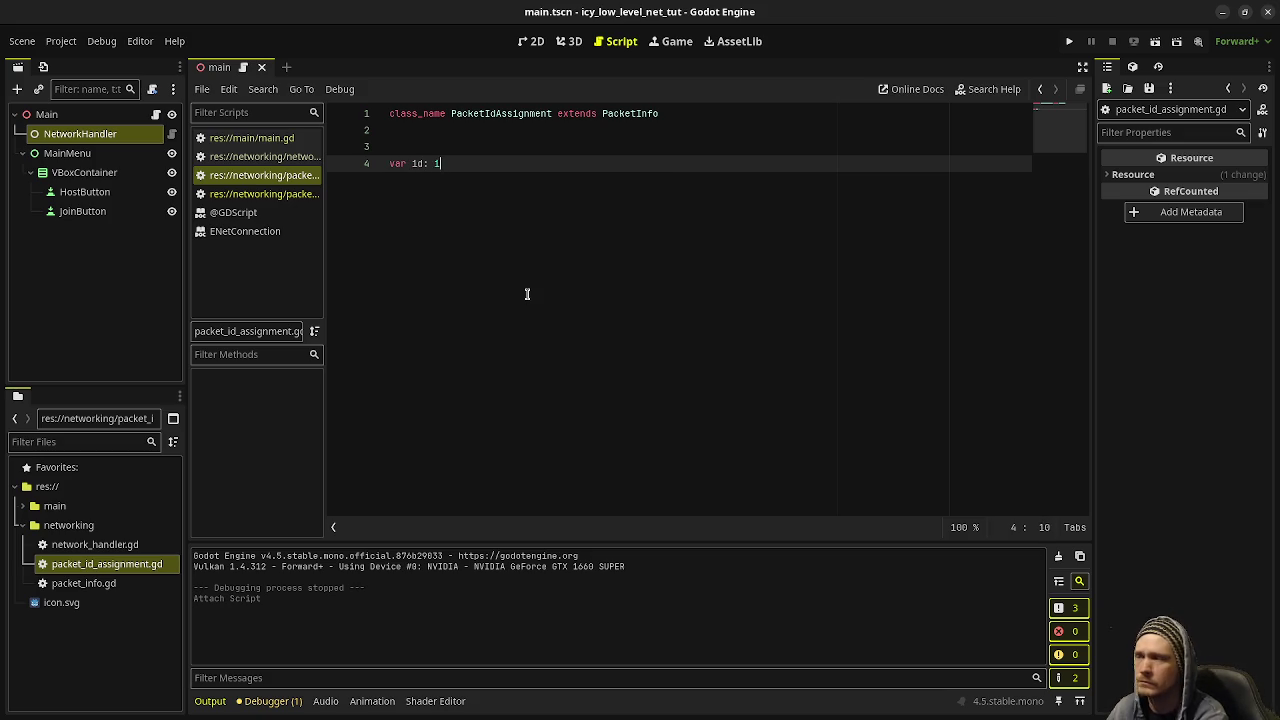
key("Escape")
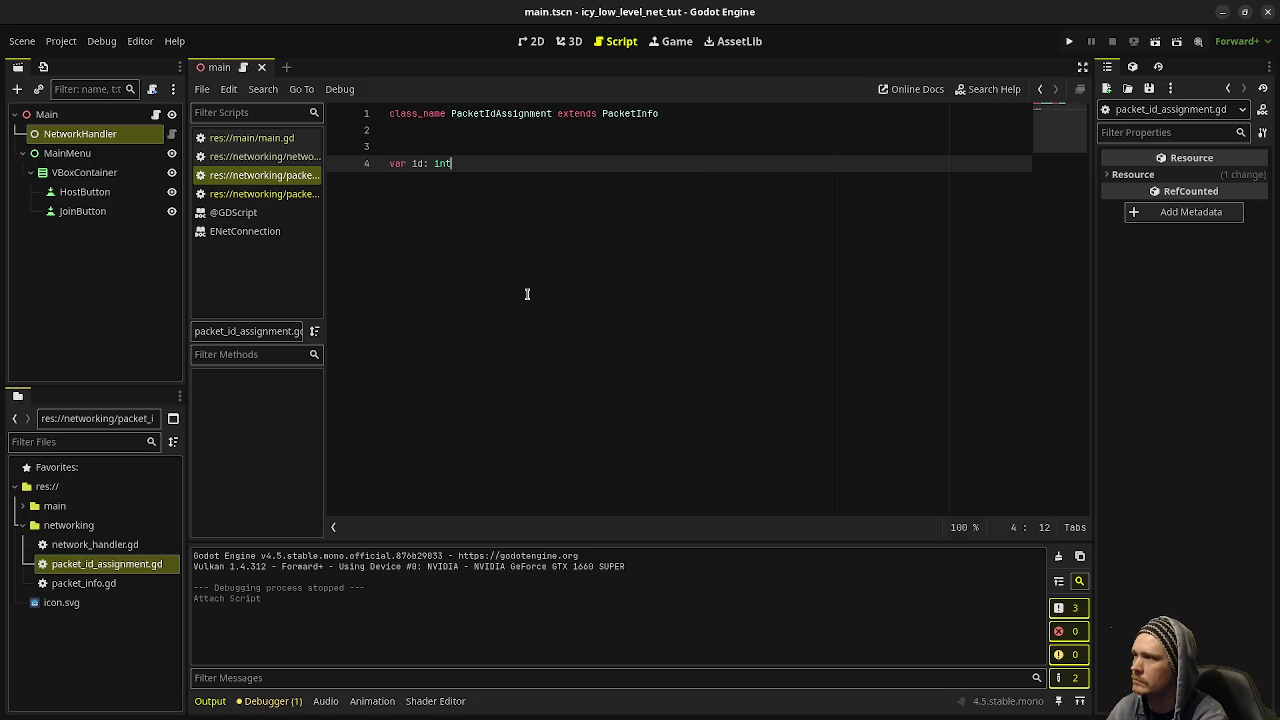
key("Return")
type("var remote_")
type("ids: A")
type("rray[int]")
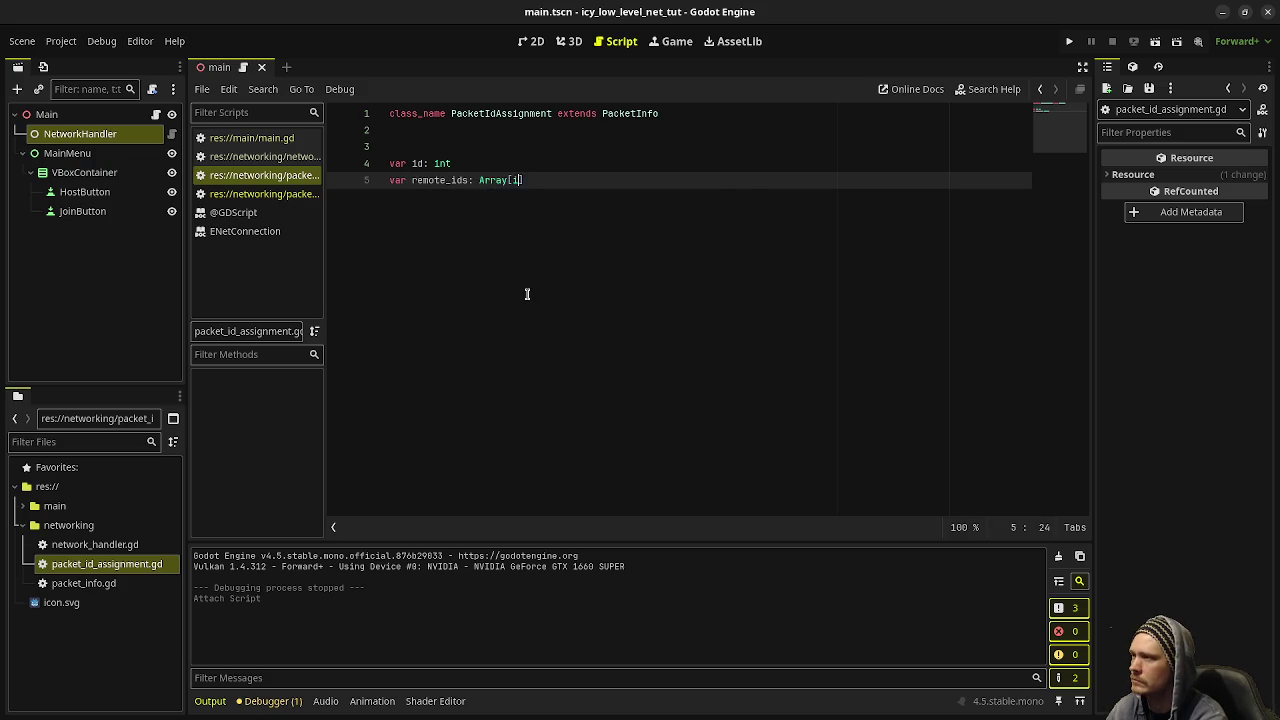
- Add func create(id: int, remote_ids: Array[int]) -> void with a pass body
key("Return")
key("Return")
key("Return")
type("func create(")
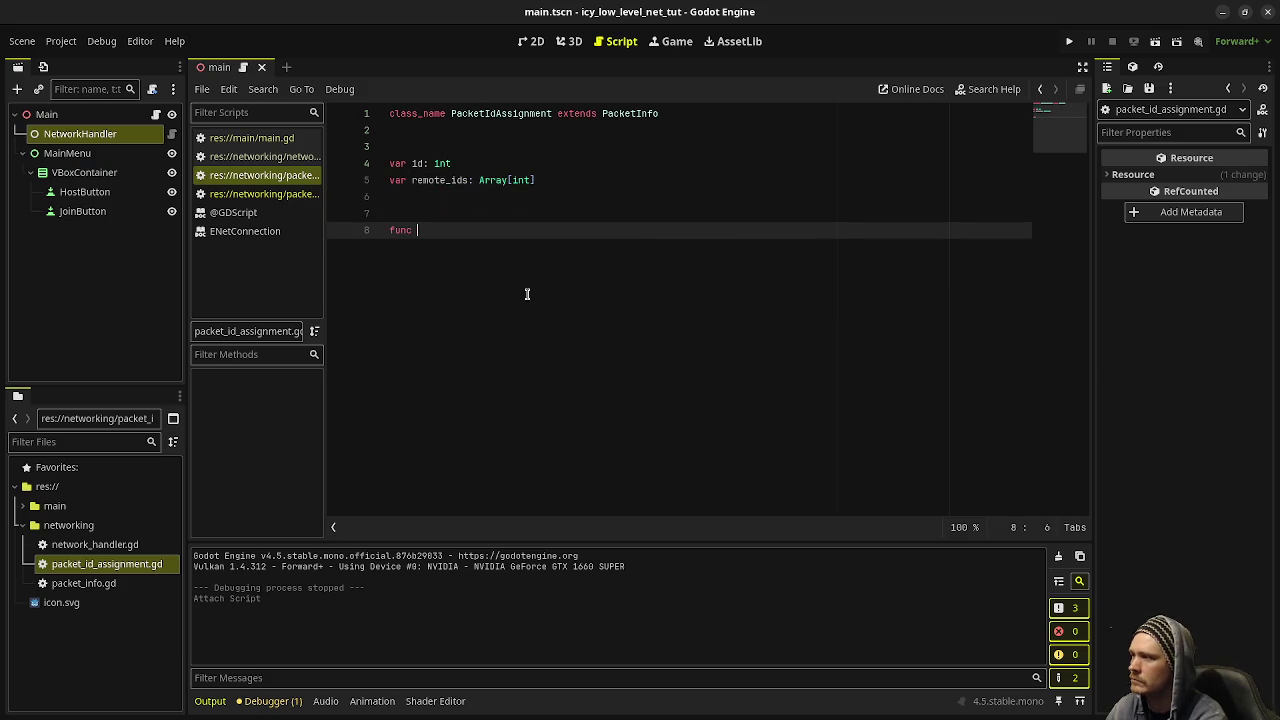
type(") -> void:")
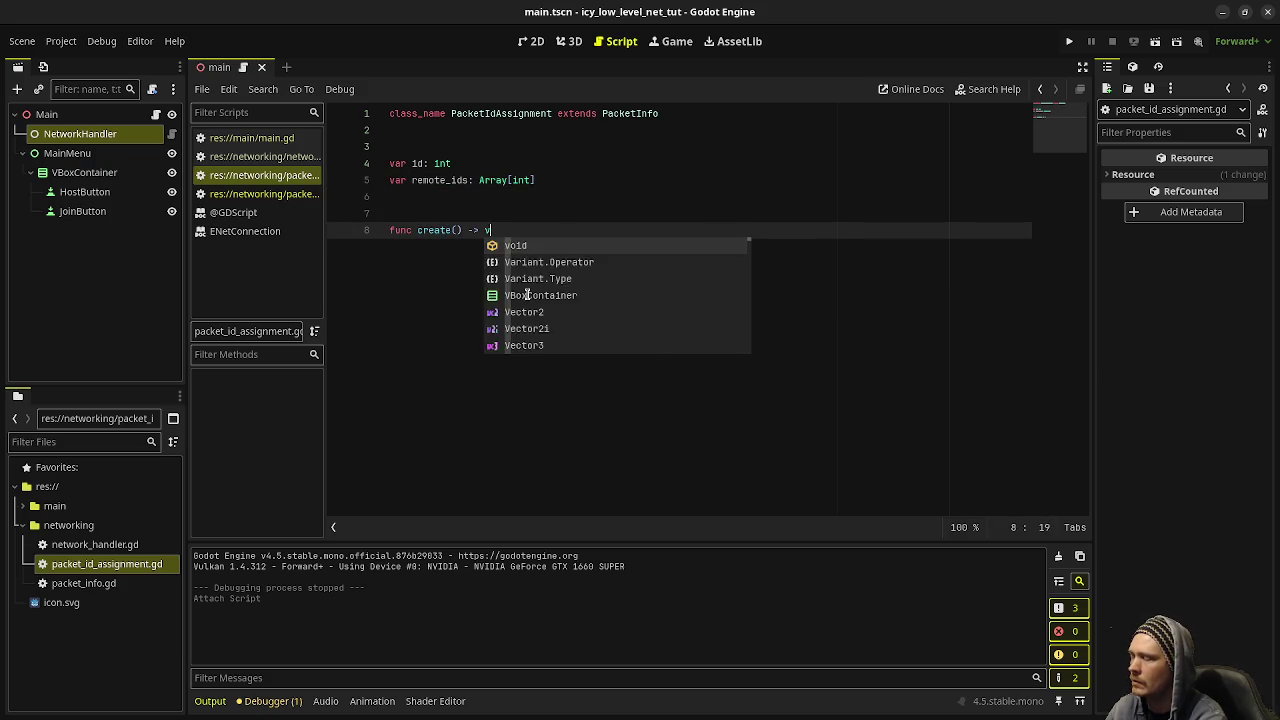
key("Return")
type("pass")
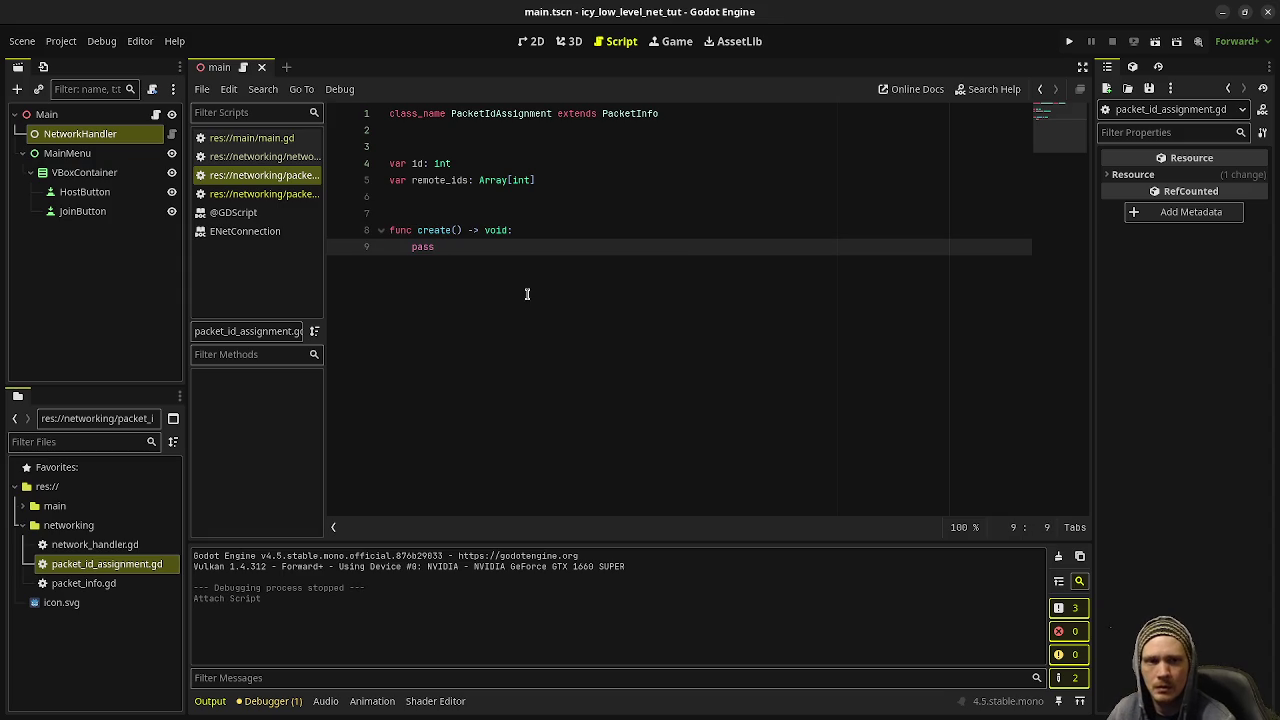
left_click(457, 230)
type("id: int")
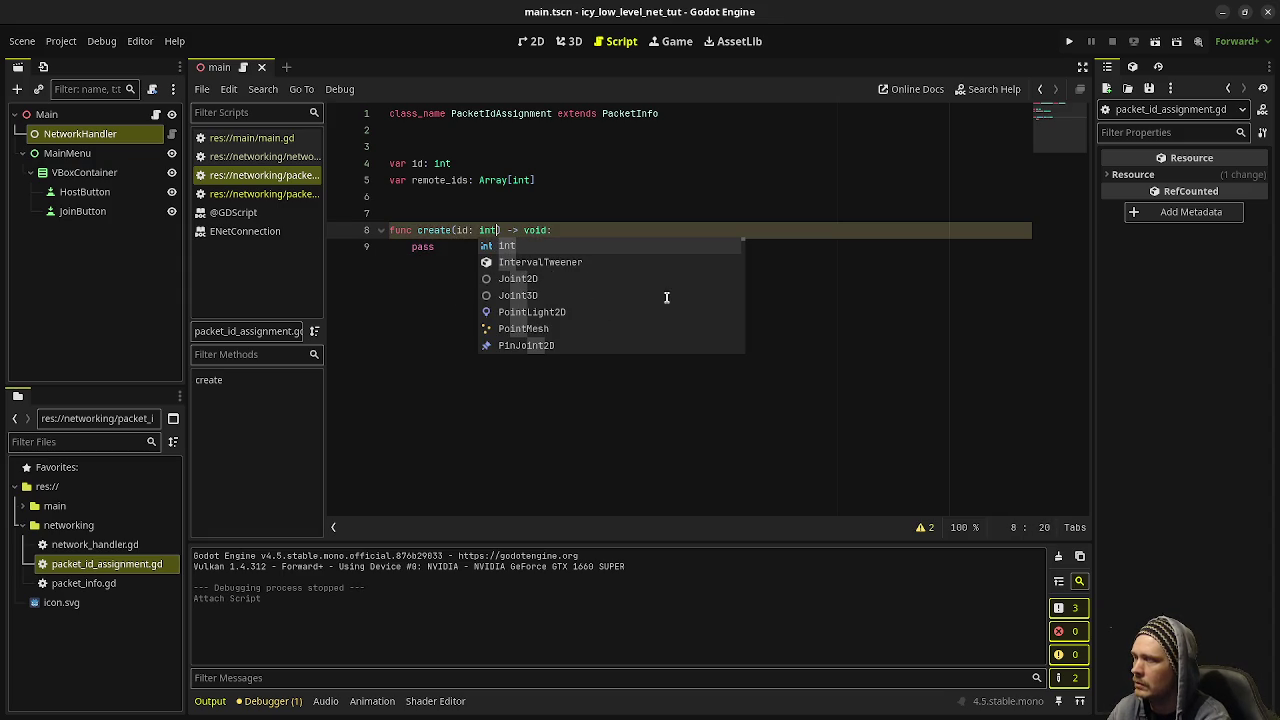
type(", remote_id")
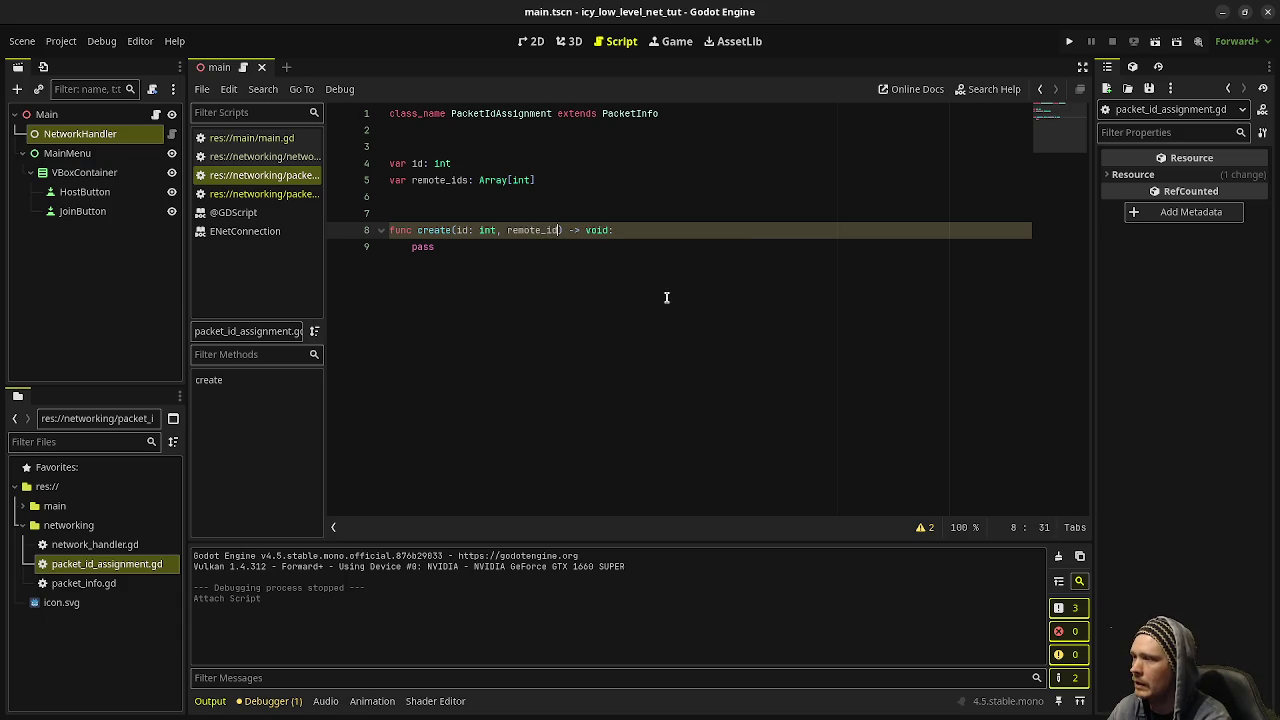
type("s")
type(": Array[")
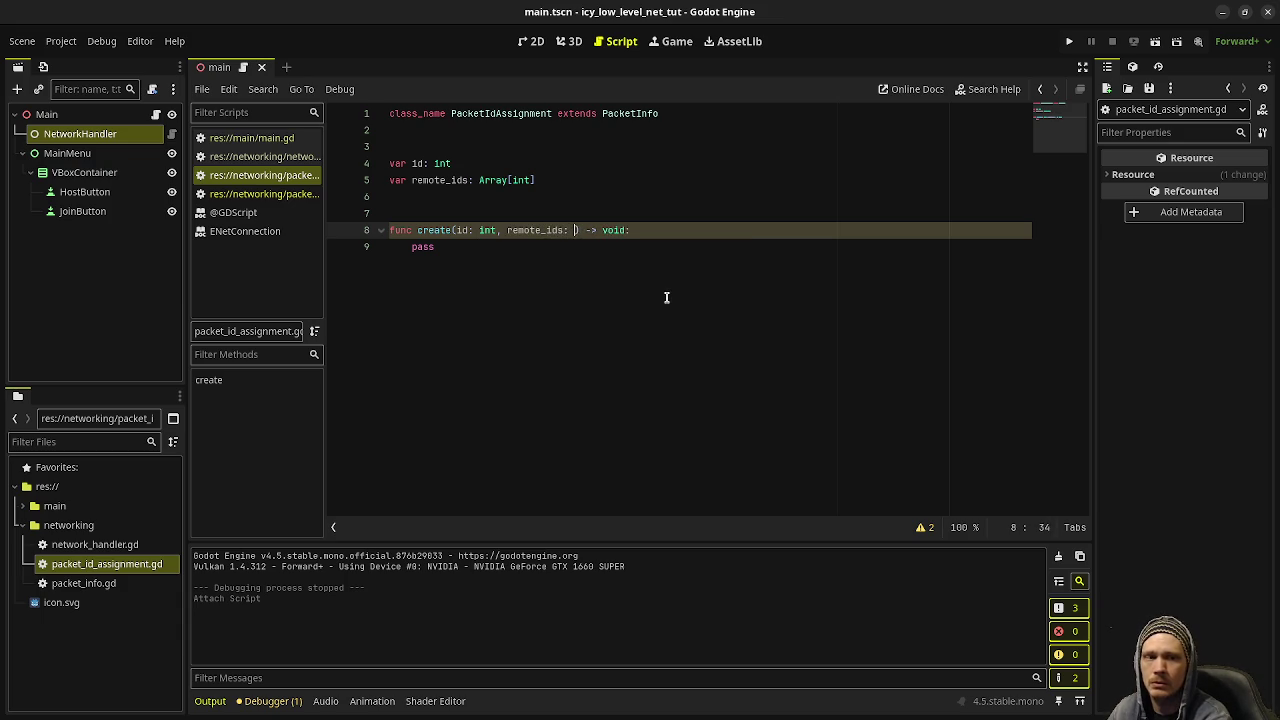
type("int]")
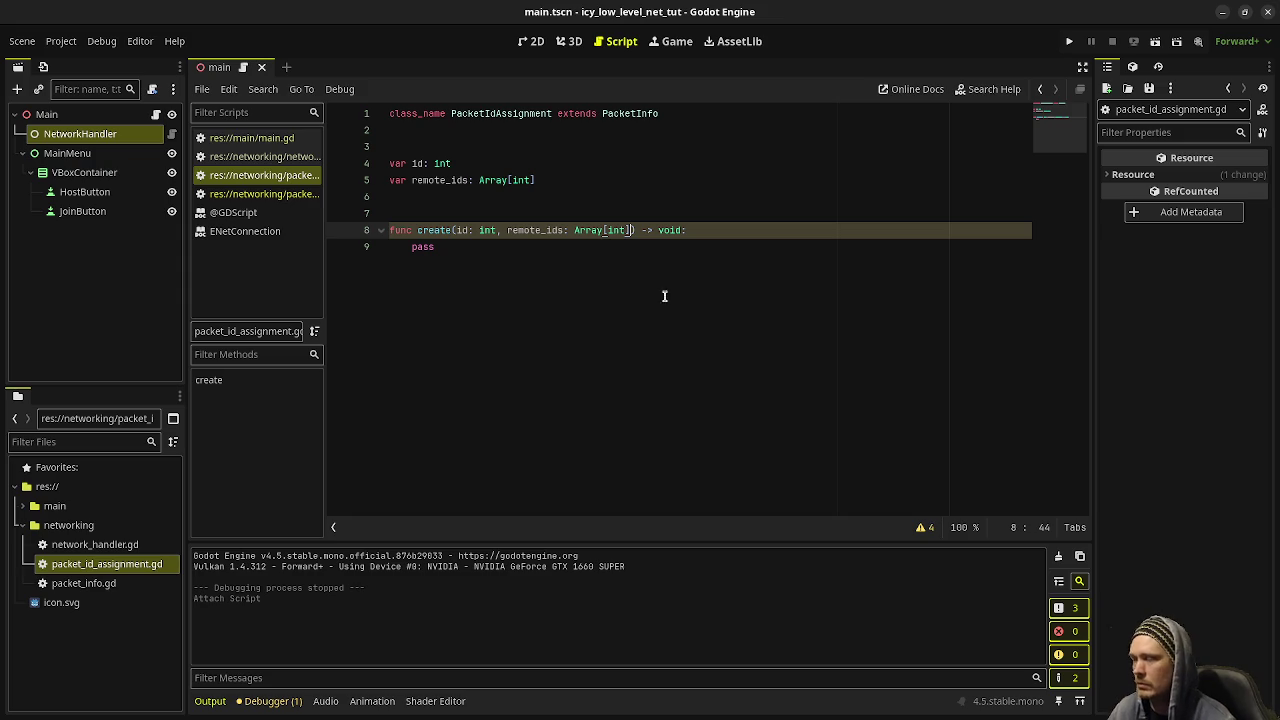